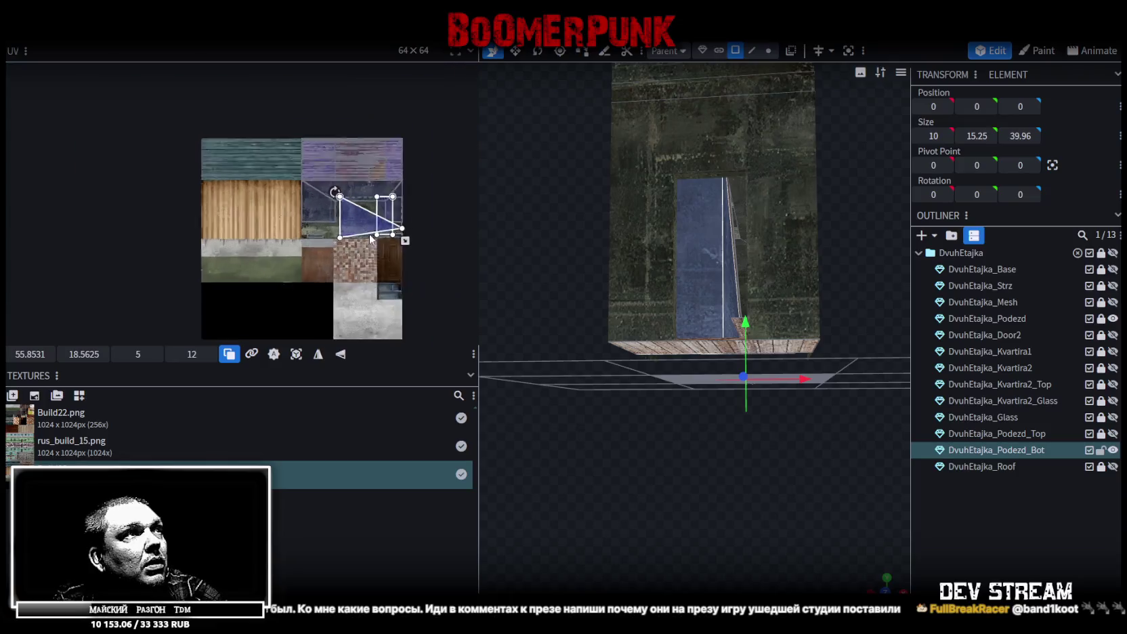
Move the entrance's triangle and rectangle UV faces onto the weathered blue-grey concrete area.
{"action": "left_click_drag", "start_coordinate": [380, 205], "coordinate": [391, 254]}
{"action": "scroll", "coordinate": [391, 254], "scroll_direction": "up", "scroll_amount": 3}
{"action": "left_click_drag", "start_coordinate": [301, 217], "coordinate": [243, 256]}
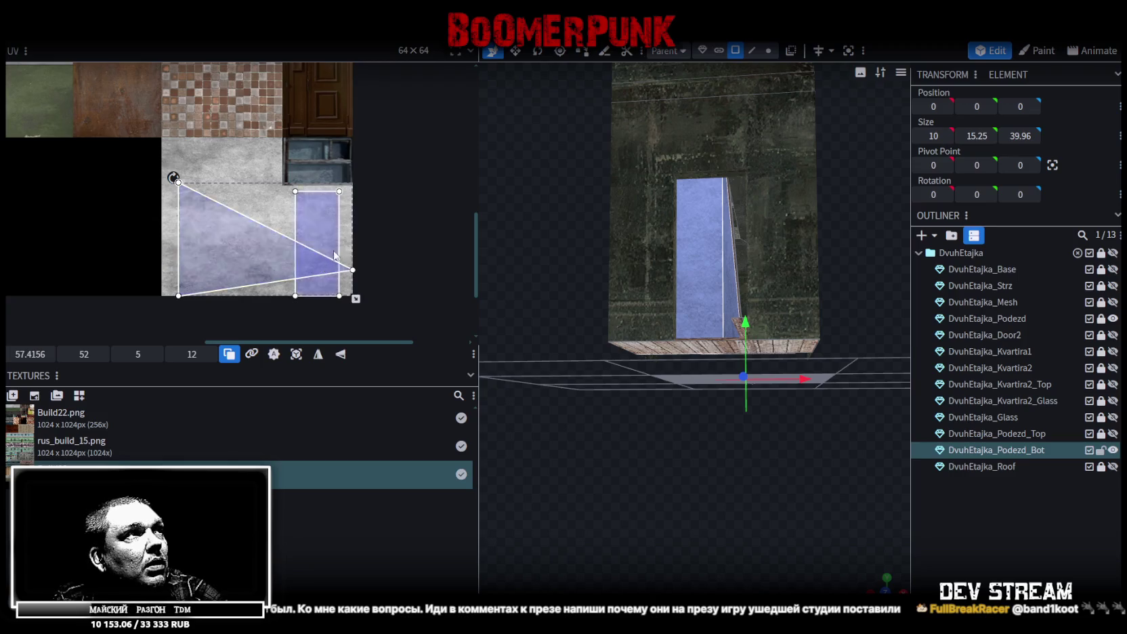
{"action": "scroll", "coordinate": [243, 256], "scroll_direction": "down", "scroll_amount": 2}
{"action": "left_click_drag", "start_coordinate": [323, 285], "coordinate": [326, 117]}
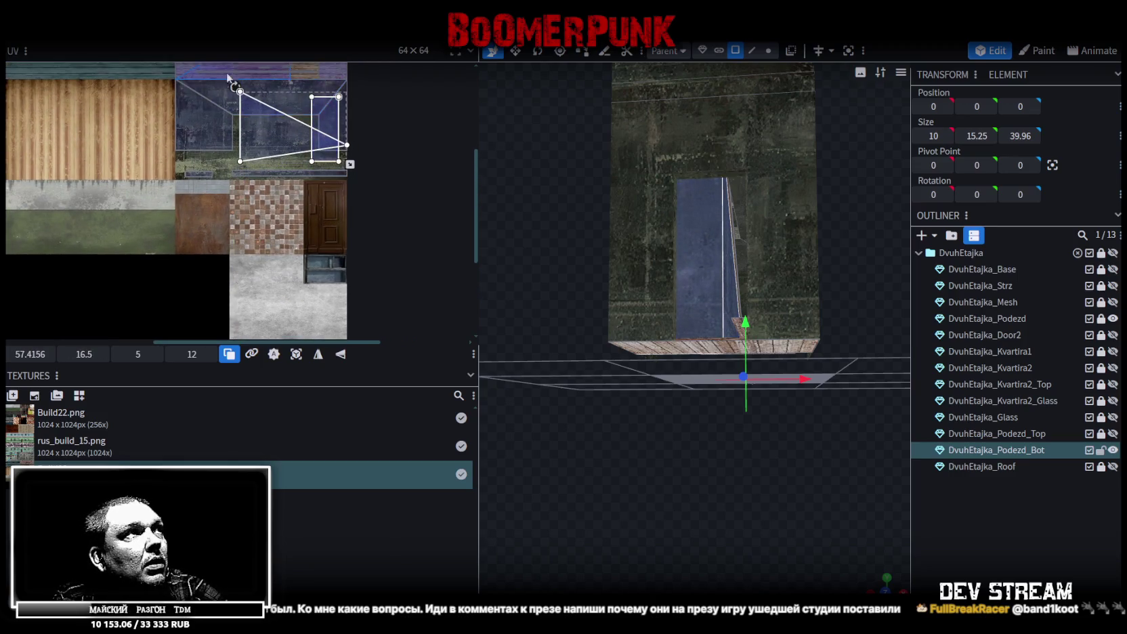
{"action": "scroll", "coordinate": [237, 196], "scroll_direction": "up", "scroll_amount": 3}
{"action": "scroll", "coordinate": [253, 199], "scroll_direction": "down", "scroll_amount": 1}
{"action": "scroll", "coordinate": [208, 245], "scroll_direction": "down", "scroll_amount": 1}
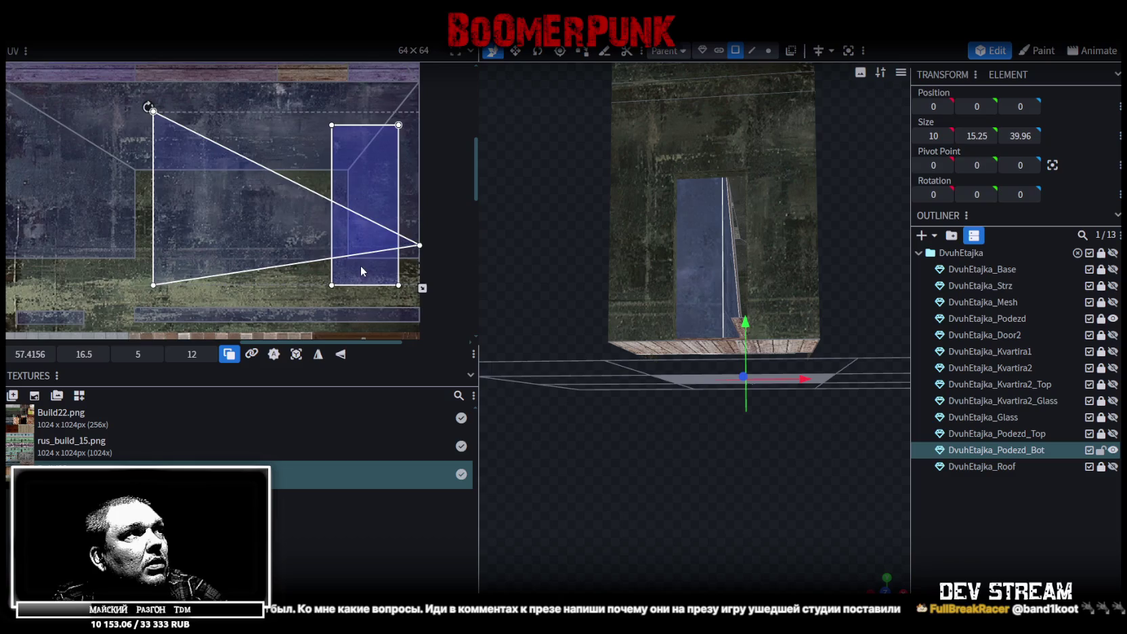
{"action": "left_click_drag", "start_coordinate": [360, 266], "coordinate": [304, 306]}
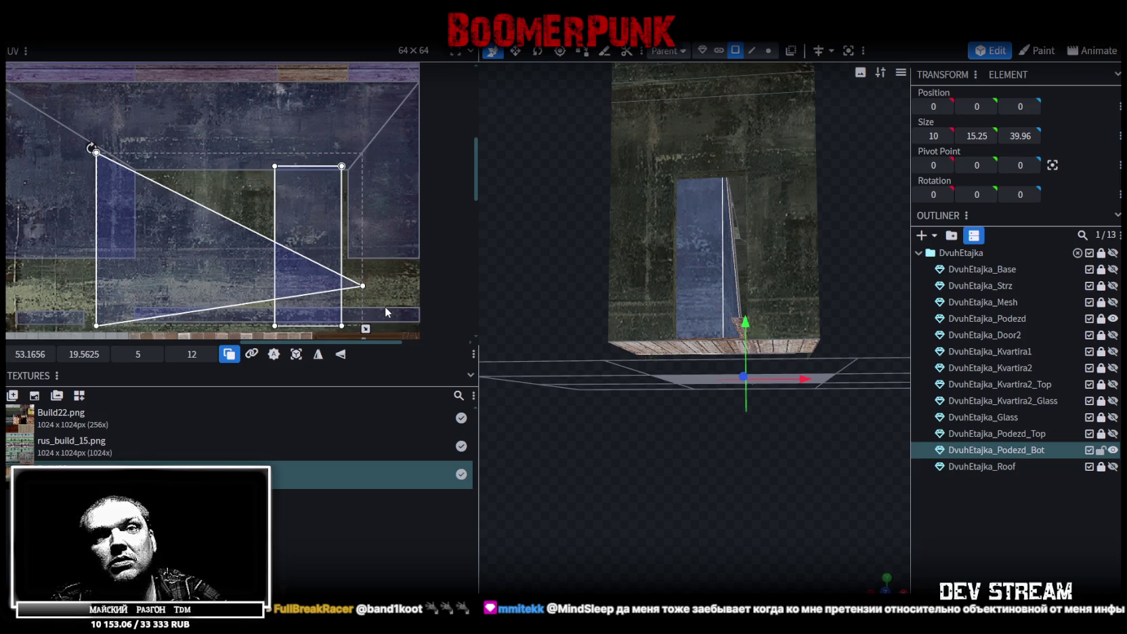
{"action": "left_click", "coordinate": [385, 309]}
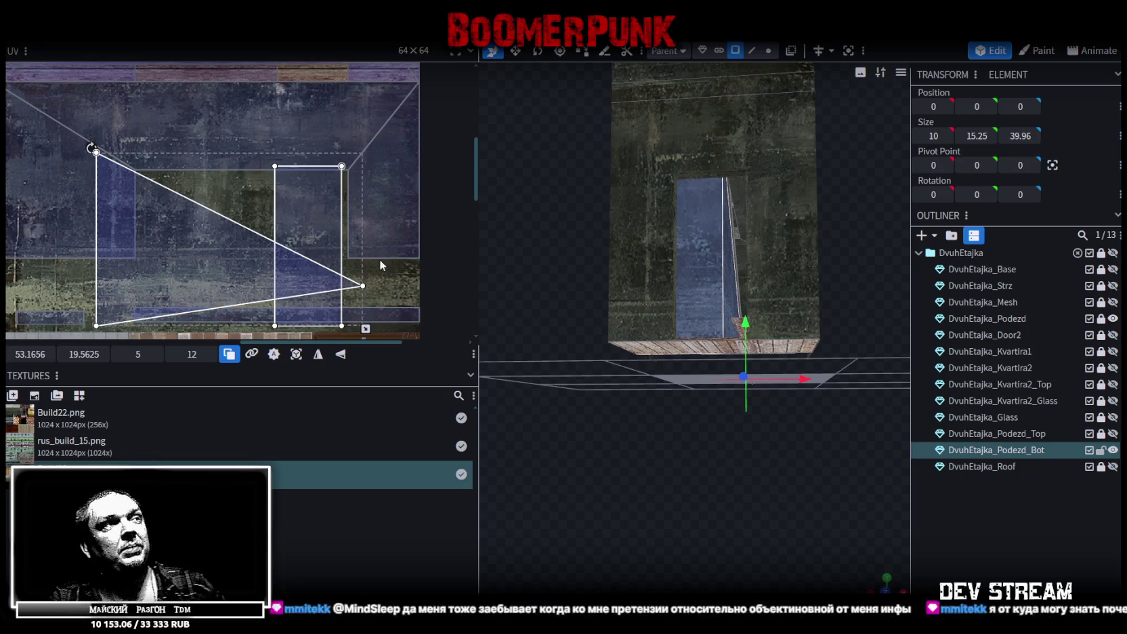
Shift the glass plane's 5 × 12 UV rectangle left to about 34.35, 18.63.
{"action": "left_click", "coordinate": [722, 302]}
{"action": "mouse_move", "coordinate": [221, 230]}
{"action": "middle_mouse_down"}
{"action": "mouse_move", "coordinate": [304, 235]}
{"action": "mouse_move", "coordinate": [293, 215]}
{"action": "middle_mouse_up"}
{"action": "left_click_drag", "start_coordinate": [371, 209], "coordinate": [120, 198]}
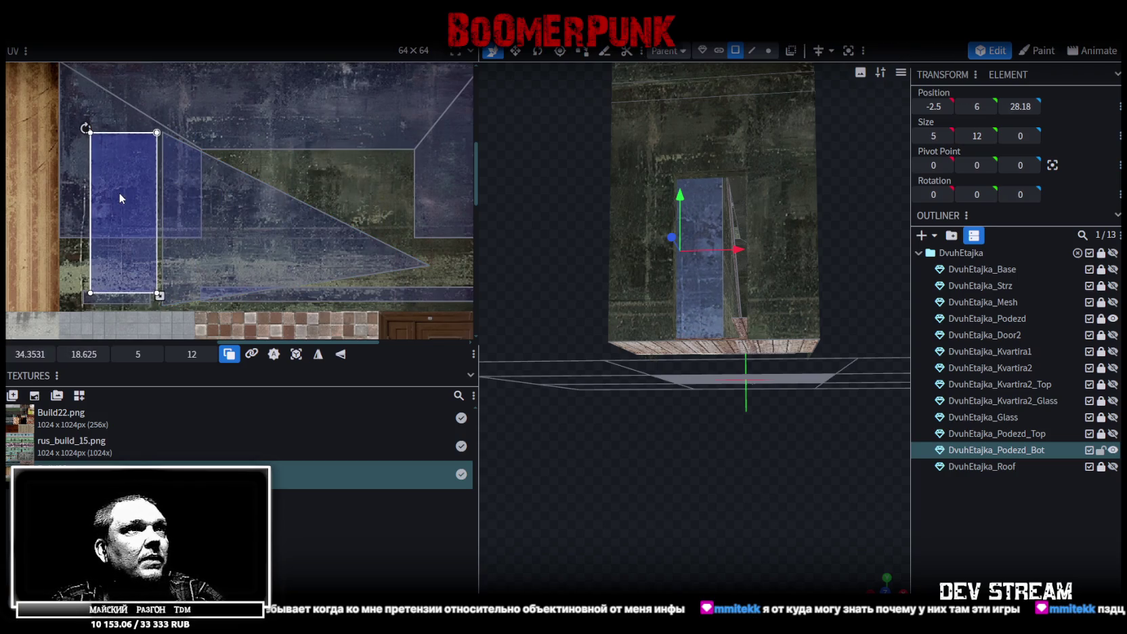
Place the glass plane's 5 × 12 UV at the concrete strip's right end, at 59, 19.4375.
{"action": "mouse_move", "coordinate": [674, 415]}
{"action": "left_mouse_down"}
{"action": "mouse_move", "coordinate": [690, 401]}
{"action": "mouse_move", "coordinate": [509, 334]}
{"action": "mouse_move", "coordinate": [527, 355]}
{"action": "left_mouse_up"}
{"action": "left_click_drag", "start_coordinate": [119, 227], "coordinate": [109, 238]}
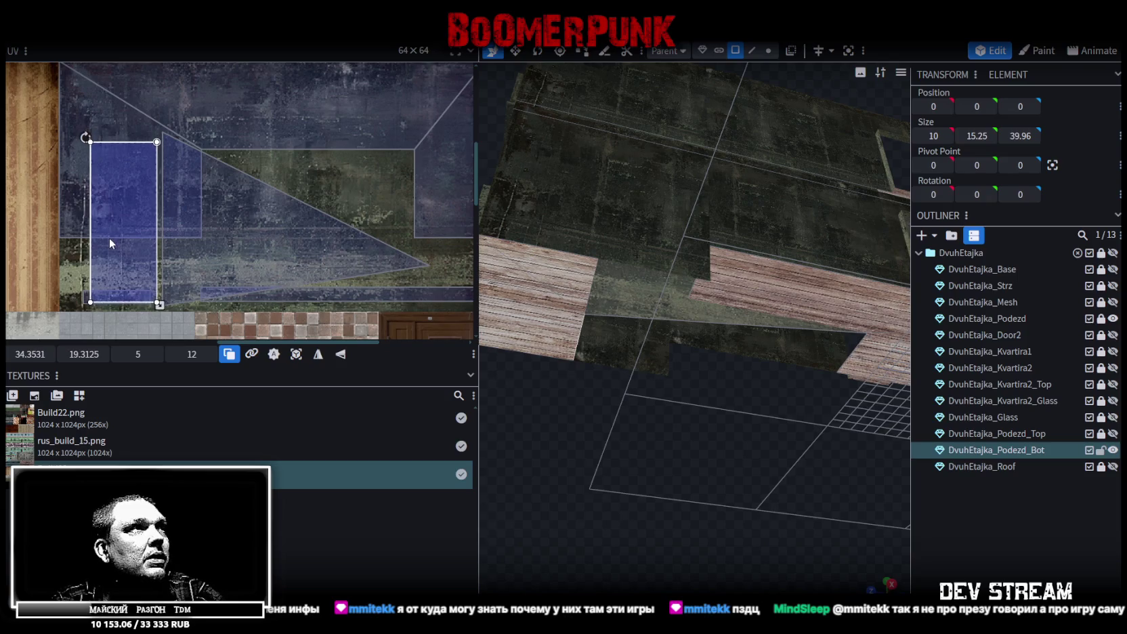
{"action": "scroll", "coordinate": [109, 238], "scroll_direction": "up", "scroll_amount": 3}
{"action": "scroll", "coordinate": [134, 183], "scroll_direction": "down", "scroll_amount": 2}
{"action": "scroll", "coordinate": [172, 214], "scroll_direction": "down", "scroll_amount": 2}
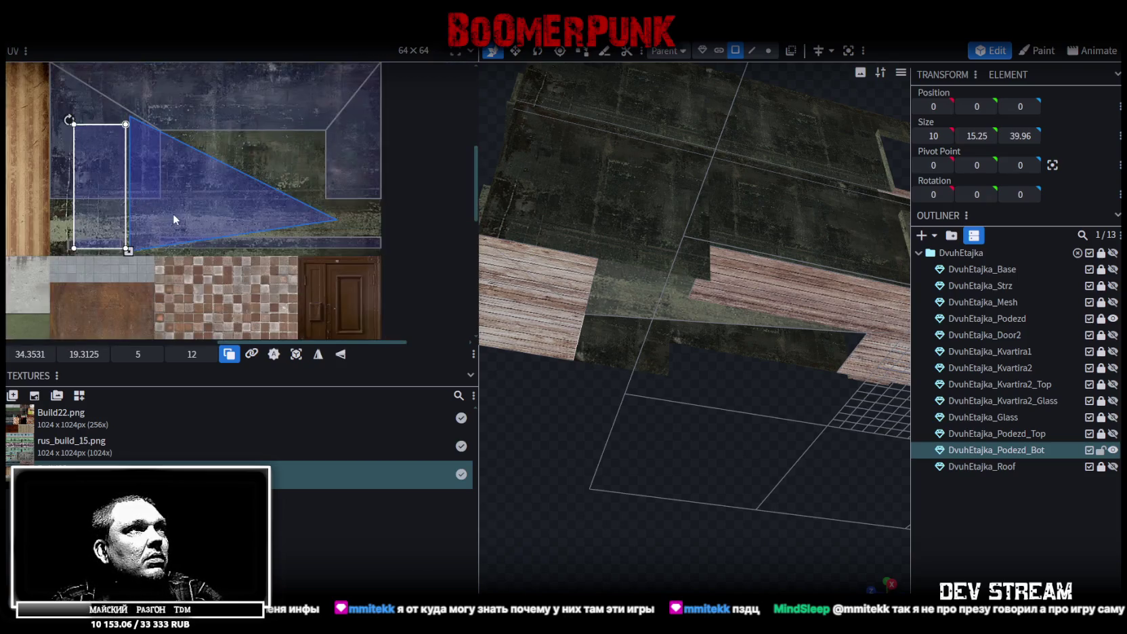
{"action": "scroll", "coordinate": [143, 209], "scroll_direction": "down", "scroll_amount": 1}
{"action": "mouse_move", "coordinate": [144, 209]}
{"action": "left_mouse_down"}
{"action": "mouse_move", "coordinate": [178, 200]}
{"action": "mouse_move", "coordinate": [349, 208]}
{"action": "left_mouse_up"}
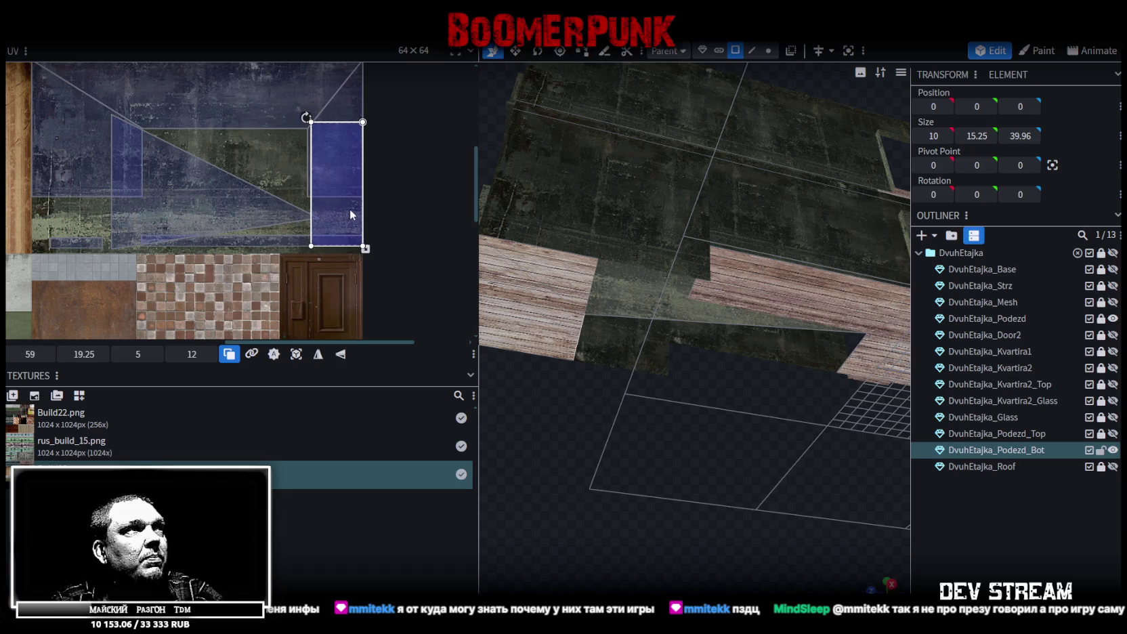
{"action": "scroll", "coordinate": [329, 218], "scroll_direction": "up", "scroll_amount": 1}
{"action": "mouse_move", "coordinate": [778, 459]}
{"action": "left_mouse_down"}
{"action": "mouse_move", "coordinate": [879, 523]}
{"action": "mouse_move", "coordinate": [713, 511]}
{"action": "mouse_move", "coordinate": [686, 495]}
{"action": "left_mouse_up"}
{"action": "mouse_move", "coordinate": [328, 218]}
{"action": "left_mouse_down"}
{"action": "mouse_move", "coordinate": [338, 222]}
{"action": "mouse_move", "coordinate": [340, 197]}
{"action": "left_mouse_up"}
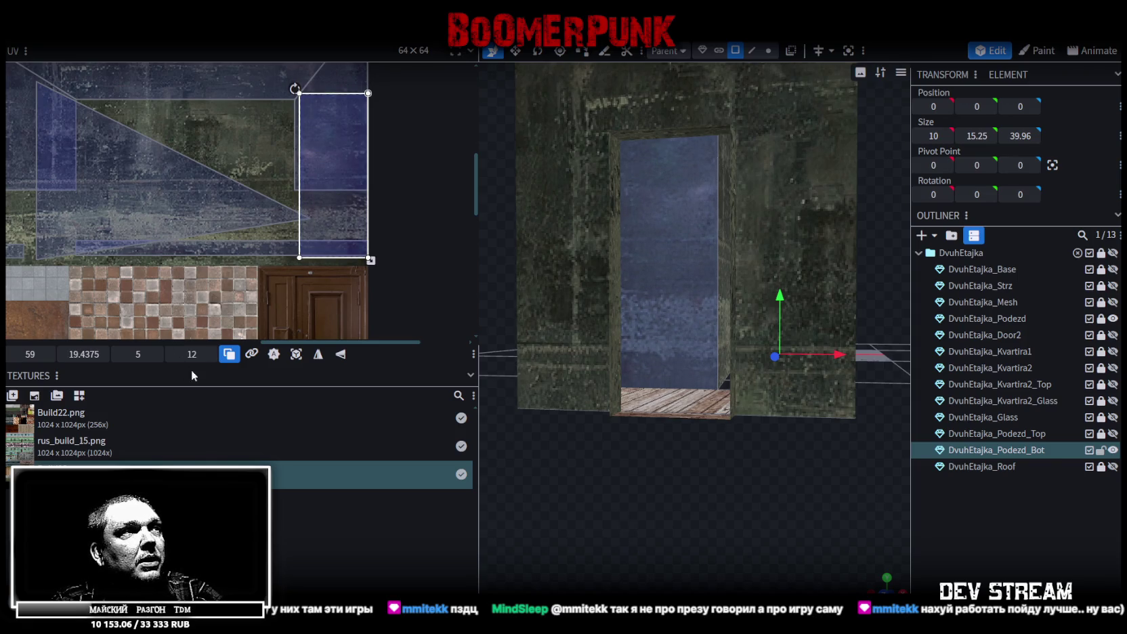
{"action": "mouse_move", "coordinate": [722, 517]}
{"action": "left_mouse_down"}
{"action": "mouse_move", "coordinate": [669, 423]}
{"action": "mouse_move", "coordinate": [553, 439]}
{"action": "mouse_move", "coordinate": [536, 458]}
{"action": "mouse_move", "coordinate": [725, 524]}
{"action": "left_mouse_up"}
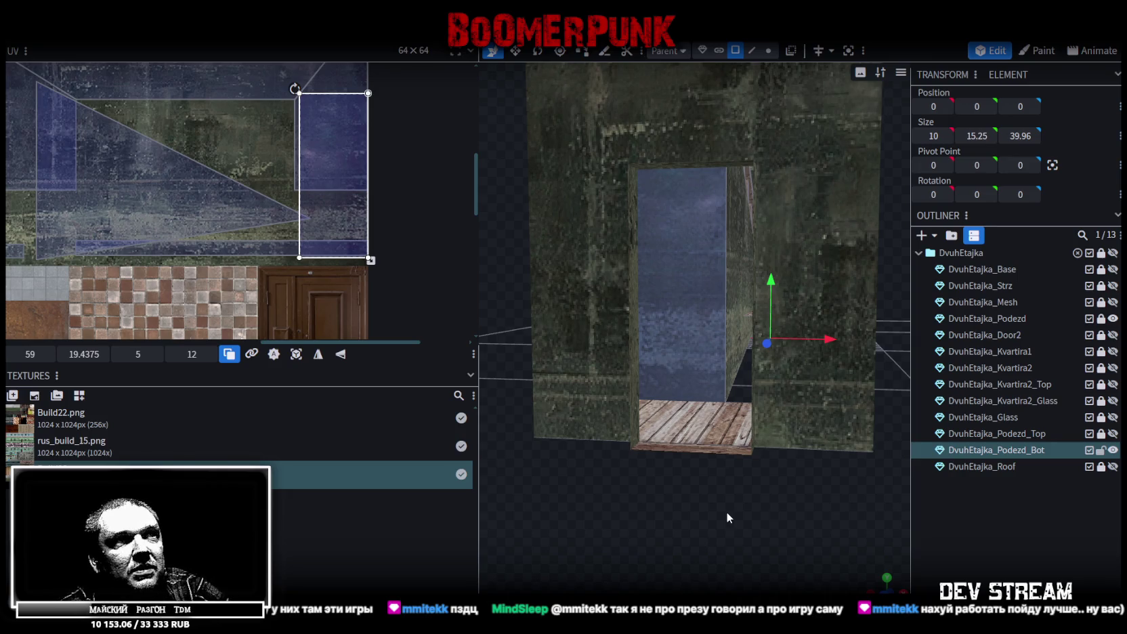
{"action": "scroll", "coordinate": [742, 458], "scroll_direction": "down", "scroll_amount": 4}
{"action": "mouse_move", "coordinate": [742, 457]}
{"action": "left_mouse_down"}
{"action": "mouse_move", "coordinate": [686, 419]}
{"action": "mouse_move", "coordinate": [731, 481]}
{"action": "mouse_move", "coordinate": [704, 470]}
{"action": "mouse_move", "coordinate": [735, 513]}
{"action": "mouse_move", "coordinate": [755, 386]}
{"action": "mouse_move", "coordinate": [797, 407]}
{"action": "left_mouse_up"}
{"action": "scroll", "coordinate": [798, 407], "scroll_direction": "up", "scroll_amount": 5}
{"action": "mouse_move", "coordinate": [638, 445]}
{"action": "left_mouse_down"}
{"action": "mouse_move", "coordinate": [511, 429]}
{"action": "mouse_move", "coordinate": [565, 434]}
{"action": "left_mouse_up"}
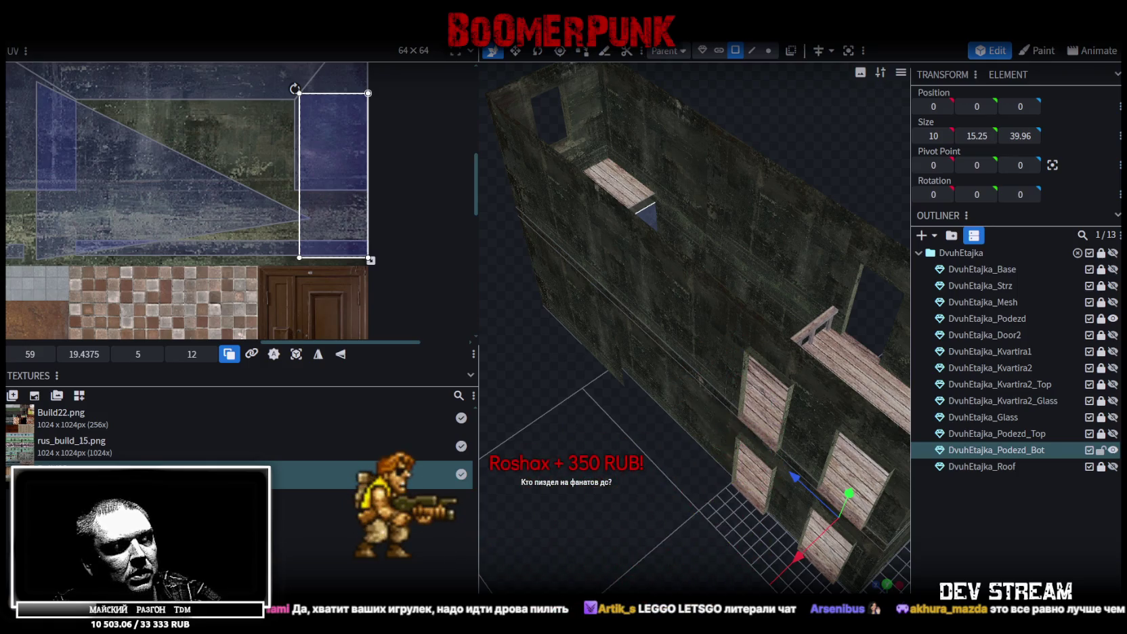
{"action": "key", "text": "alt+Tab"}
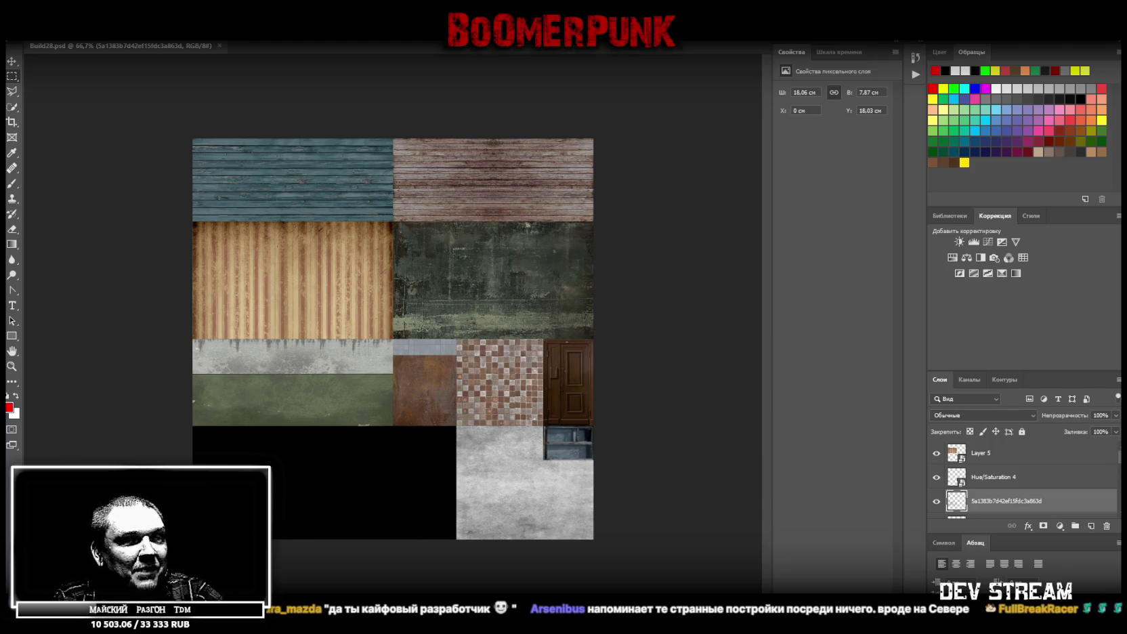
Identify the top-right wood tile as Layer 3 and open its smart object.
{"action": "left_click", "coordinate": [973, 461]}
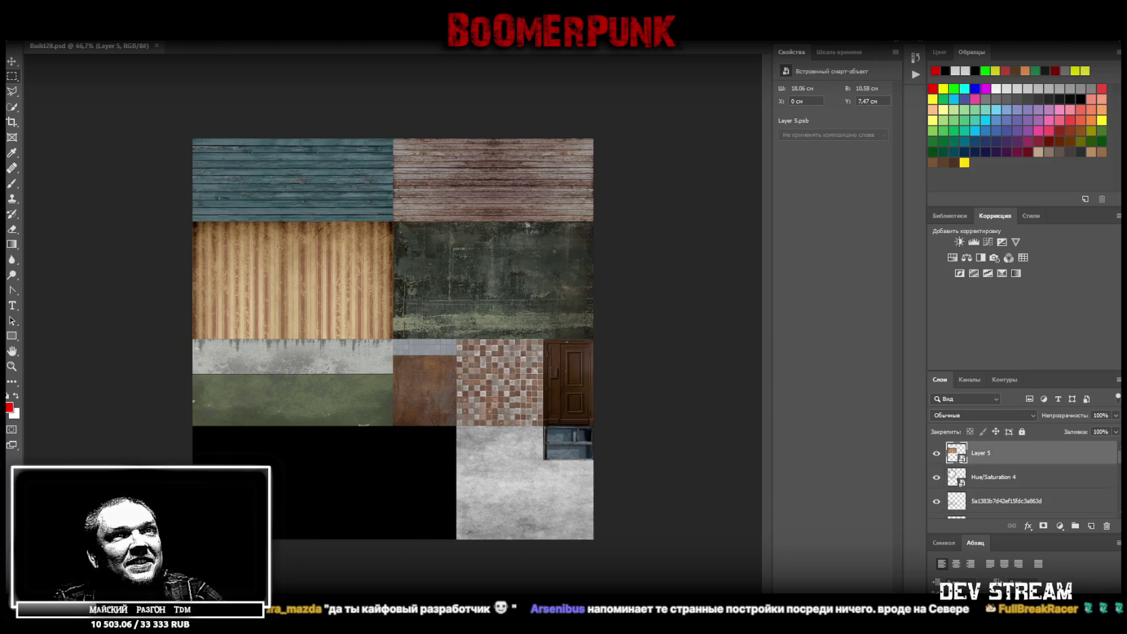
{"action": "scroll", "coordinate": [975, 467], "scroll_direction": "up", "scroll_amount": 2}
{"action": "scroll", "coordinate": [990, 500], "scroll_direction": "down", "scroll_amount": 1}
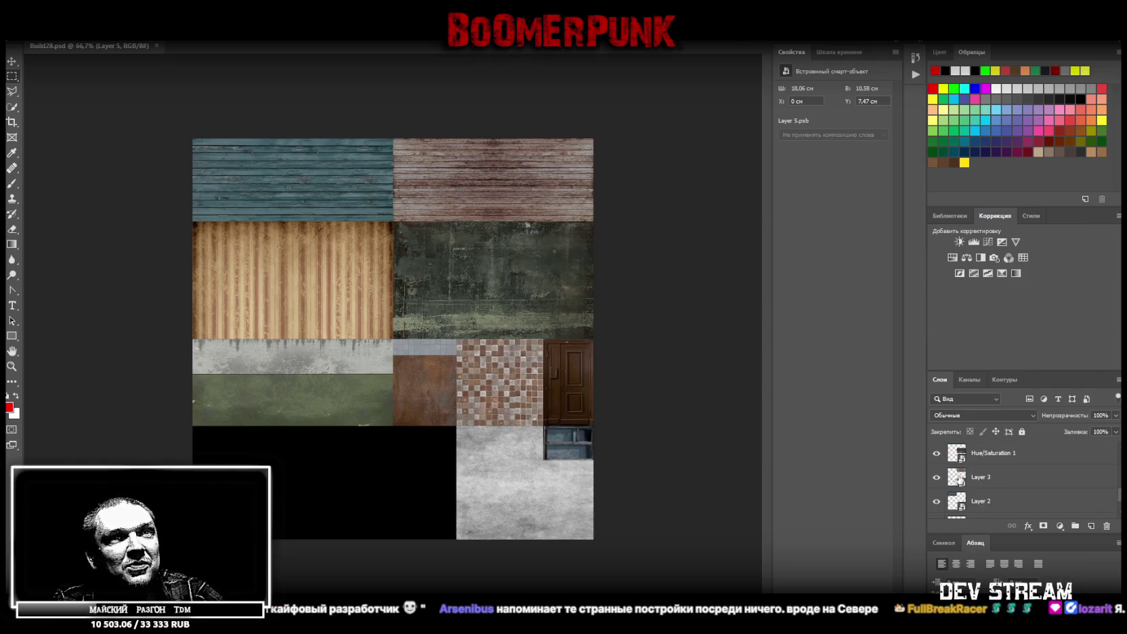
{"action": "left_click", "coordinate": [936, 477]}
{"action": "left_click", "coordinate": [936, 477]}
{"action": "left_click", "coordinate": [976, 478]}
{"action": "key", "text": "i"}
{"action": "double_click", "coordinate": [956, 477]}
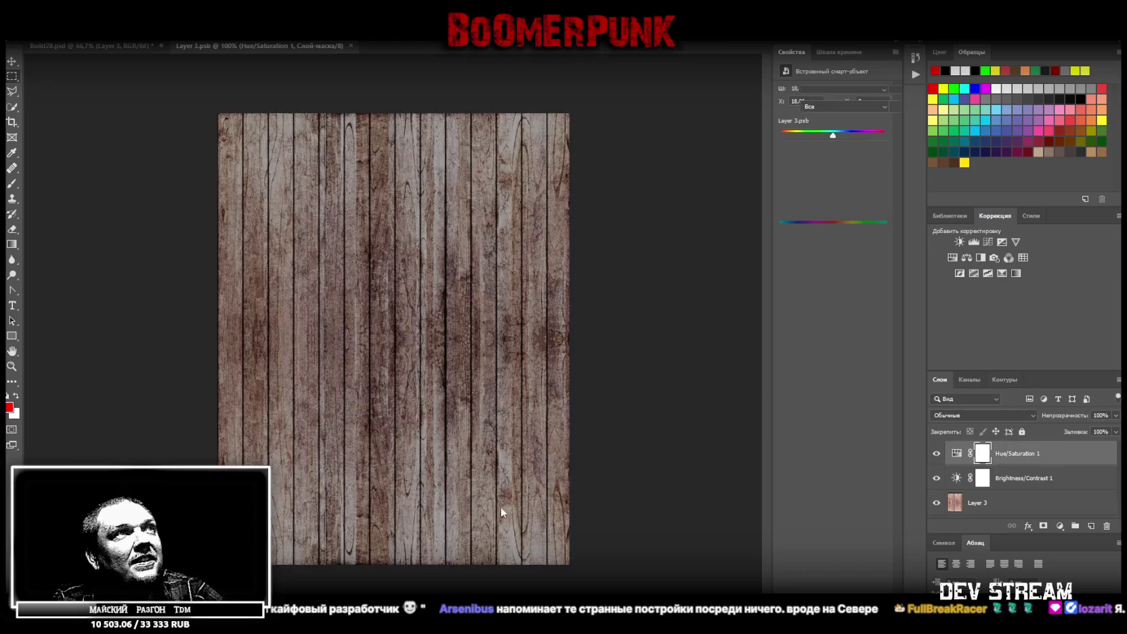
Add Brightness/Contrast and lower Hue/Saturation brightness to -64 to darken the wood.
{"action": "left_click", "coordinate": [959, 242]}
{"action": "mouse_move", "coordinate": [833, 143]}
{"action": "left_mouse_down"}
{"action": "mouse_move", "coordinate": [809, 149]}
{"action": "mouse_move", "coordinate": [903, 152]}
{"action": "mouse_move", "coordinate": [812, 144]}
{"action": "mouse_move", "coordinate": [865, 143]}
{"action": "left_mouse_up"}
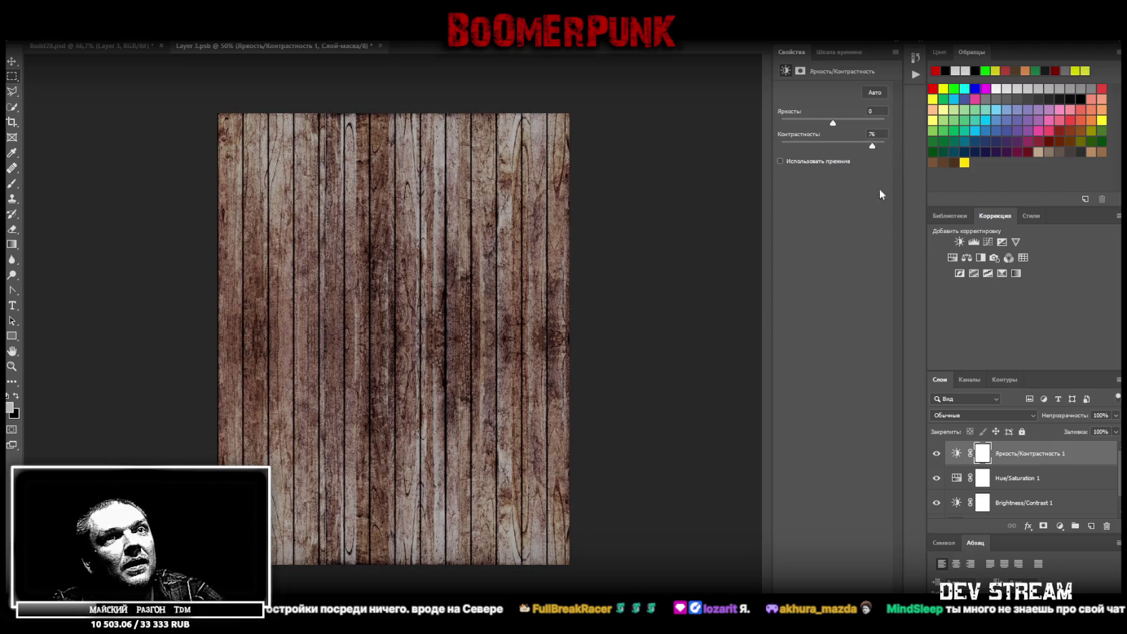
{"action": "scroll", "coordinate": [1007, 466], "scroll_direction": "down", "scroll_amount": 1}
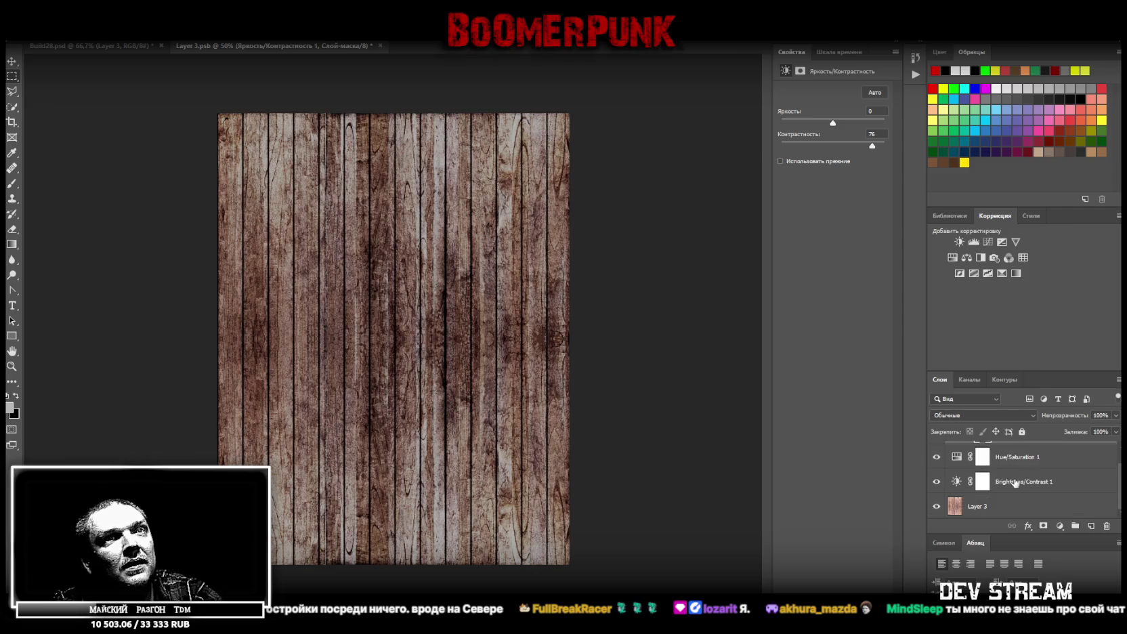
{"action": "scroll", "coordinate": [1014, 484], "scroll_direction": "up", "scroll_amount": 1}
{"action": "left_click", "coordinate": [1013, 482]}
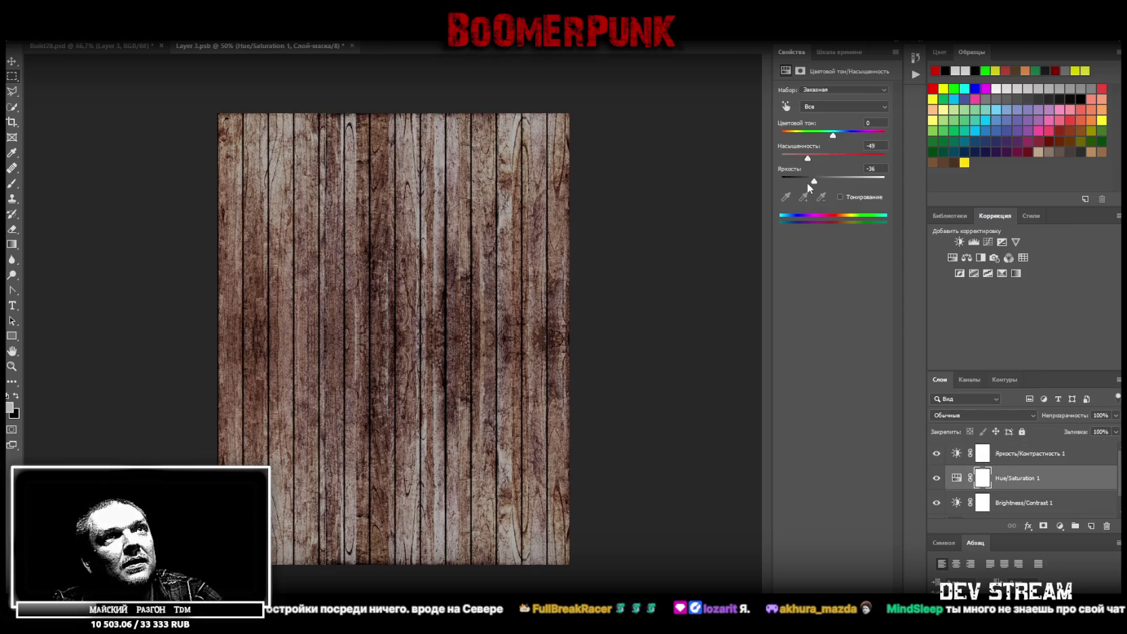
{"action": "left_click_drag", "start_coordinate": [806, 180], "coordinate": [799, 182]}
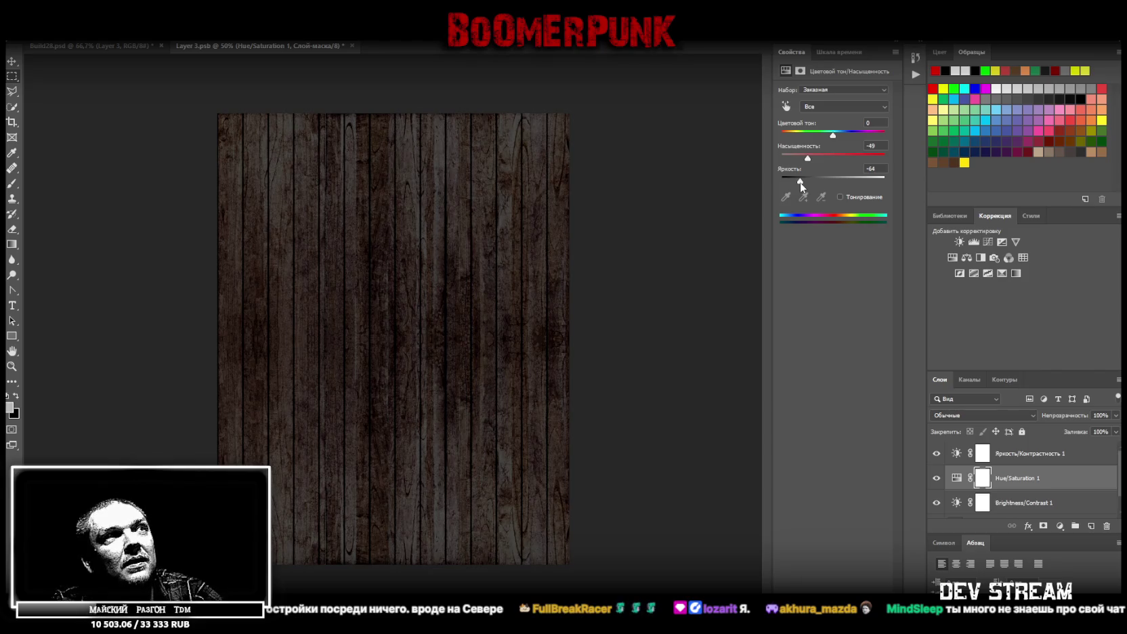
Return to Build28.psd, then view Build28 among the buildings in the Unity scene.
{"action": "left_click", "coordinate": [119, 43]}
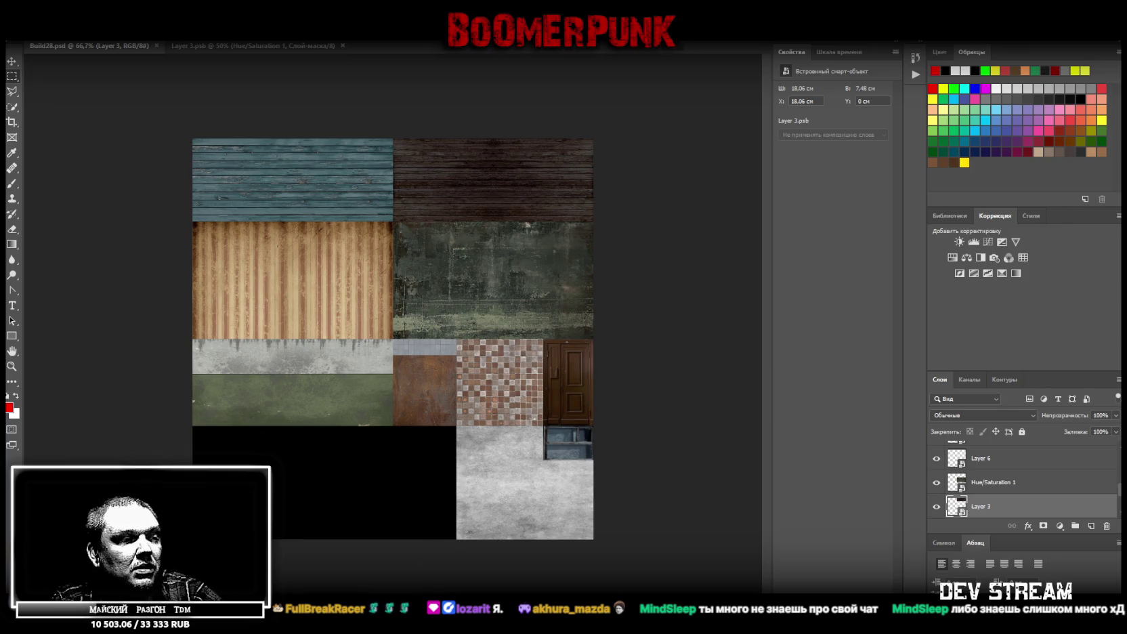
{"action": "key", "text": "alt+Tab"}
{"action": "mouse_move", "coordinate": [529, 205]}
{"action": "right_mouse_down"}
{"action": "mouse_move", "coordinate": [650, 248]}
{"action": "mouse_move", "coordinate": [642, 163]}
{"action": "mouse_move", "coordinate": [478, 91]}
{"action": "mouse_move", "coordinate": [638, 183]}
{"action": "mouse_move", "coordinate": [751, 313]}
{"action": "mouse_move", "coordinate": [538, 228]}
{"action": "mouse_move", "coordinate": [647, 247]}
{"action": "right_mouse_up"}
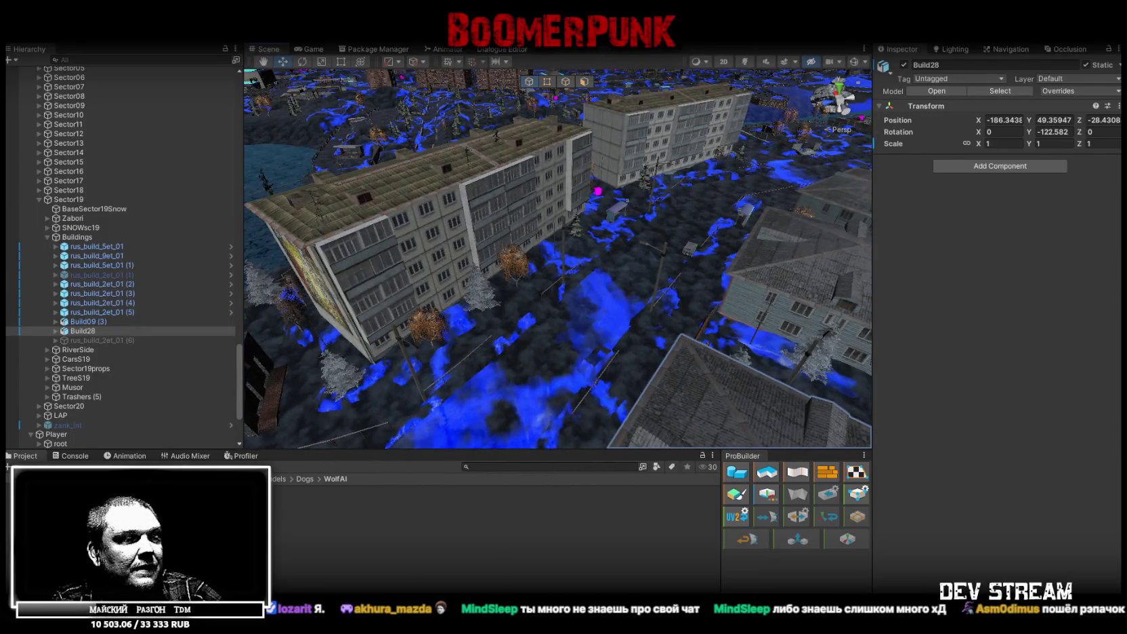
Bring the DvuhEtajka model back up in Blockbench and orbit around it.
{"action": "key", "text": "alt+Tab"}
{"action": "left_click_drag", "start_coordinate": [592, 502], "coordinate": [800, 482]}
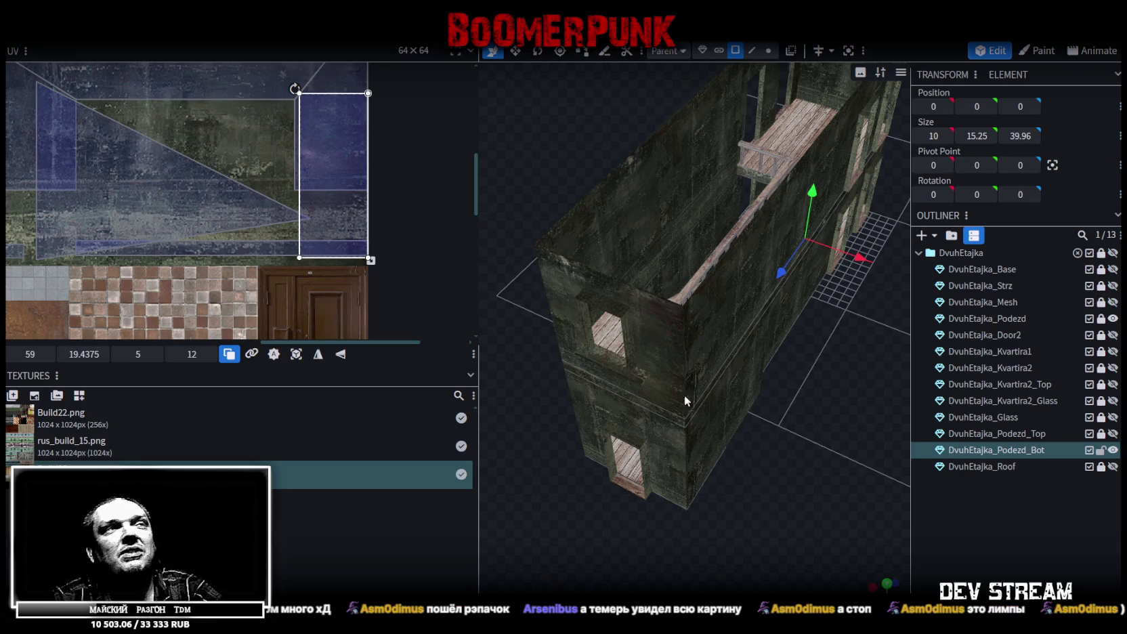
Check the wall from a low angle, then return to the Build28.psd atlas in Photoshop.
{"action": "mouse_move", "coordinate": [534, 282]}
{"action": "left_mouse_down"}
{"action": "mouse_move", "coordinate": [663, 527]}
{"action": "mouse_move", "coordinate": [684, 518]}
{"action": "left_mouse_up"}
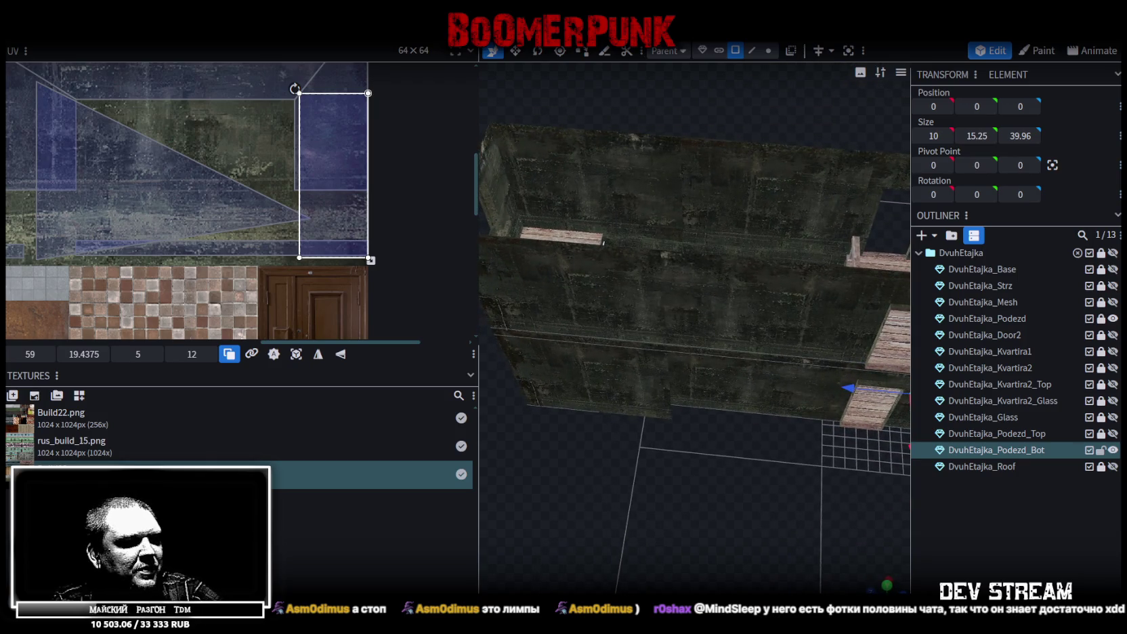
{"action": "key", "text": "alt+Tab"}
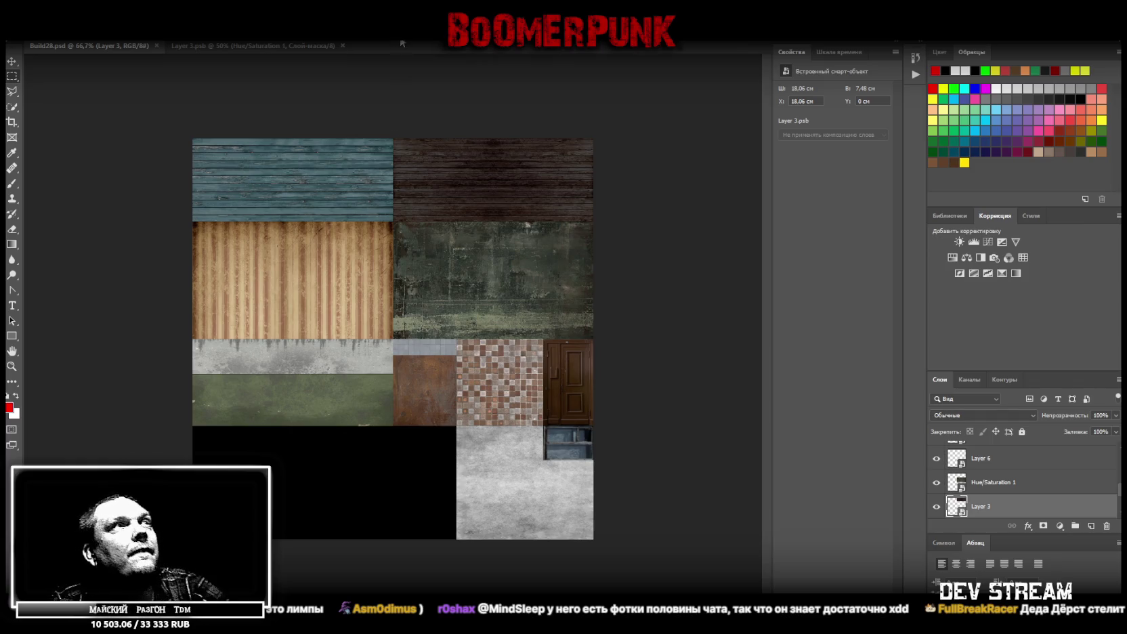
Move layer Слой 2 to the top so the rusty door shows in the atlas.
{"action": "key", "text": "Delete"}
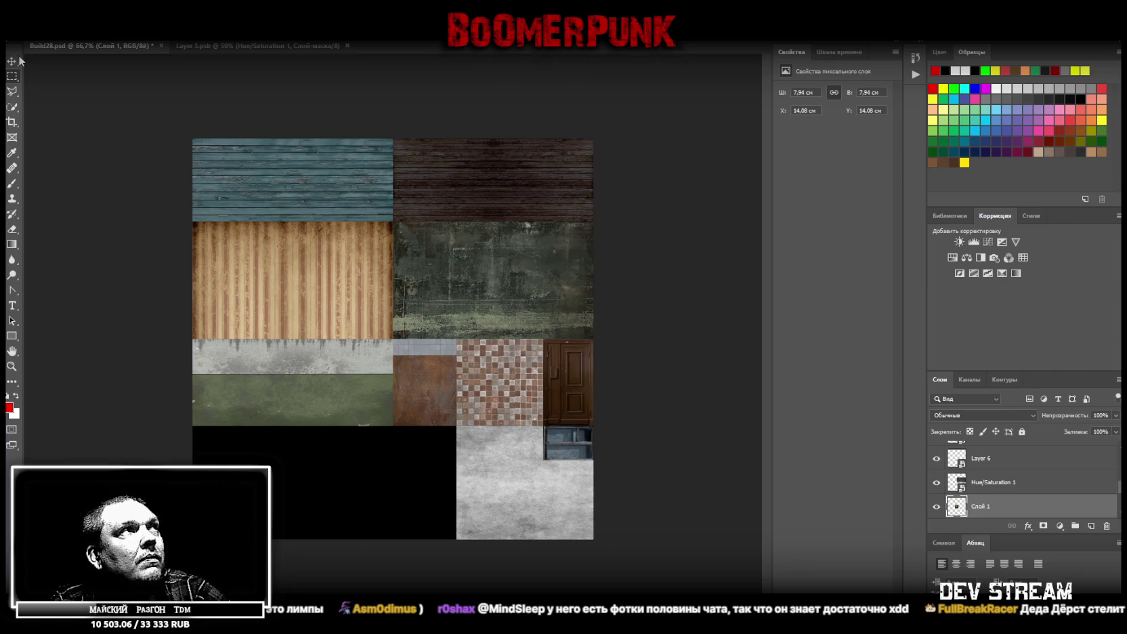
{"action": "left_click", "coordinate": [397, 457], "text": "alt"}
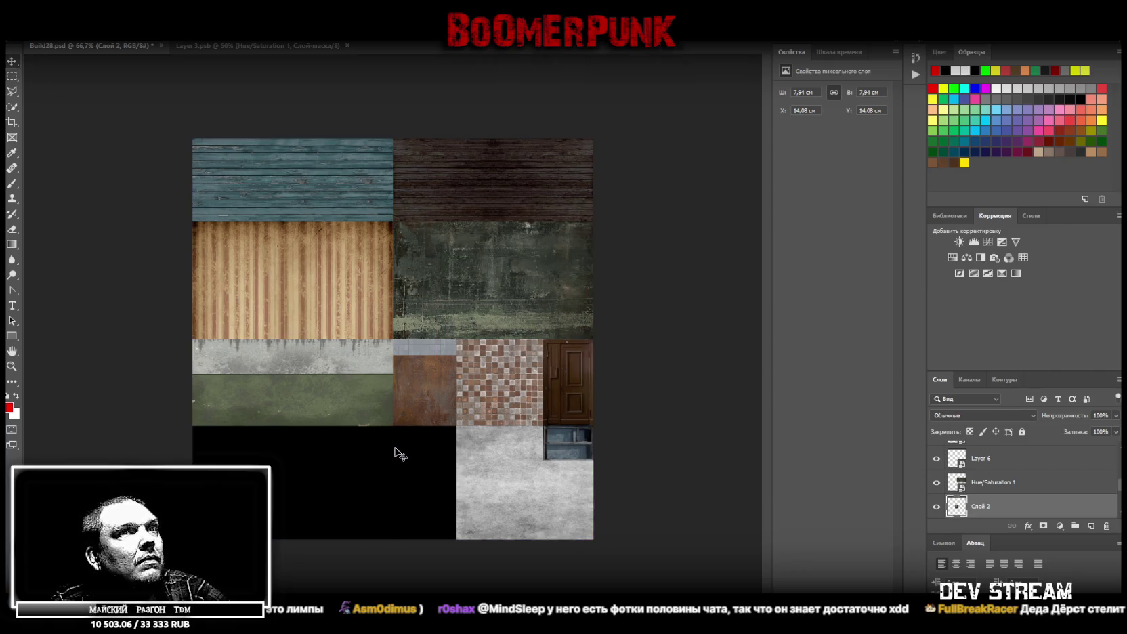
{"action": "scroll", "coordinate": [990, 488], "scroll_direction": "up", "scroll_amount": 5}
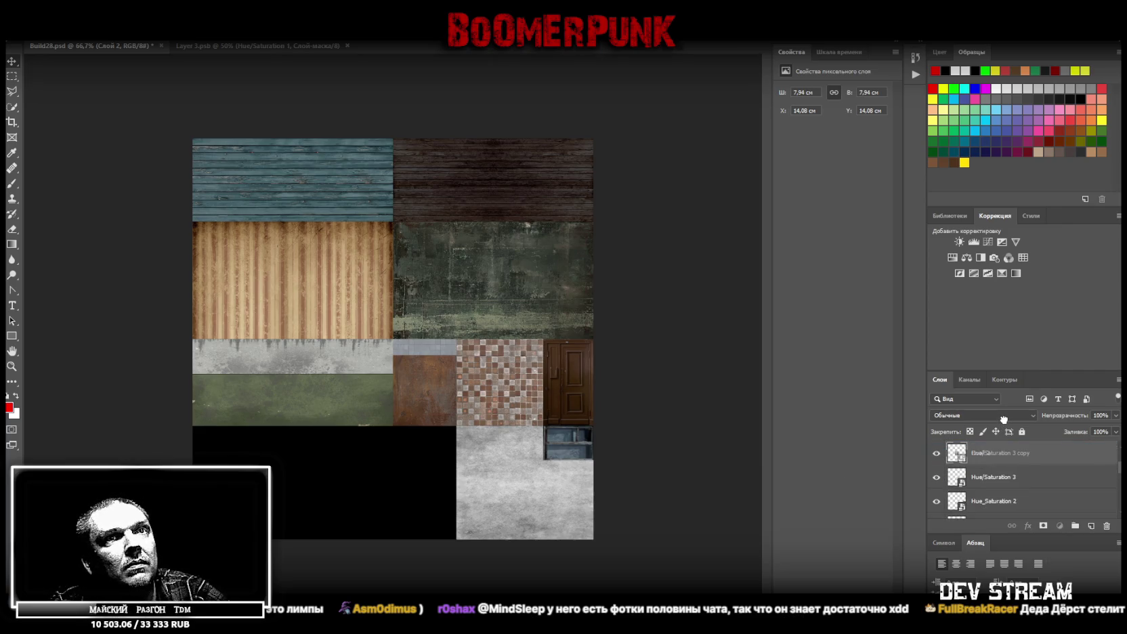
{"action": "left_click_drag", "start_coordinate": [1001, 453], "coordinate": [1001, 443]}
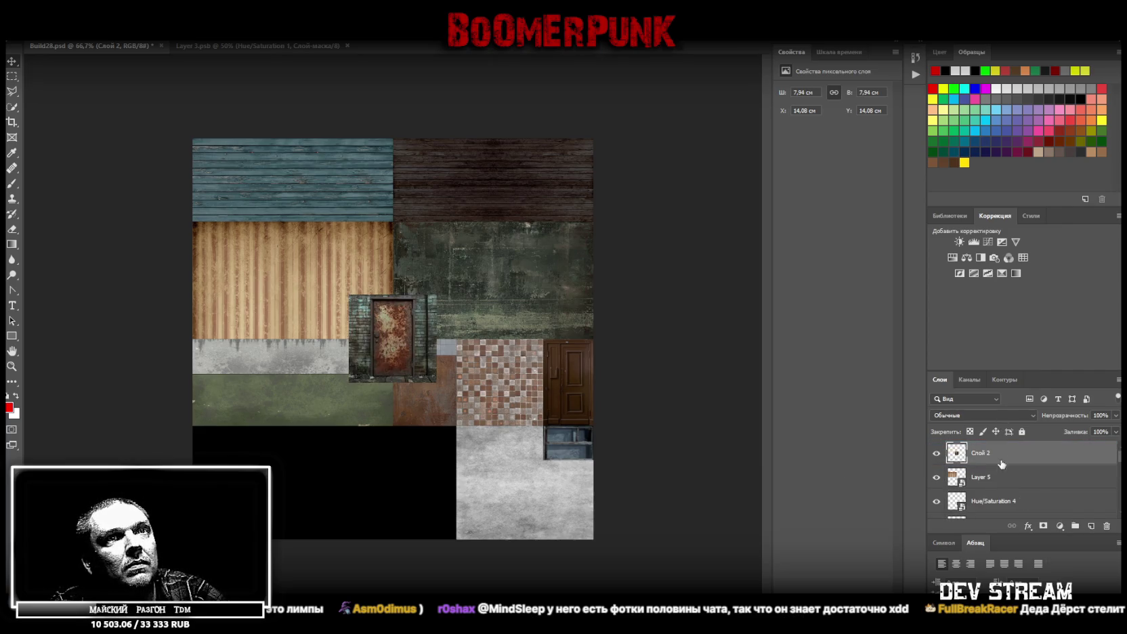
{"action": "scroll", "coordinate": [1003, 470], "scroll_direction": "down", "scroll_amount": 2}
{"action": "scroll", "coordinate": [1008, 484], "scroll_direction": "down", "scroll_amount": 2}
{"action": "scroll", "coordinate": [1012, 498], "scroll_direction": "down", "scroll_amount": 2}
{"action": "scroll", "coordinate": [1009, 501], "scroll_direction": "up", "scroll_amount": 1}
{"action": "scroll", "coordinate": [1005, 500], "scroll_direction": "up", "scroll_amount": 1}
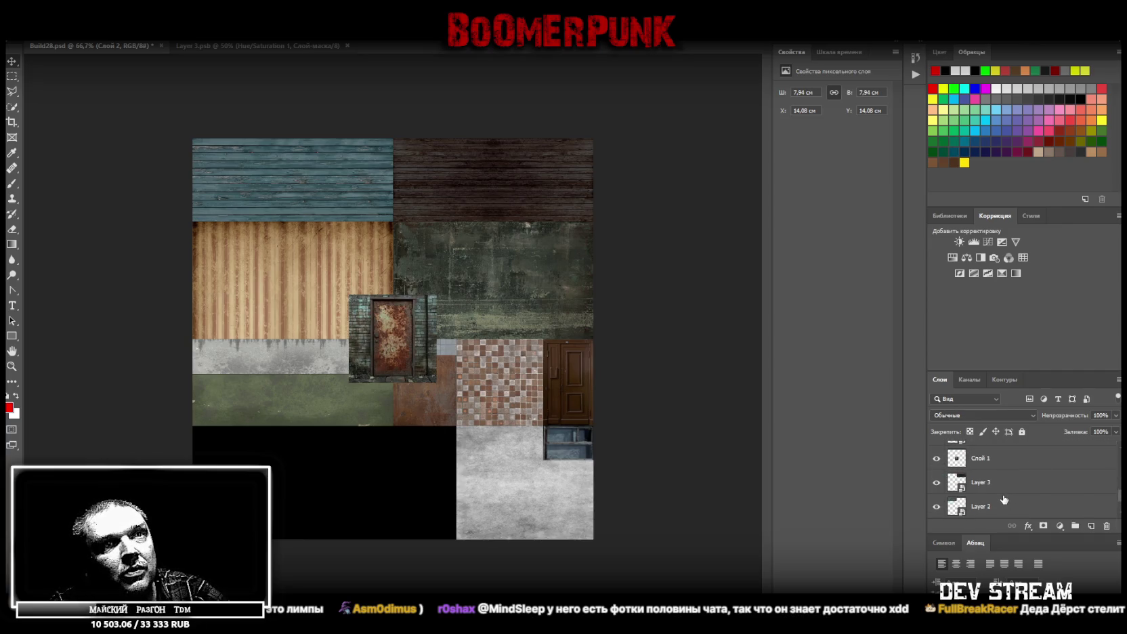
Undo a trial door copy in the black area and zoom in on the door on Слой 2.
{"action": "left_click", "coordinate": [981, 461]}
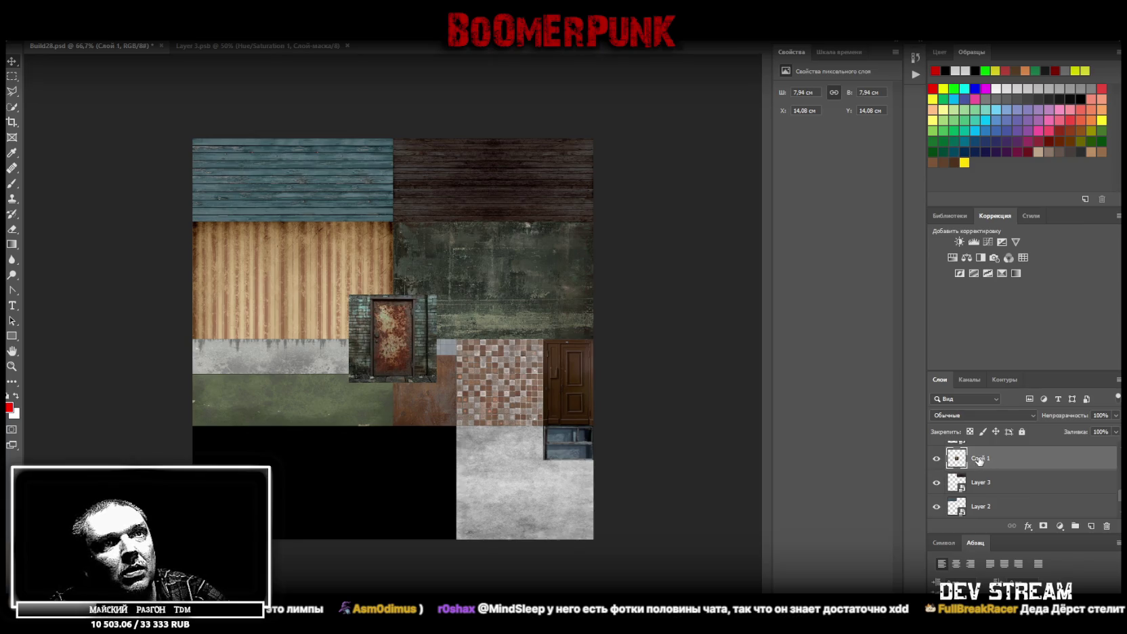
{"action": "left_click_drag", "start_coordinate": [447, 339], "coordinate": [382, 470]}
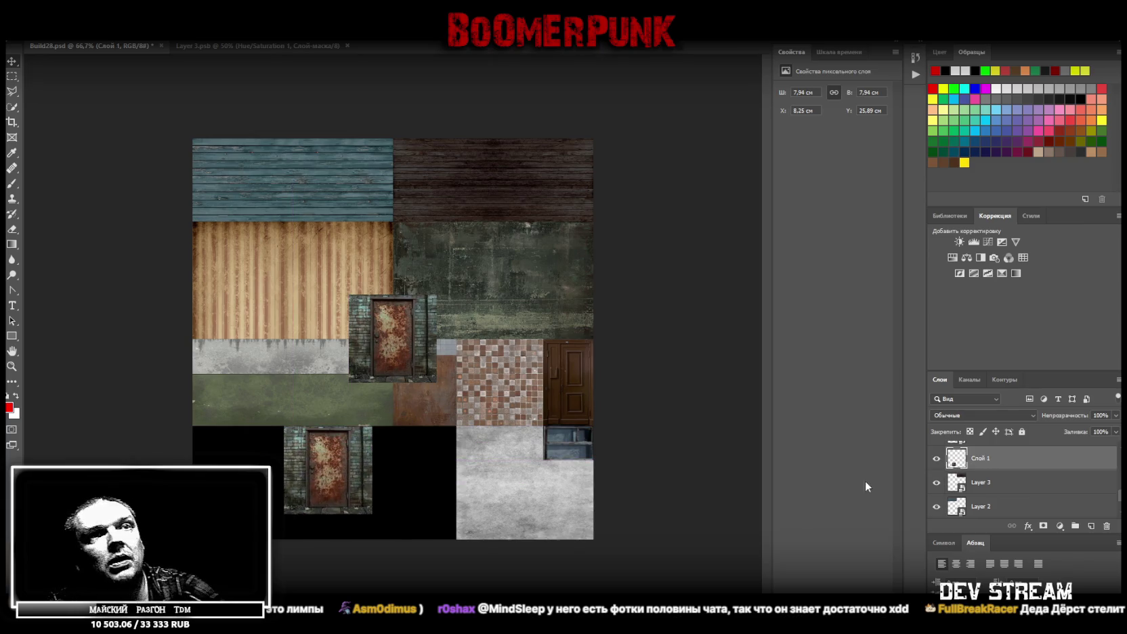
{"action": "key", "text": "Delete"}
{"action": "scroll", "coordinate": [987, 468], "scroll_direction": "up", "scroll_amount": 1}
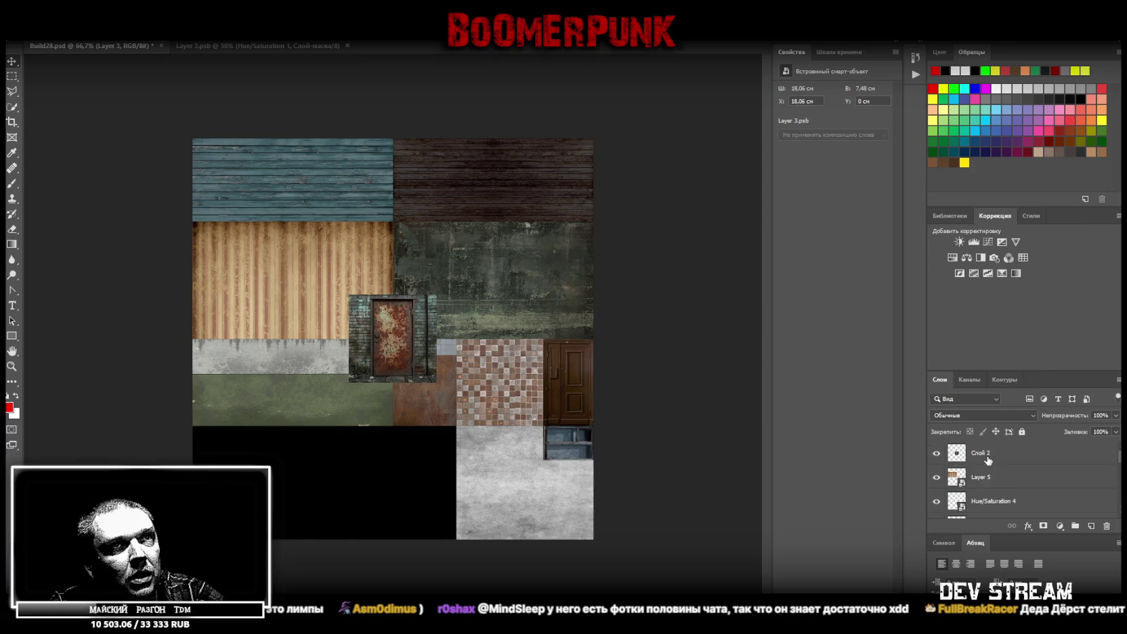
{"action": "left_click", "coordinate": [986, 457]}
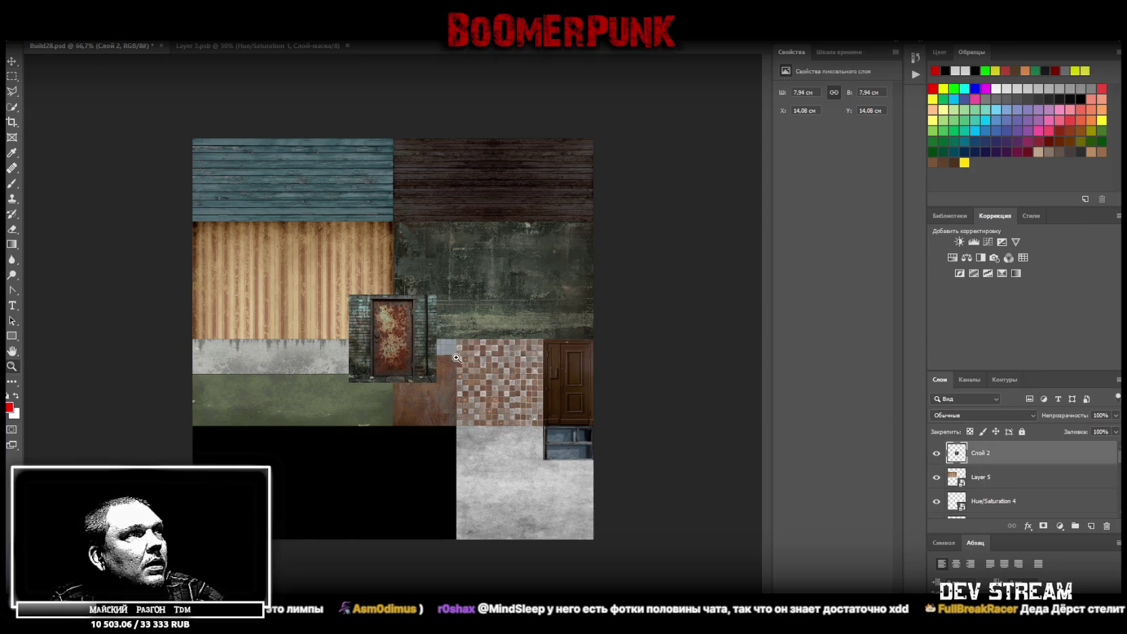
{"action": "left_click", "coordinate": [456, 358]}
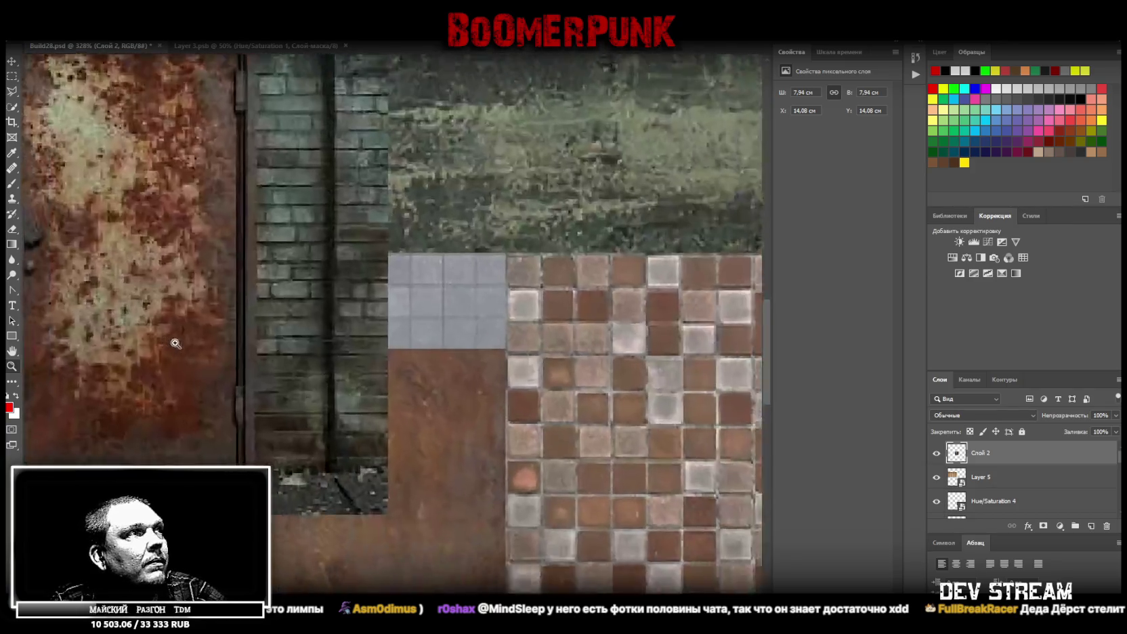
Copy the rusty door panel alone onto new layer Слой 3 and delete the brick-framed Слой 2.
{"action": "mouse_move", "coordinate": [174, 343]}
{"action": "left_mouse_down"}
{"action": "mouse_move", "coordinate": [462, 587]}
{"action": "mouse_move", "coordinate": [421, 469]}
{"action": "left_mouse_up"}
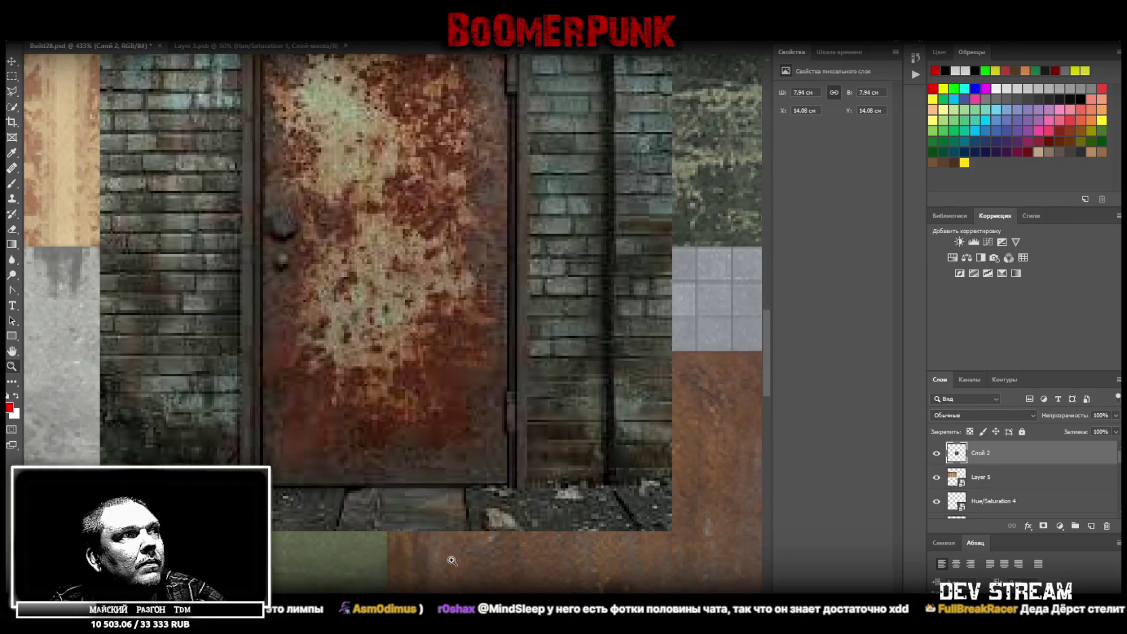
{"action": "left_click_drag", "start_coordinate": [467, 258], "coordinate": [474, 259]}
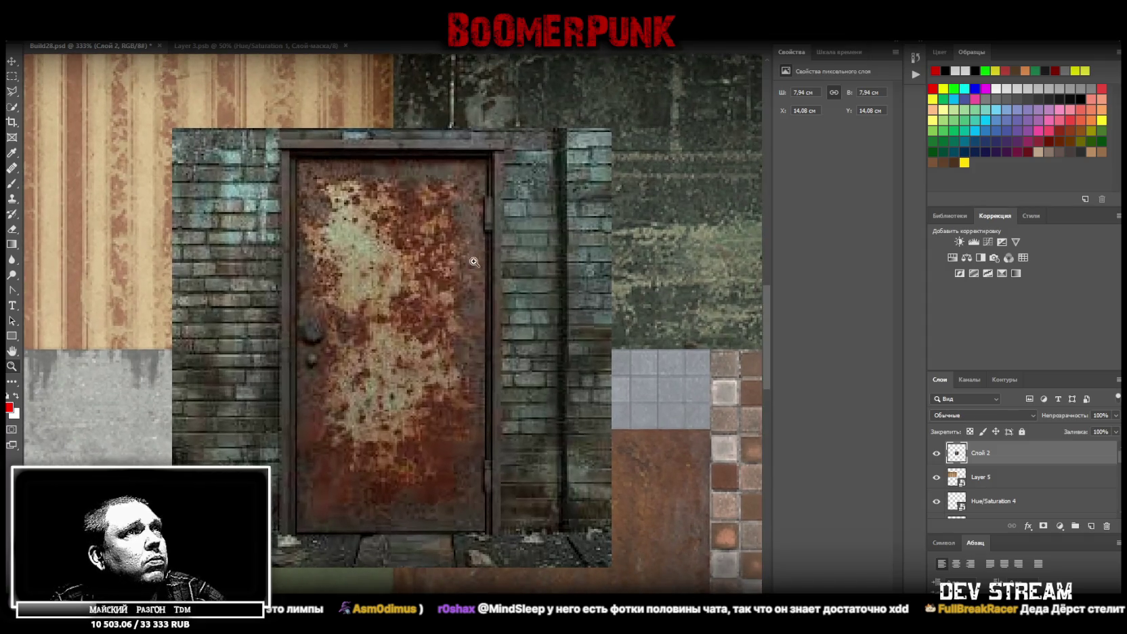
{"action": "left_click", "coordinate": [11, 76]}
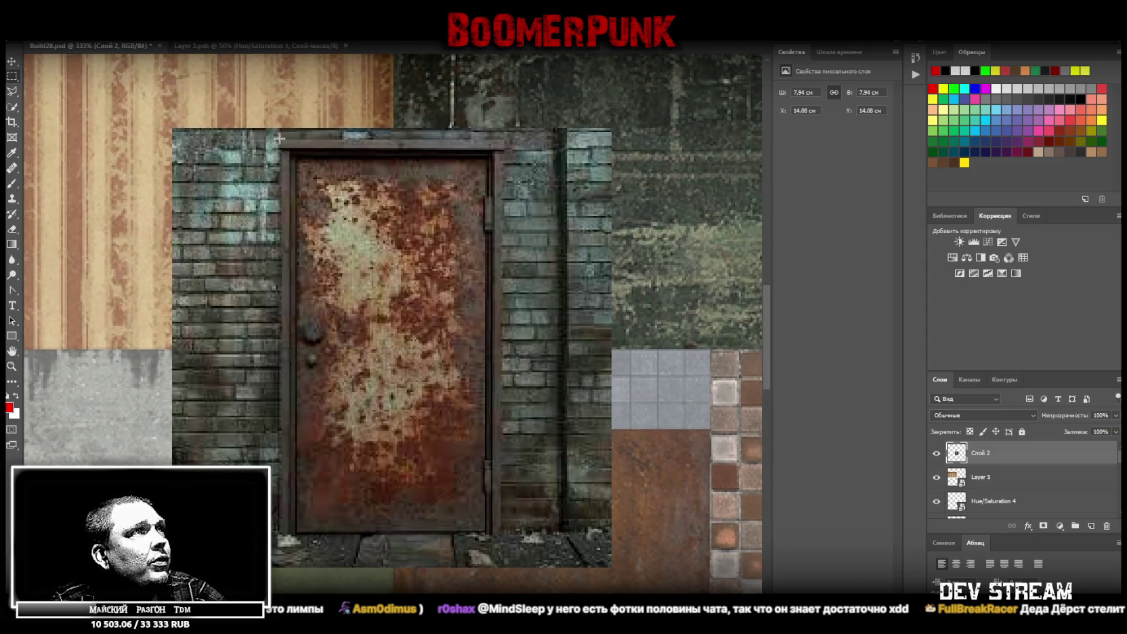
{"action": "left_click_drag", "start_coordinate": [280, 140], "coordinate": [506, 535]}
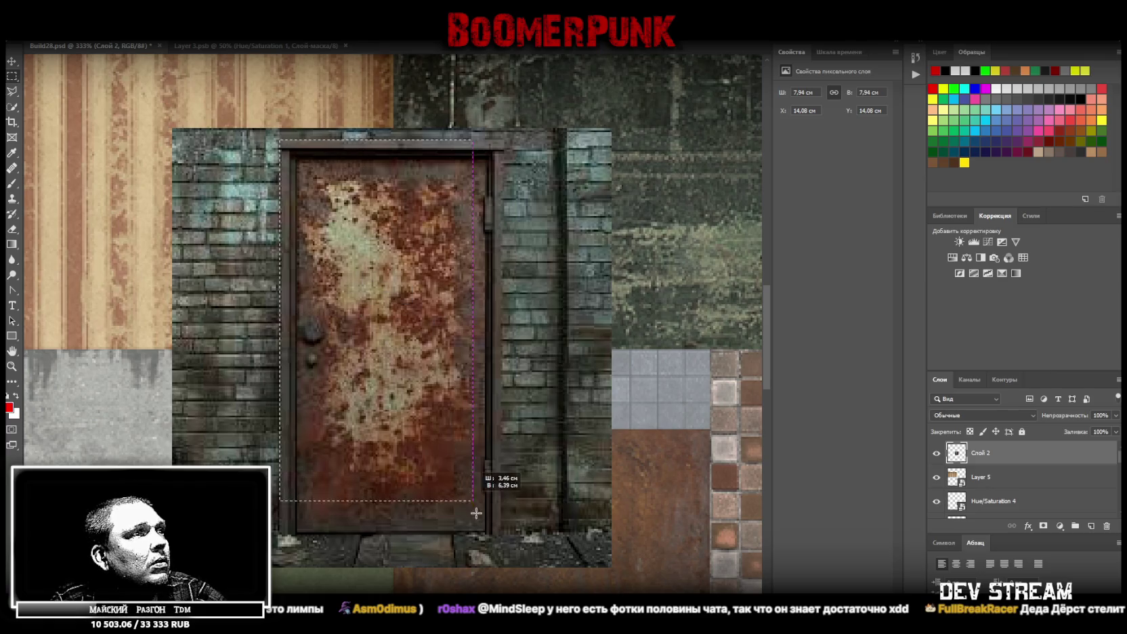
{"action": "left_click_drag", "start_coordinate": [505, 535], "coordinate": [502, 535]}
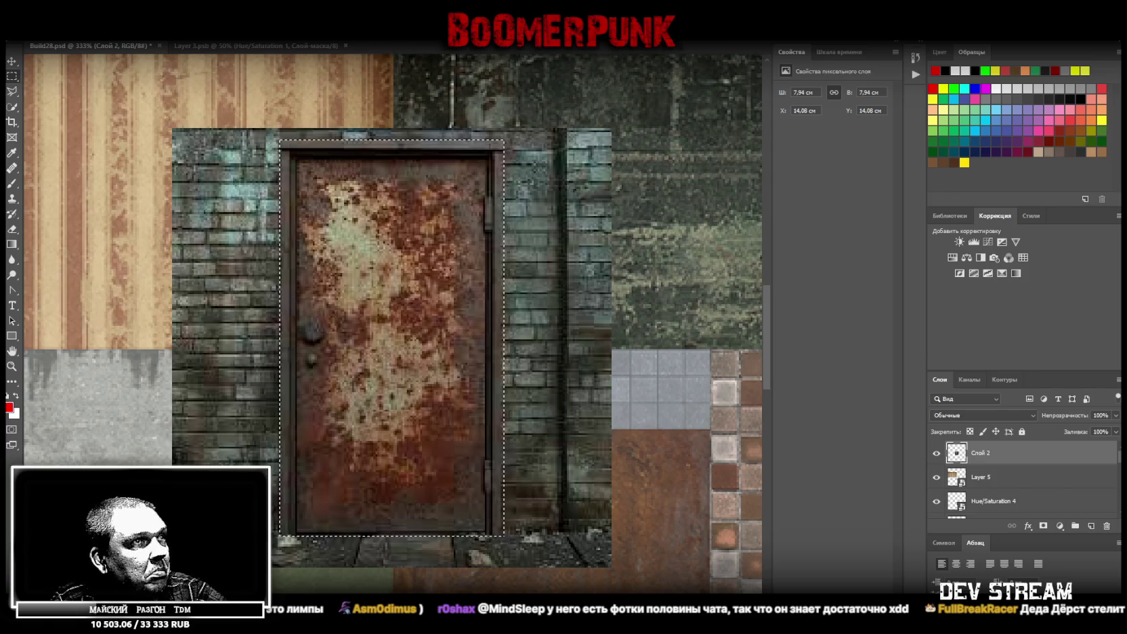
{"action": "right_click", "coordinate": [367, 346]}
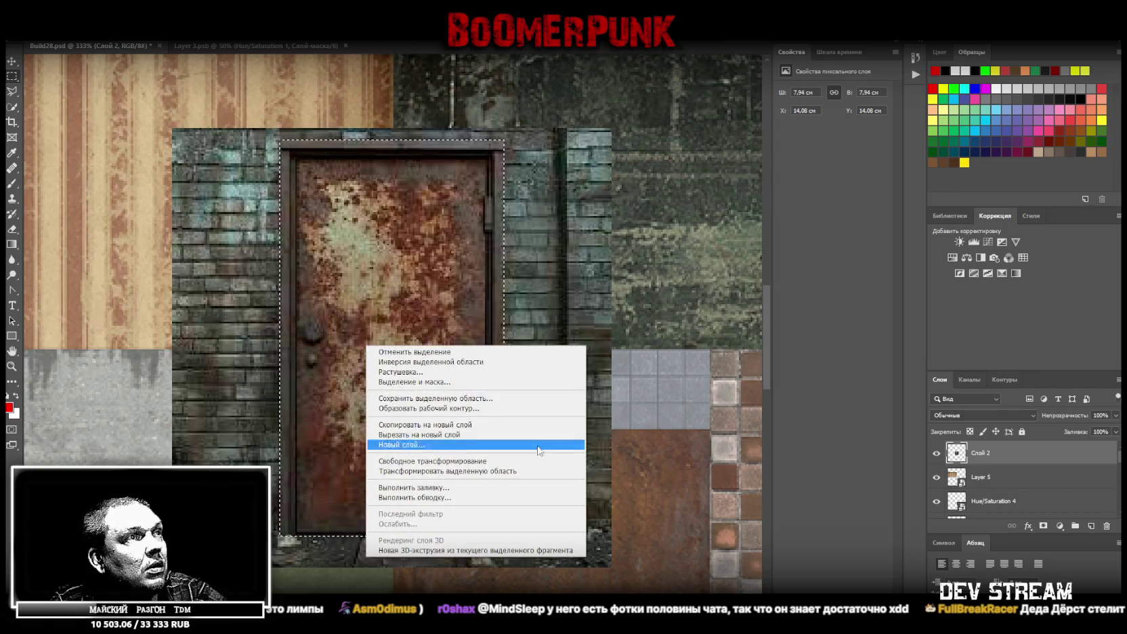
{"action": "left_click", "coordinate": [454, 426]}
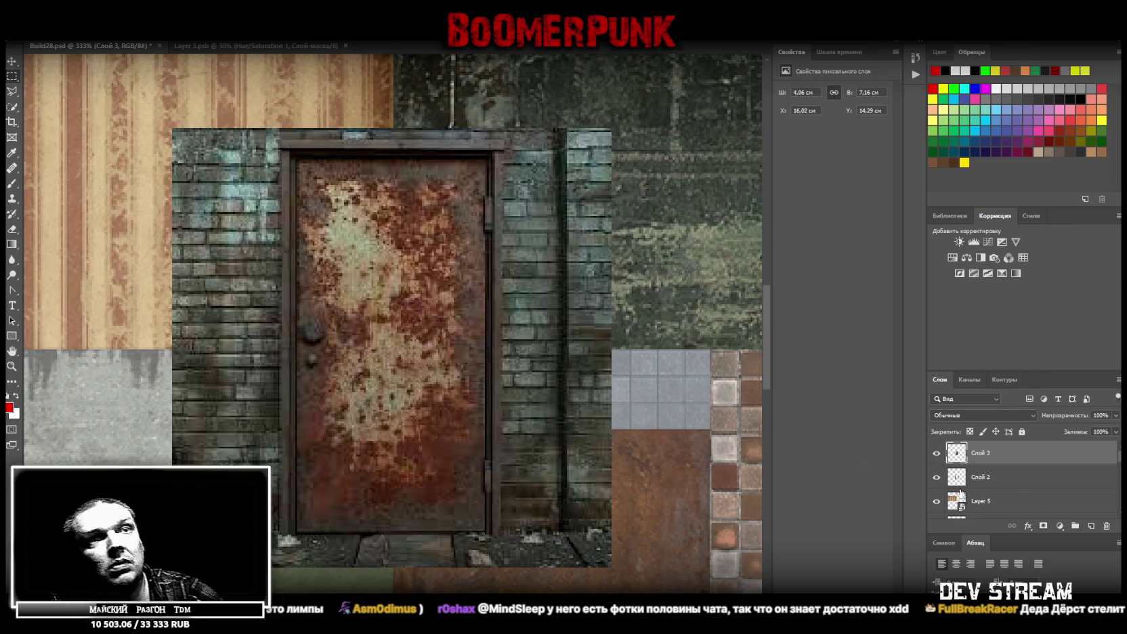
{"action": "left_click", "coordinate": [995, 460]}
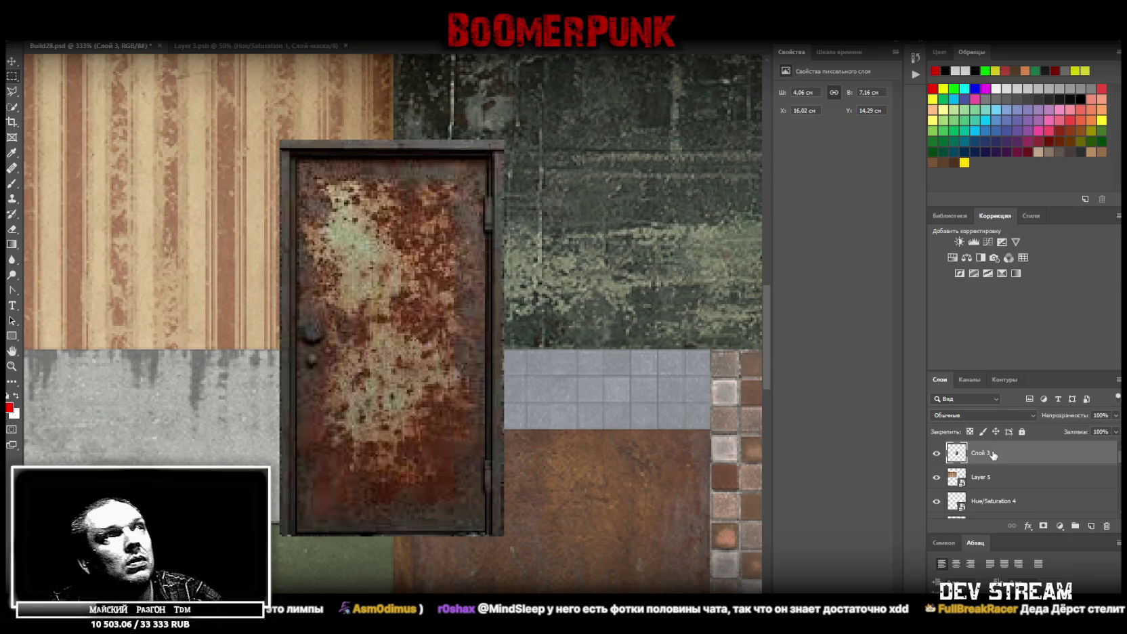
Convert Слой 3 to a smart object and fit the whole atlas in view.
{"action": "right_click", "coordinate": [995, 459]}
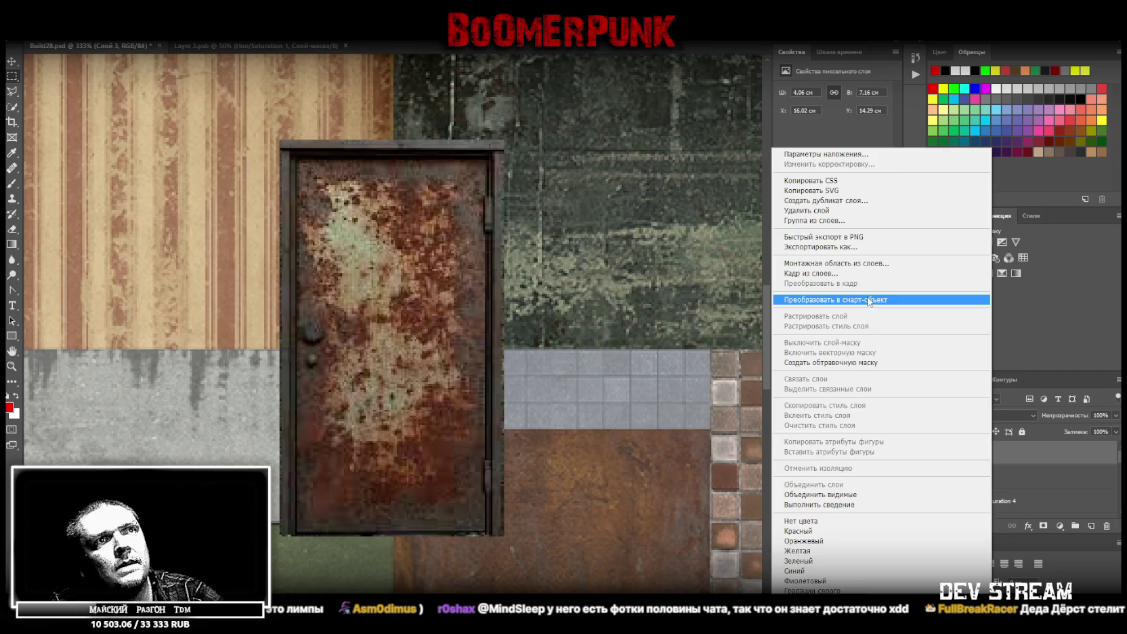
{"action": "left_click", "coordinate": [864, 301]}
{"action": "key", "text": "ctrl+0"}
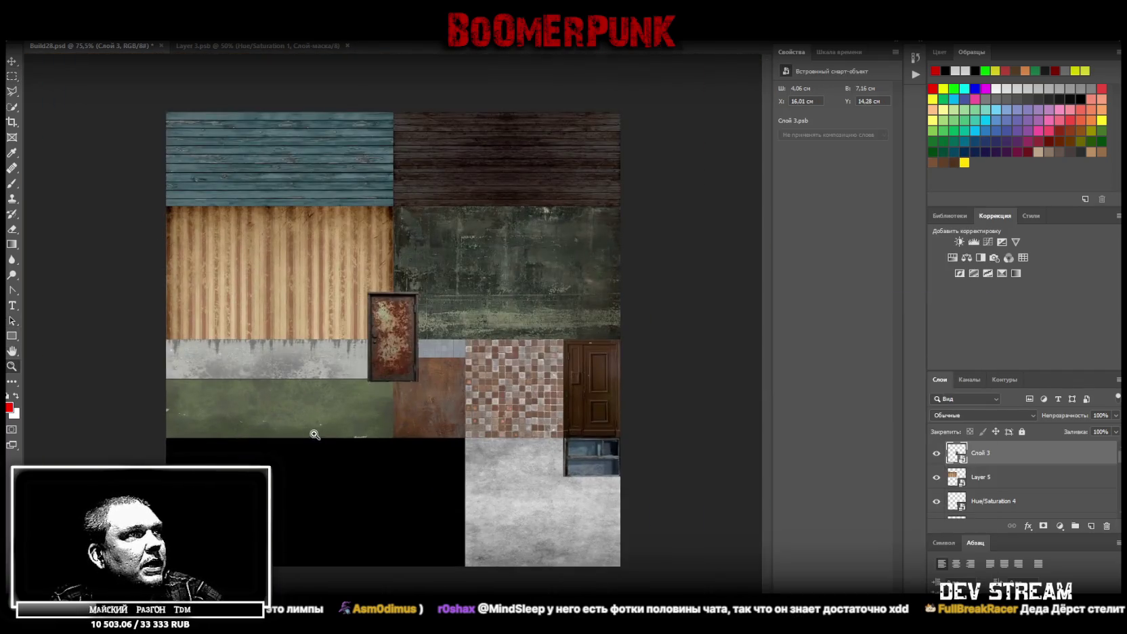
Move the door tile into the lower black area, directly left of the grey concrete.
{"action": "key", "text": "ctrl+t"}
{"action": "left_click_drag", "start_coordinate": [411, 346], "coordinate": [554, 392]}
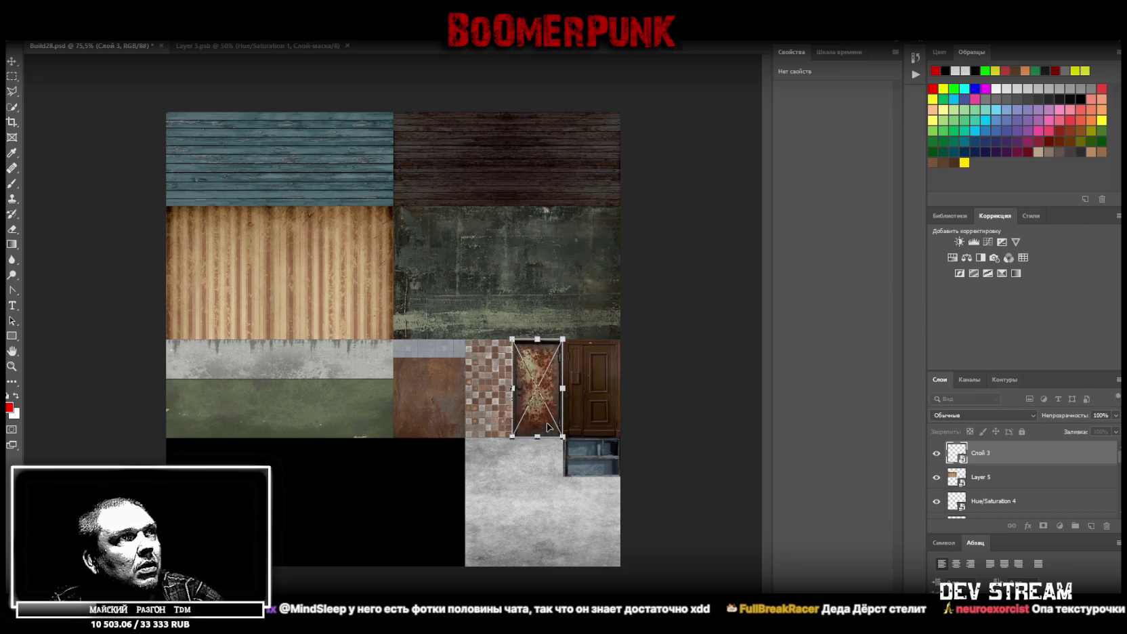
{"action": "mouse_move", "coordinate": [549, 424]}
{"action": "left_mouse_down"}
{"action": "mouse_move", "coordinate": [407, 525]}
{"action": "mouse_move", "coordinate": [435, 518]}
{"action": "left_mouse_up"}
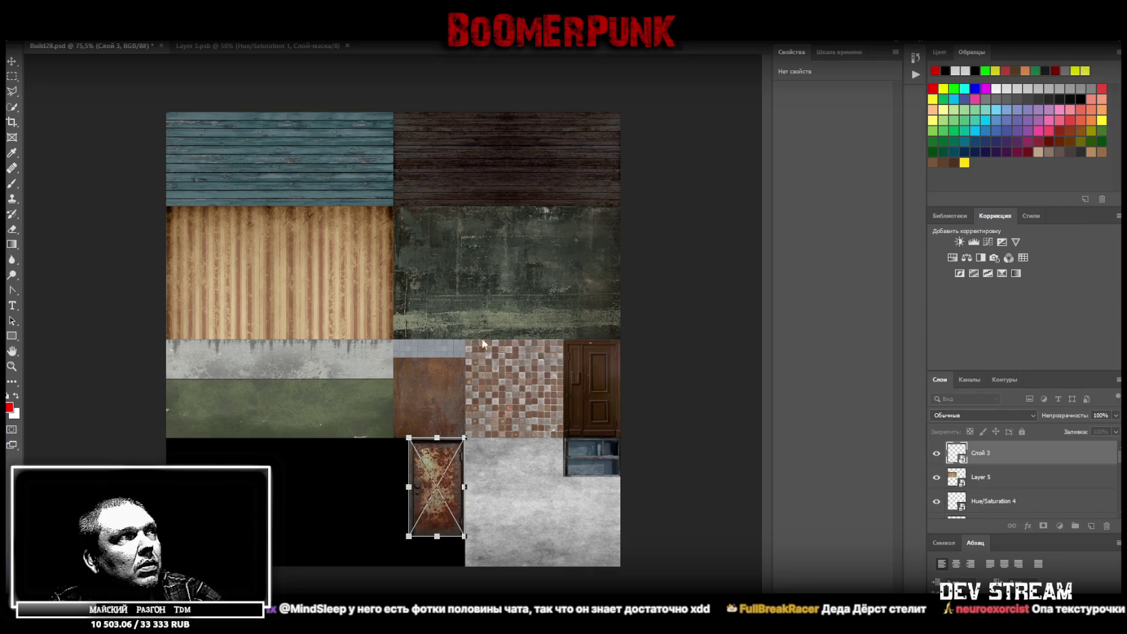
{"action": "mouse_move", "coordinate": [431, 462]}
{"action": "left_mouse_down"}
{"action": "mouse_move", "coordinate": [391, 315]}
{"action": "mouse_move", "coordinate": [442, 467]}
{"action": "left_mouse_up"}
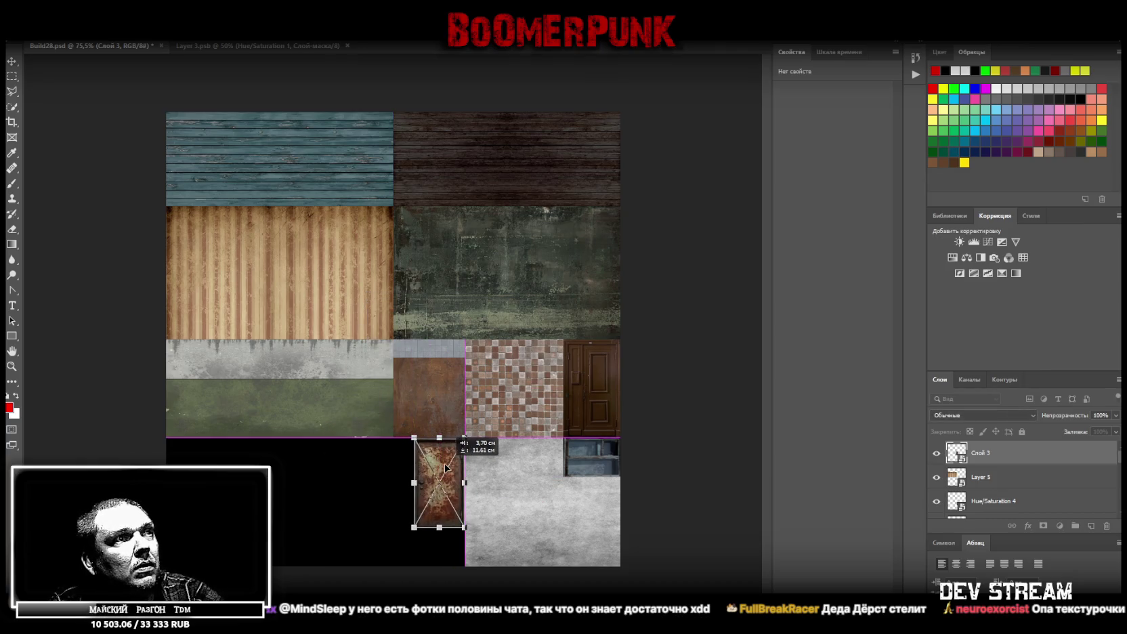
{"action": "left_click", "coordinate": [11, 61]}
{"action": "left_click", "coordinate": [34, 34]}
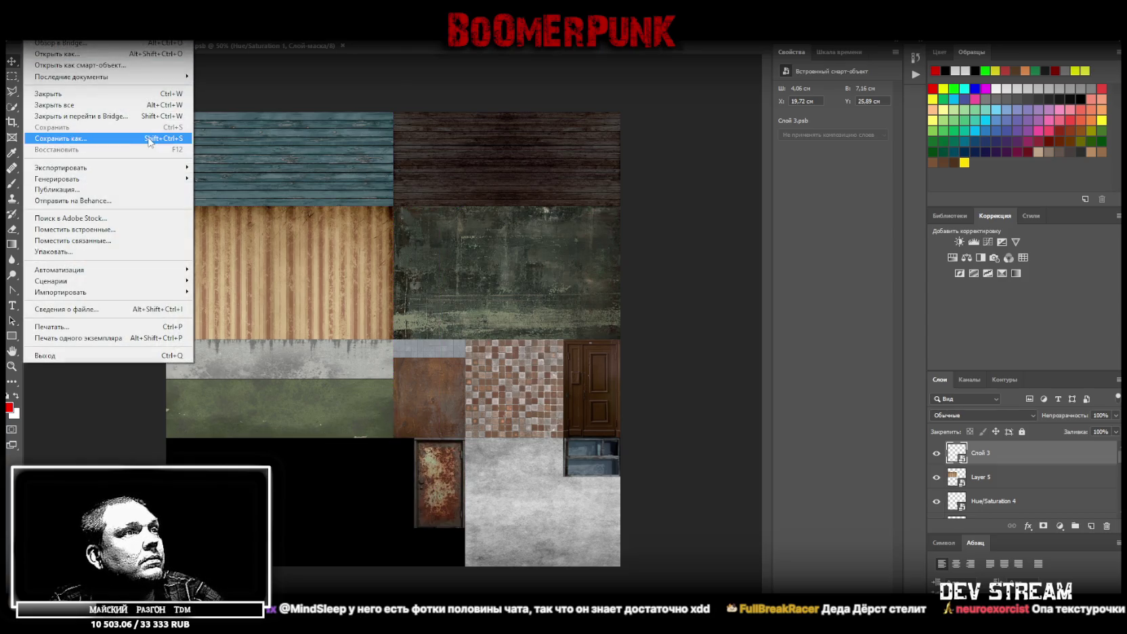
Save the atlas as a PNG and bring Blockbench back to the front.
{"action": "left_click", "coordinate": [61, 138]}
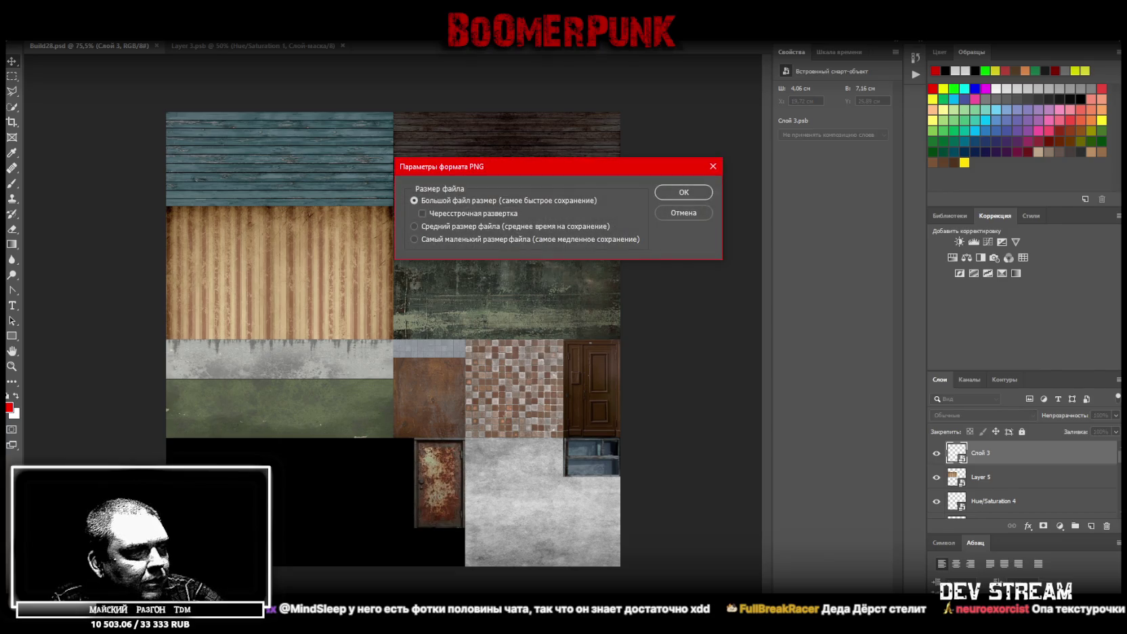
{"action": "key", "text": "alt+Tab"}
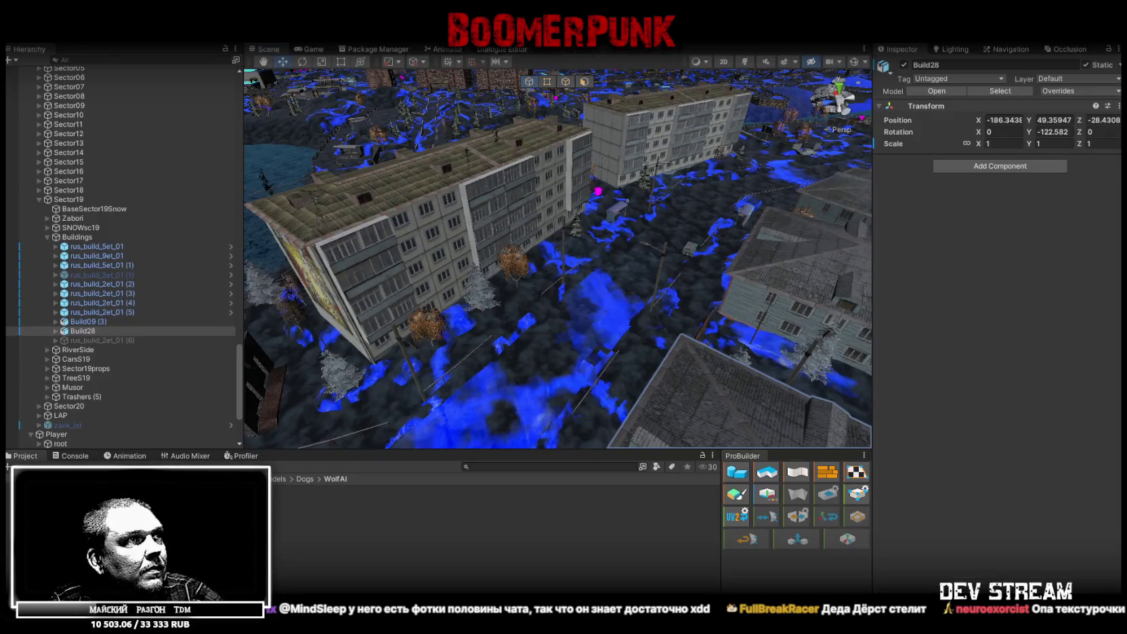
{"action": "key", "text": "alt+Tab"}
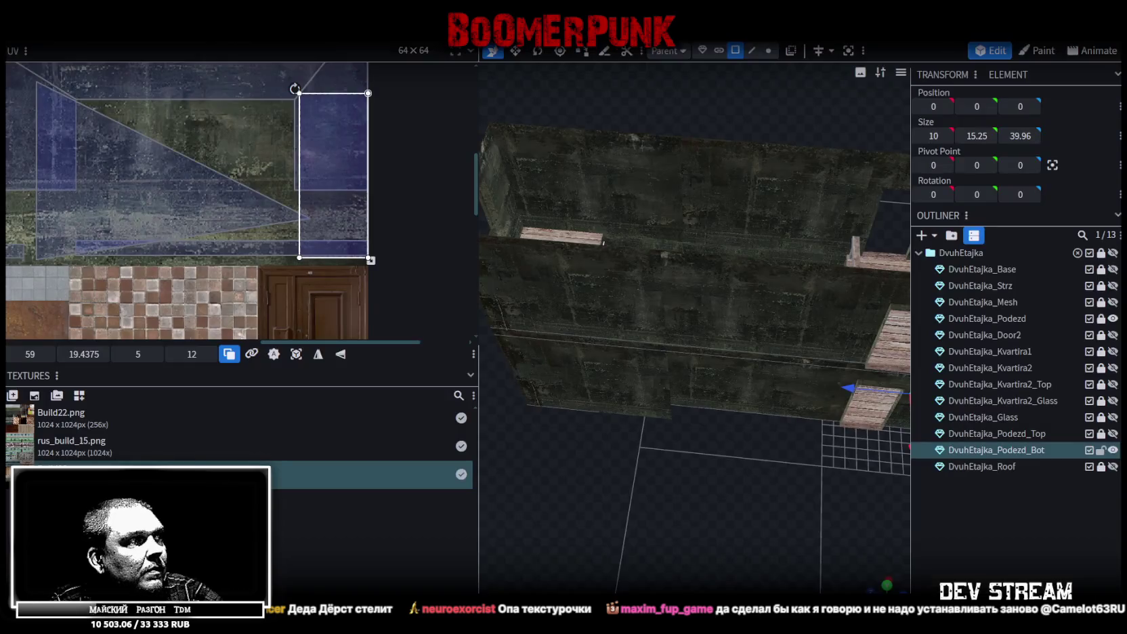
Refresh the building texture in Blockbench from its atlas file.
{"action": "right_click", "coordinate": [73, 443]}
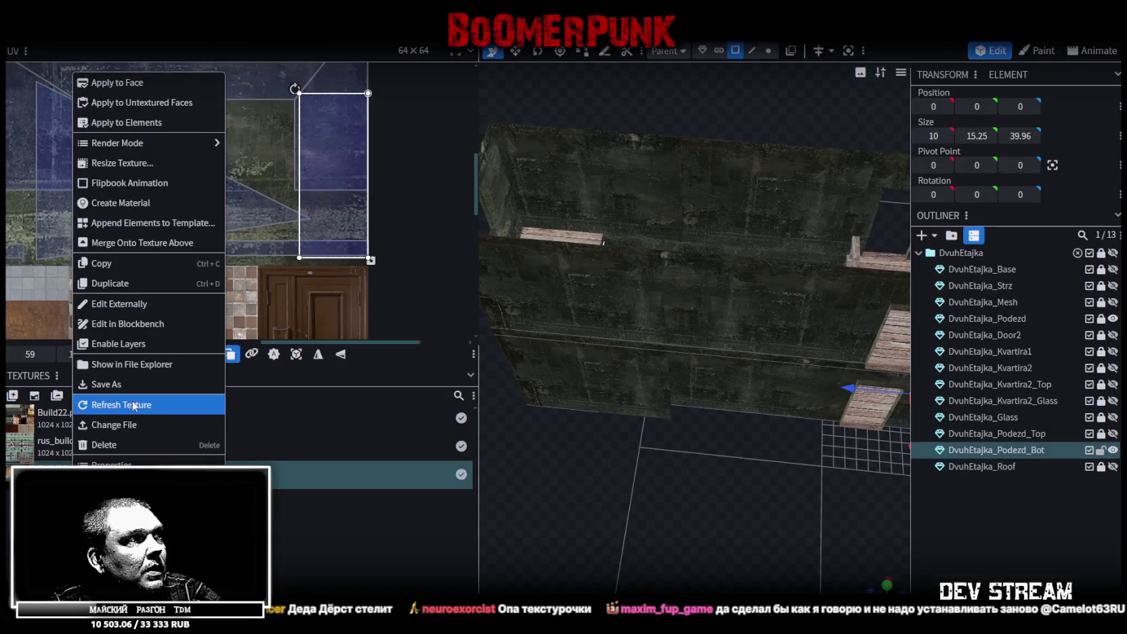
{"action": "left_click", "coordinate": [143, 404]}
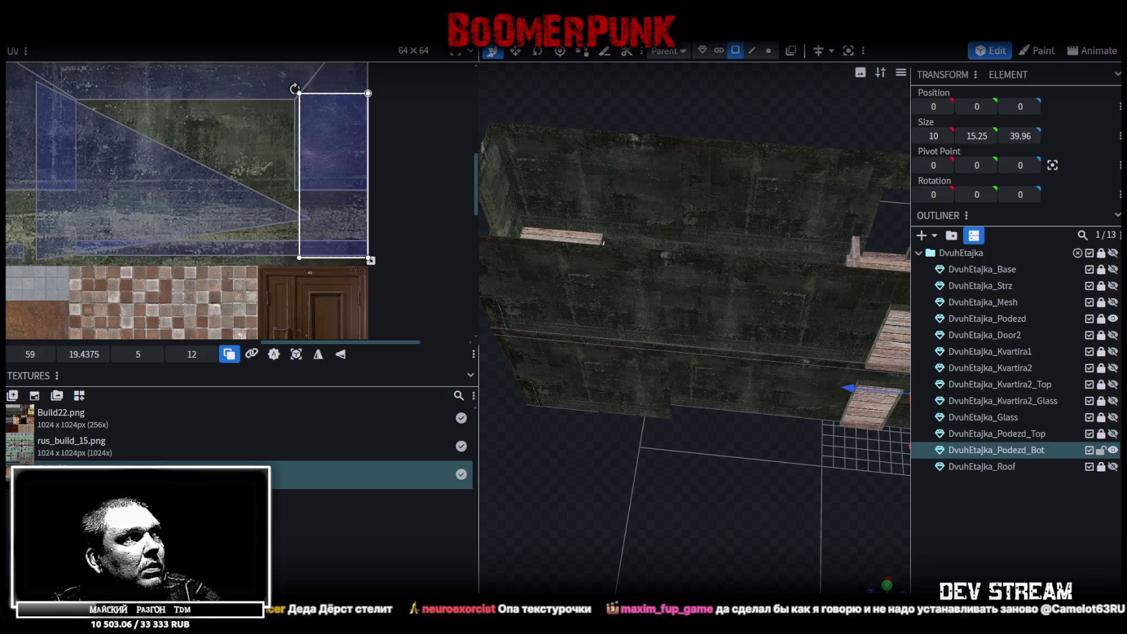
{"action": "right_click", "coordinate": [55, 415]}
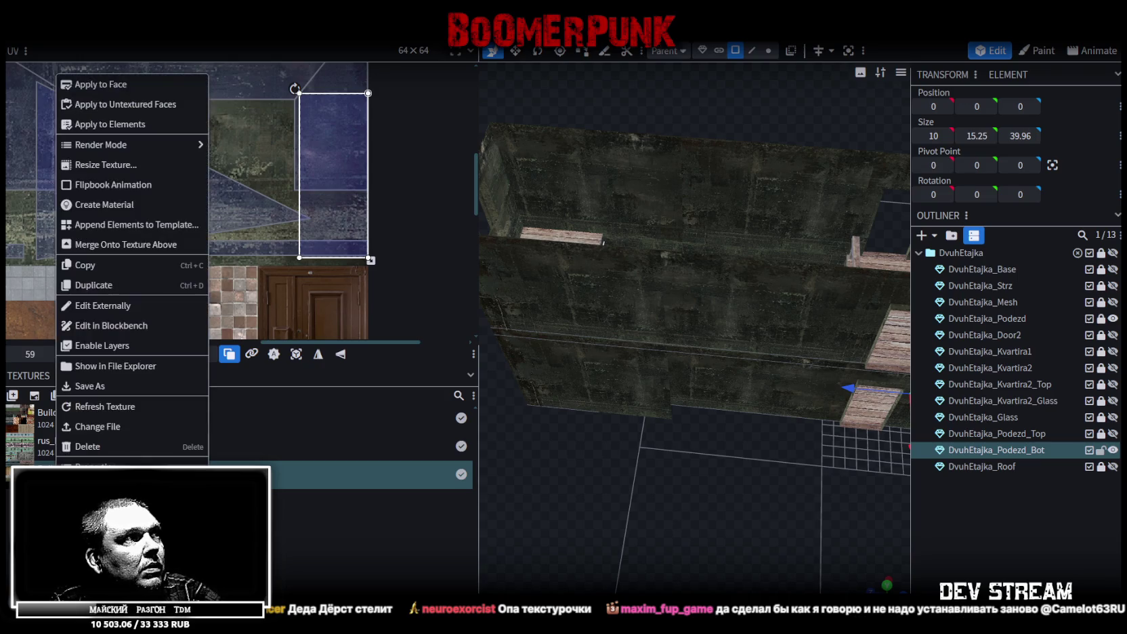
{"action": "left_click", "coordinate": [109, 409]}
{"action": "right_click", "coordinate": [91, 444]}
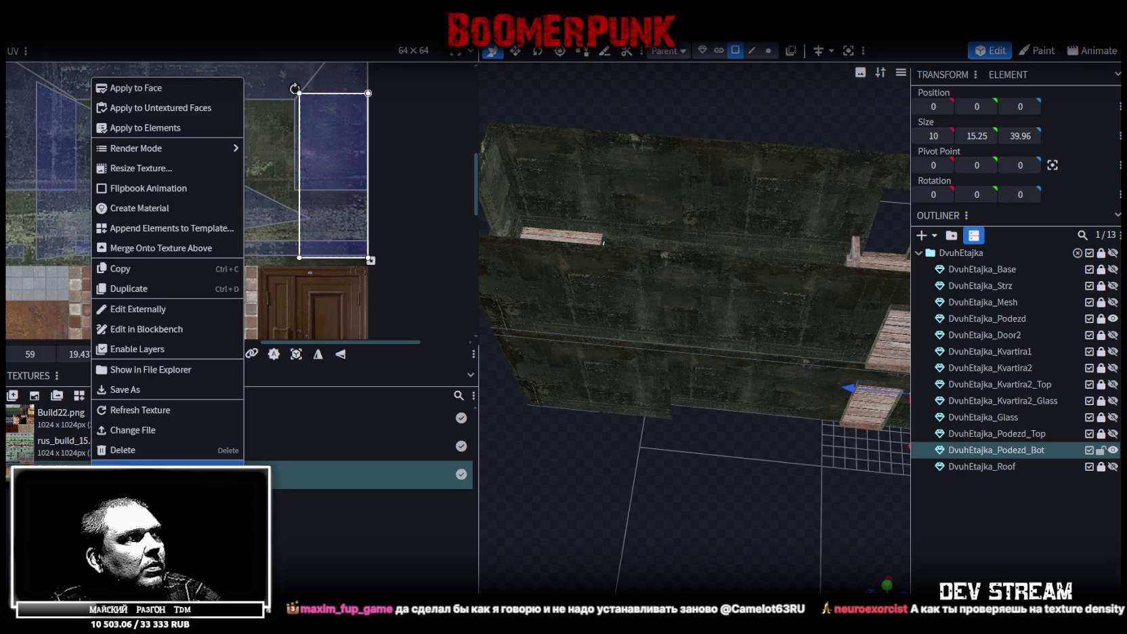
{"action": "left_click", "coordinate": [156, 372]}
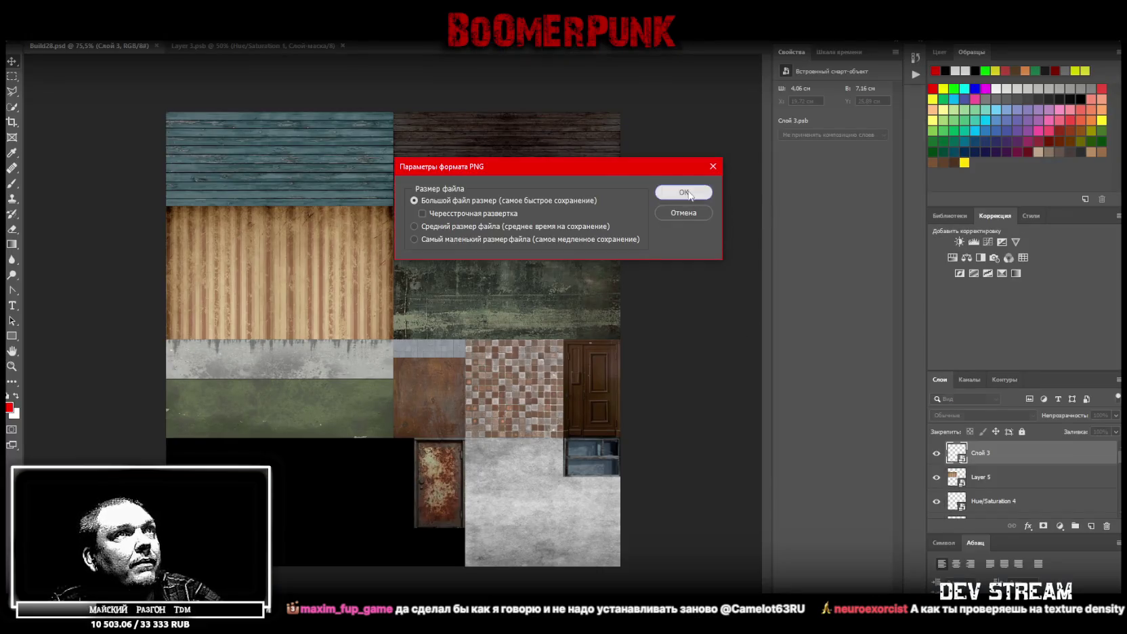
Confirm the PNG save options in Photoshop and return to the texture in Blockbench.
{"action": "left_click", "coordinate": [684, 193]}
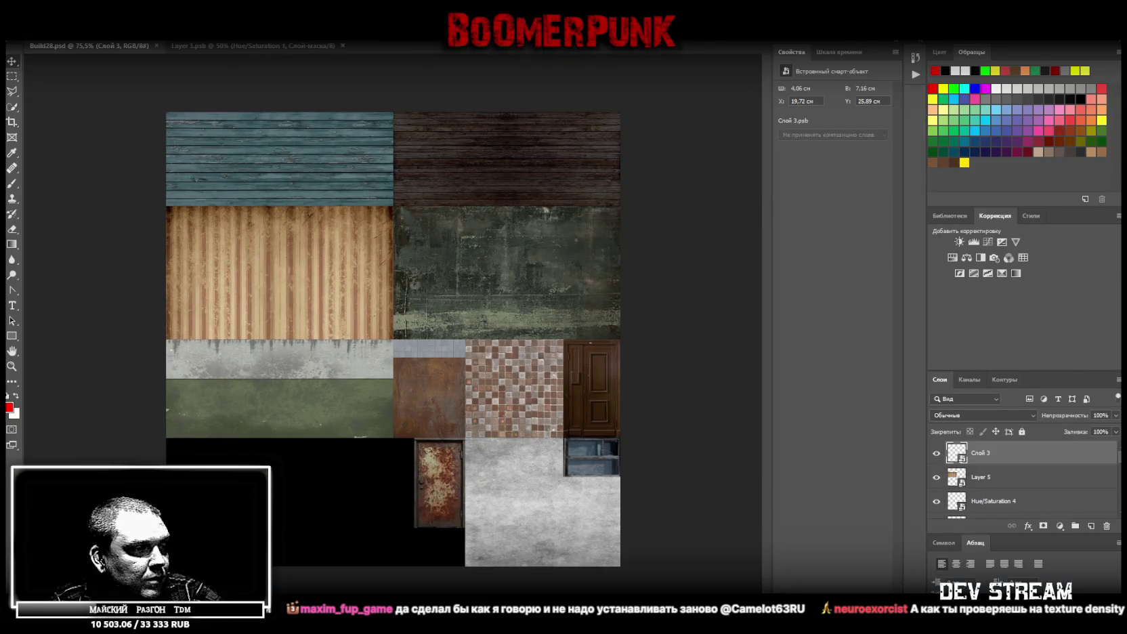
{"action": "key", "text": "alt+Tab"}
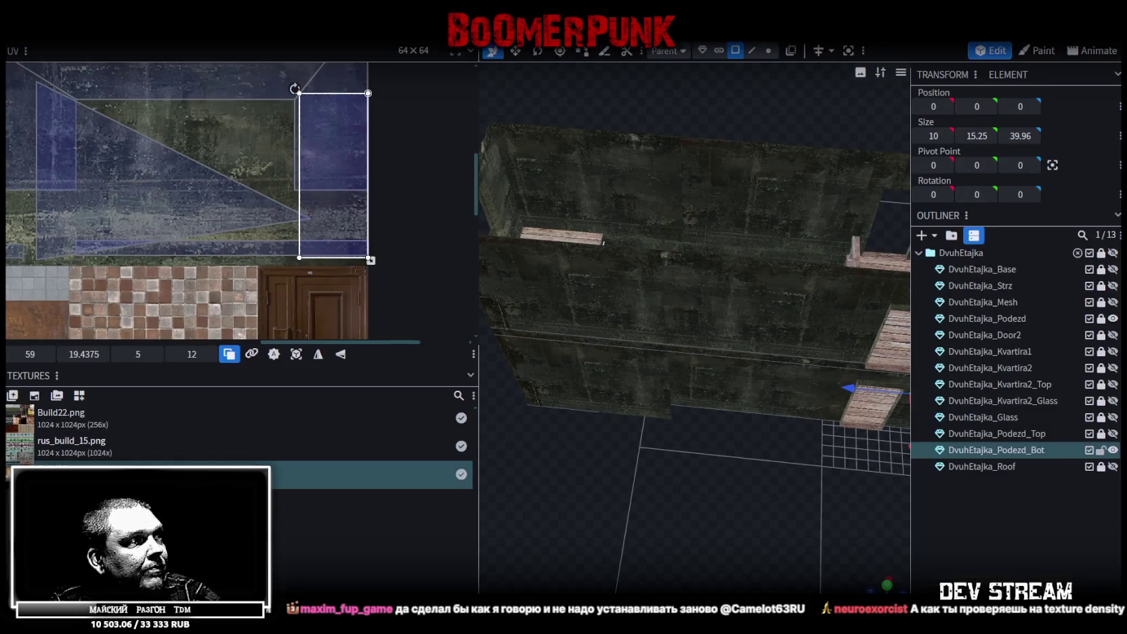
{"action": "right_click", "coordinate": [71, 414]}
Reload the atlas texture and split the doorway face off into its own mesh.
{"action": "left_click", "coordinate": [116, 409]}
{"action": "mouse_move", "coordinate": [533, 424]}
{"action": "left_mouse_down"}
{"action": "mouse_move", "coordinate": [687, 442]}
{"action": "mouse_move", "coordinate": [656, 500]}
{"action": "mouse_move", "coordinate": [843, 370]}
{"action": "mouse_move", "coordinate": [858, 320]}
{"action": "mouse_move", "coordinate": [862, 349]}
{"action": "mouse_move", "coordinate": [859, 364]}
{"action": "mouse_move", "coordinate": [687, 322]}
{"action": "left_mouse_up"}
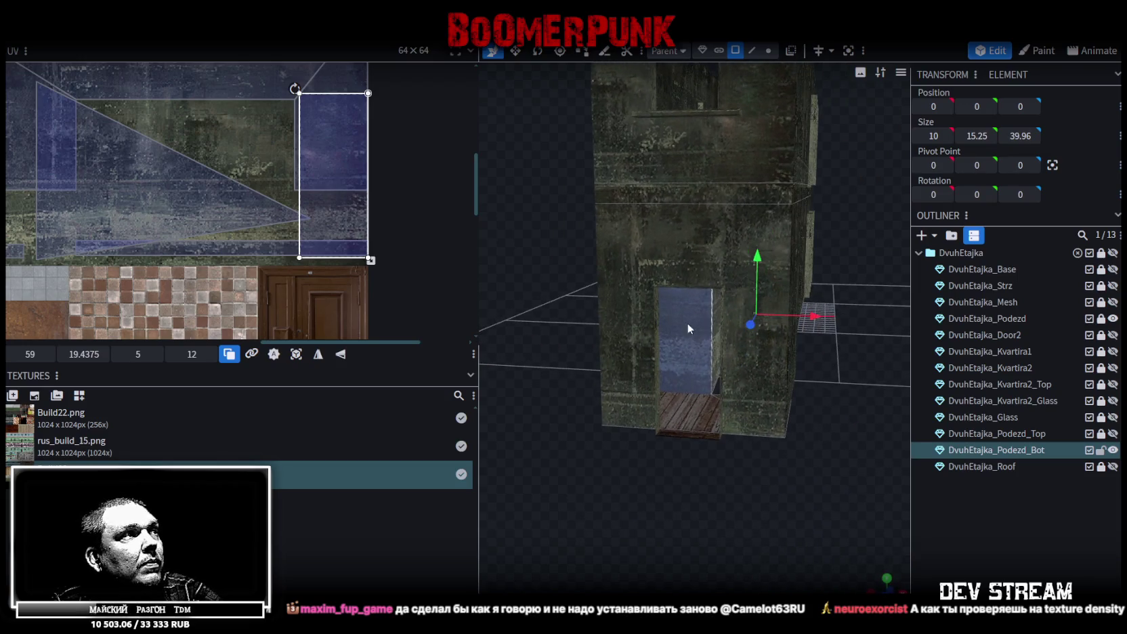
{"action": "left_click", "coordinate": [713, 322]}
{"action": "key", "text": "ctrl+c"}
{"action": "key", "text": "ctrl+v"}
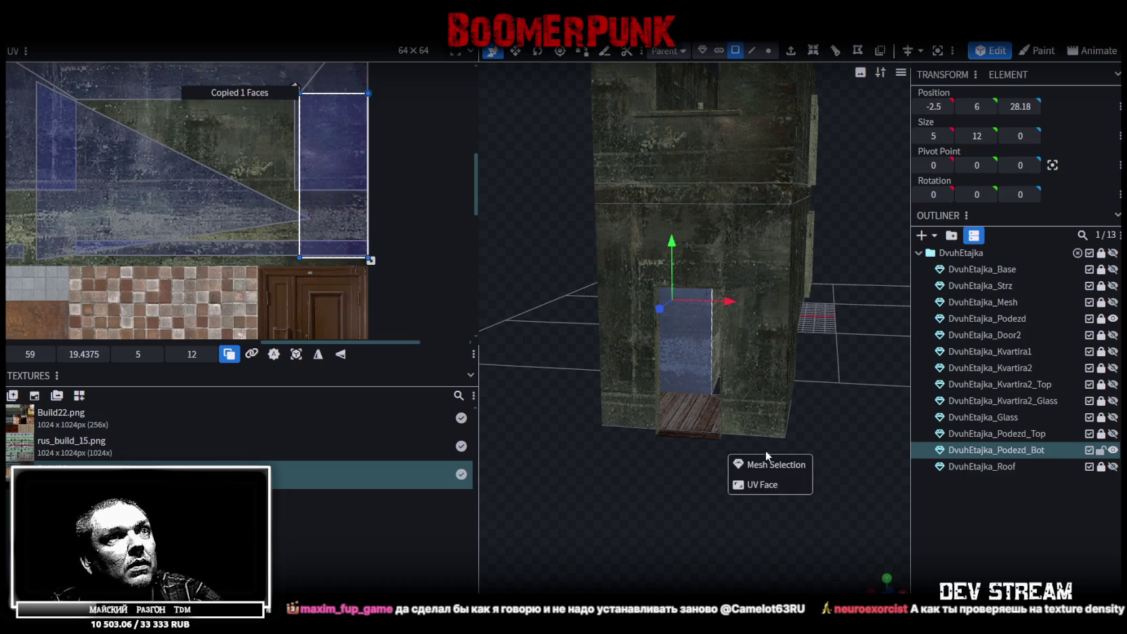
{"action": "left_click", "coordinate": [770, 466]}
{"action": "right_click", "coordinate": [669, 346]}
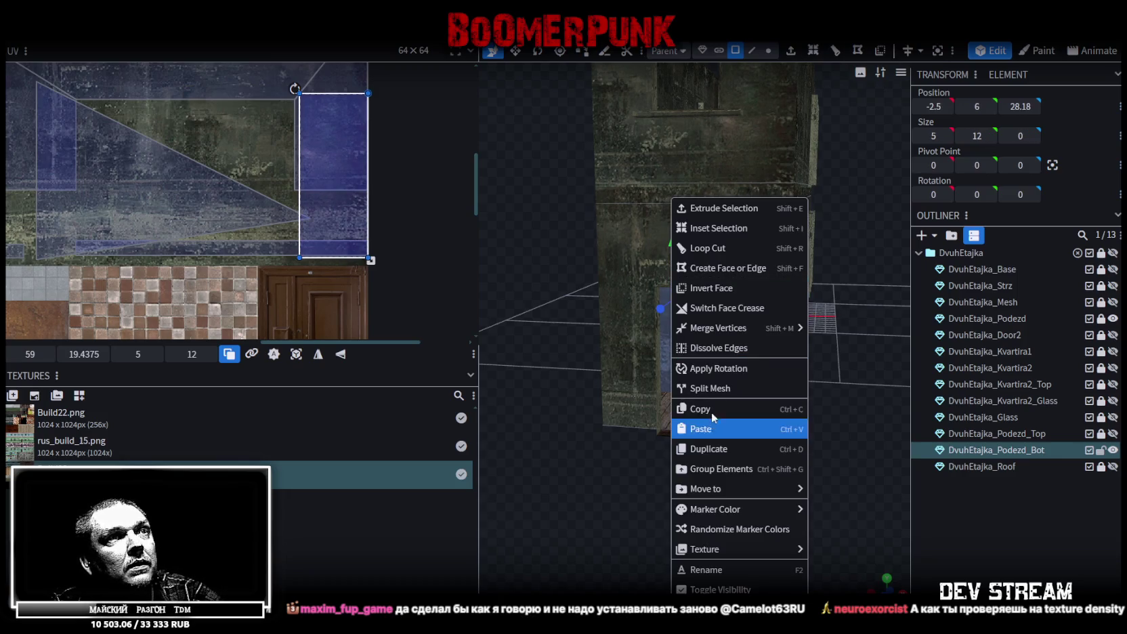
{"action": "left_click", "coordinate": [718, 388]}
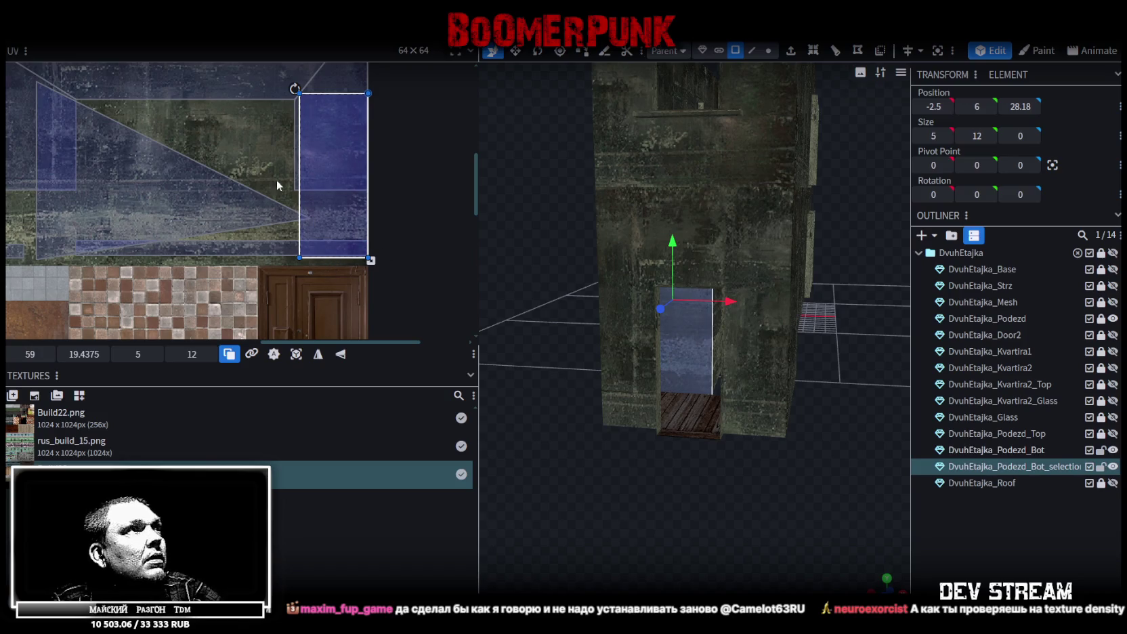
Move and enlarge the door face's UV box over the rusty door image in the atlas.
{"action": "scroll", "coordinate": [277, 174], "scroll_direction": "down", "scroll_amount": 2}
{"action": "scroll", "coordinate": [305, 229], "scroll_direction": "down", "scroll_amount": 1}
{"action": "left_click_drag", "start_coordinate": [344, 115], "coordinate": [189, 309]}
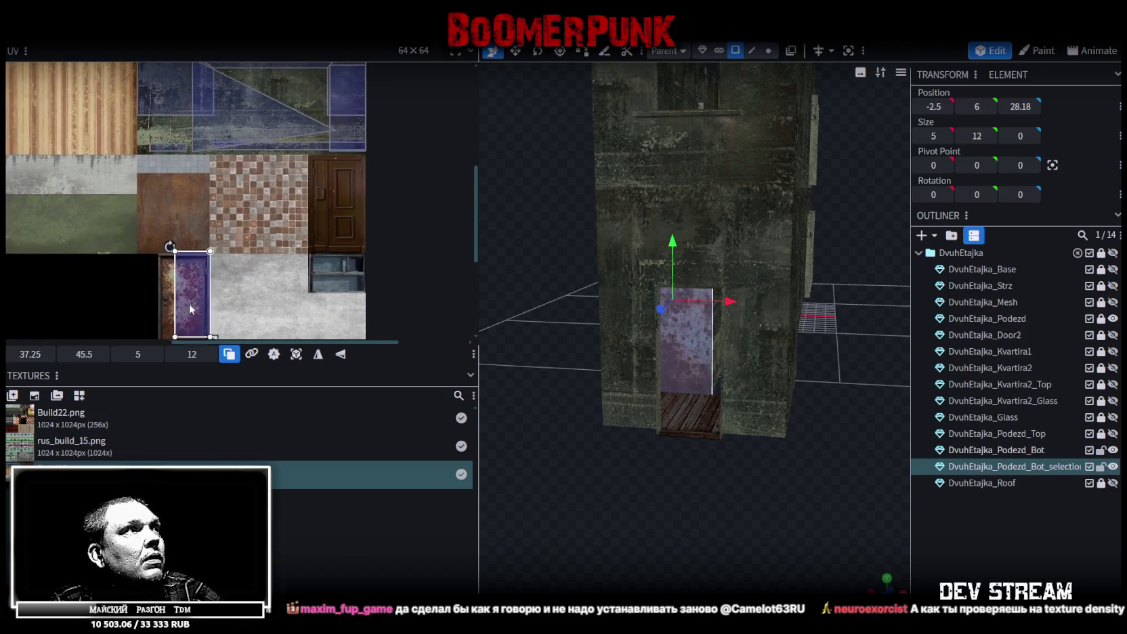
{"action": "scroll", "coordinate": [281, 174], "scroll_direction": "up", "scroll_amount": 1}
{"action": "scroll", "coordinate": [215, 202], "scroll_direction": "up", "scroll_amount": 1}
{"action": "left_click_drag", "start_coordinate": [204, 211], "coordinate": [174, 172]}
{"action": "left_click_drag", "start_coordinate": [196, 236], "coordinate": [244, 276]}
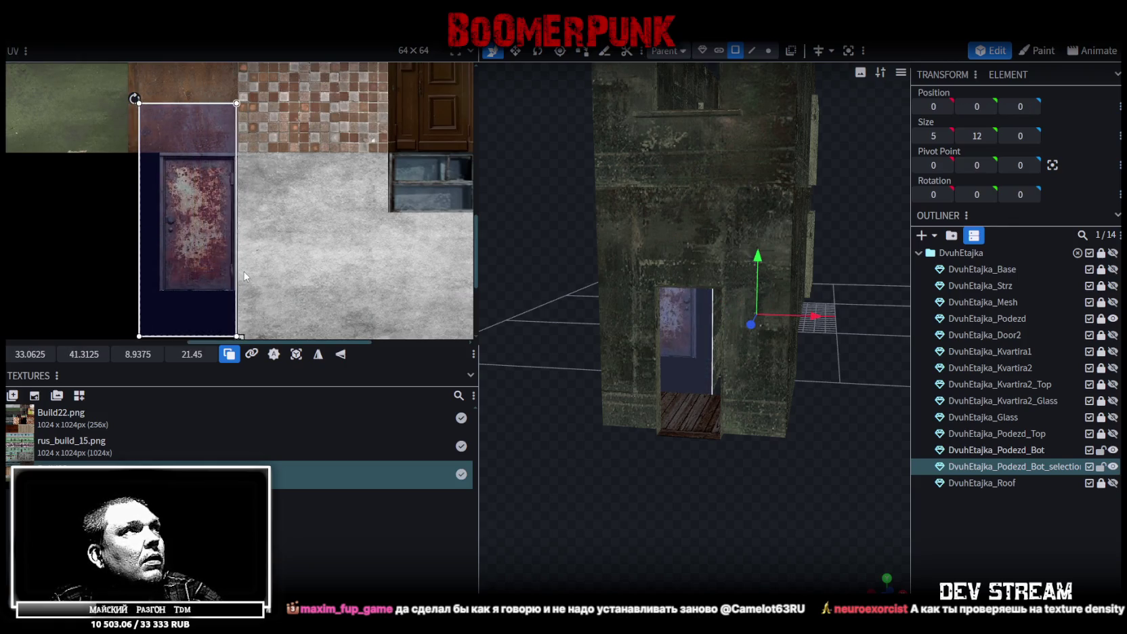
{"action": "middle_click_drag", "start_coordinate": [244, 276], "coordinate": [276, 235]}
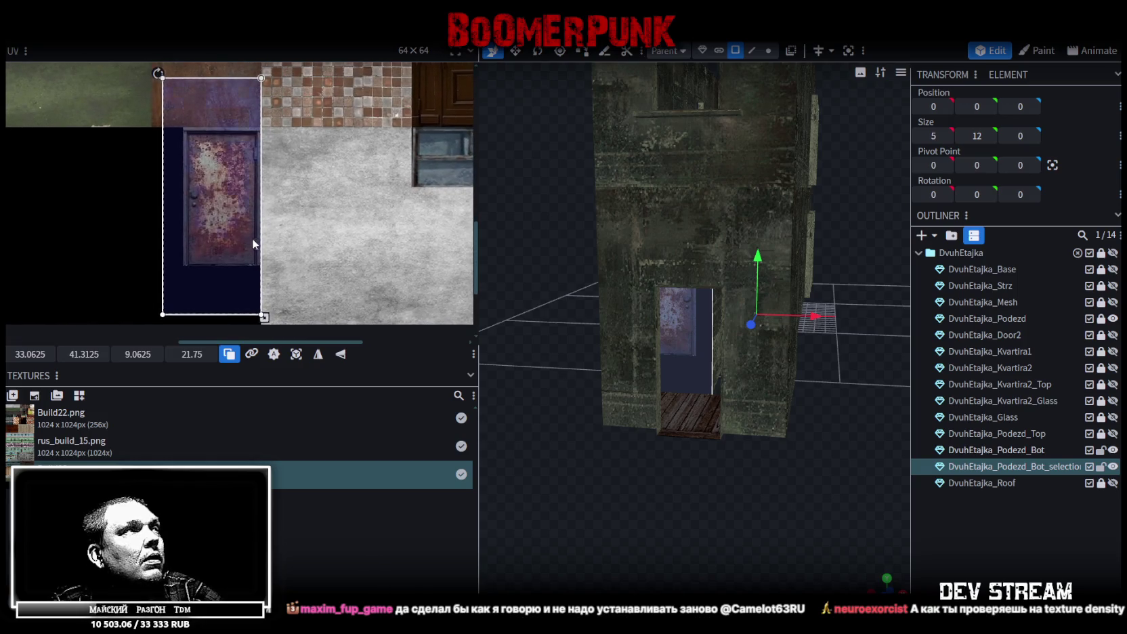
{"action": "mouse_move", "coordinate": [238, 235]}
{"action": "left_mouse_down"}
{"action": "mouse_move", "coordinate": [251, 226]}
{"action": "mouse_move", "coordinate": [253, 189]}
{"action": "left_mouse_up"}
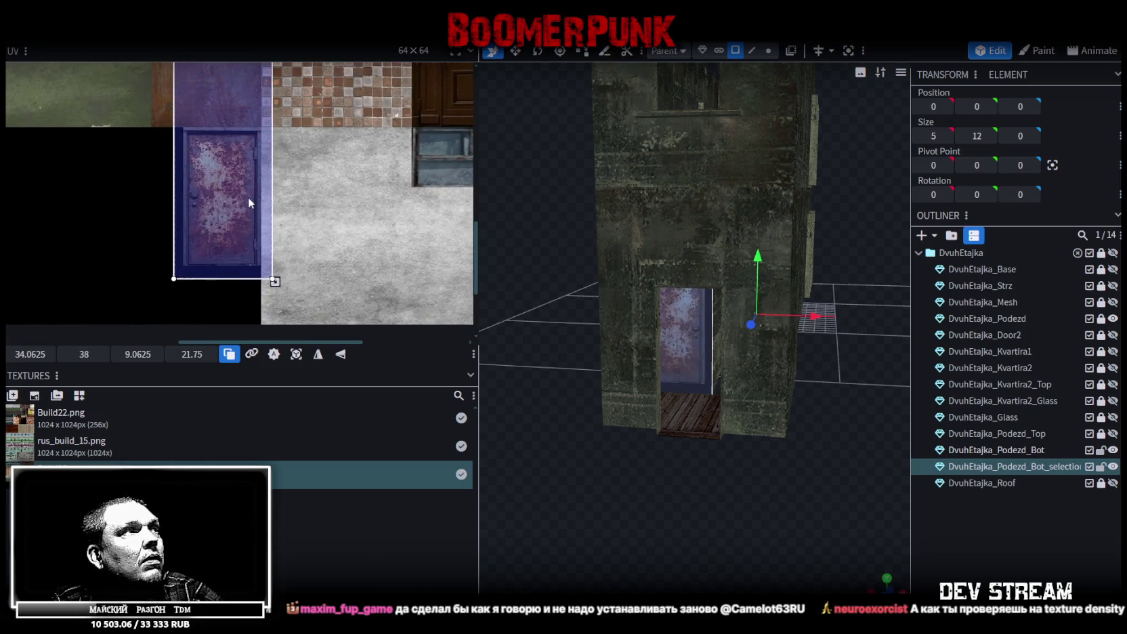
In front view, shift the UV box down-right and shrink it to just the door leaf.
{"action": "scroll", "coordinate": [719, 503], "scroll_direction": "up", "scroll_amount": 3}
{"action": "scroll", "coordinate": [678, 486], "scroll_direction": "up", "scroll_amount": 2}
{"action": "scroll", "coordinate": [667, 487], "scroll_direction": "up", "scroll_amount": 2}
{"action": "scroll", "coordinate": [687, 487], "scroll_direction": "up", "scroll_amount": 2}
{"action": "left_click_drag", "start_coordinate": [687, 486], "coordinate": [699, 497]}
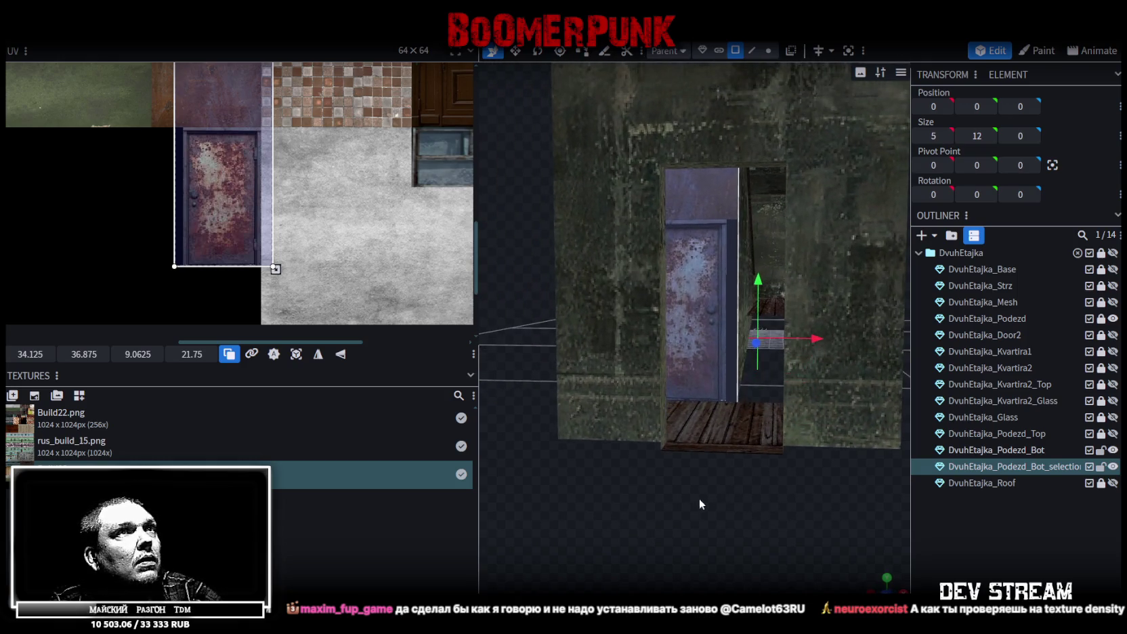
{"action": "key", "text": "KP_1"}
{"action": "scroll", "coordinate": [715, 419], "scroll_direction": "up", "scroll_amount": 2}
{"action": "scroll", "coordinate": [698, 466], "scroll_direction": "up", "scroll_amount": 2}
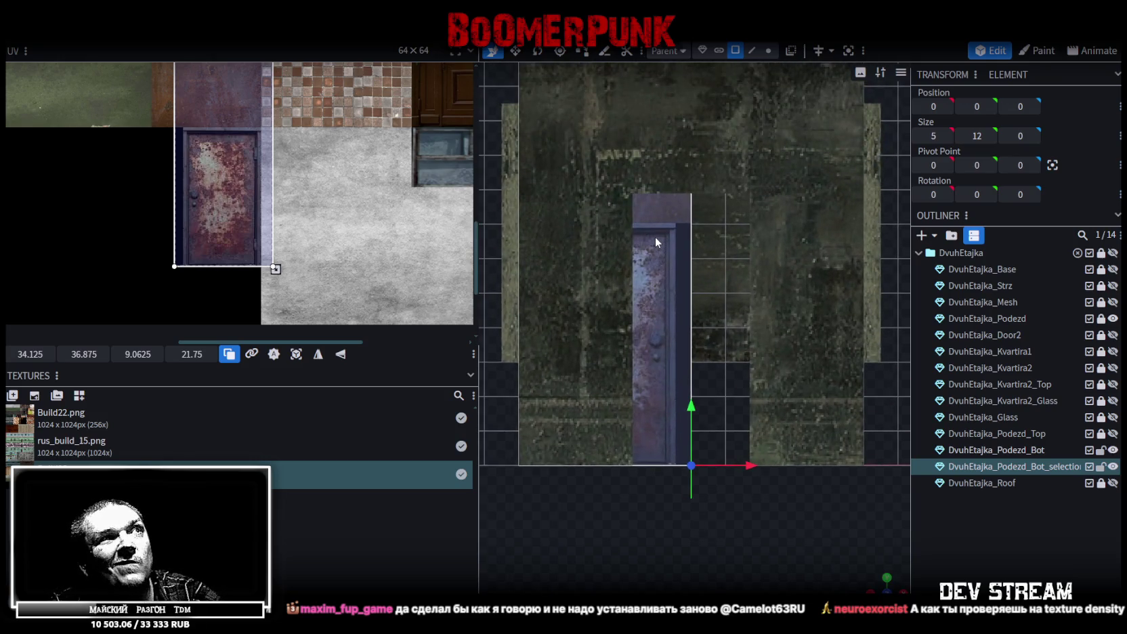
{"action": "mouse_move", "coordinate": [354, 198]}
{"action": "middle_mouse_down"}
{"action": "mouse_move", "coordinate": [355, 268]}
{"action": "mouse_move", "coordinate": [395, 216]}
{"action": "mouse_move", "coordinate": [339, 274]}
{"action": "middle_mouse_up"}
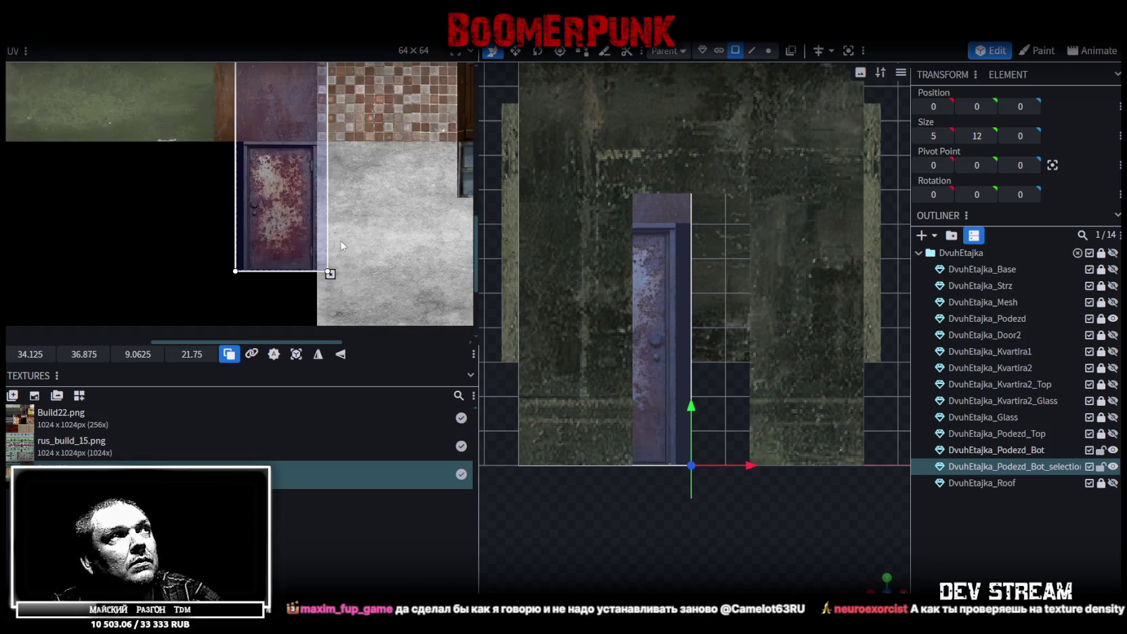
{"action": "mouse_move", "coordinate": [287, 174]}
{"action": "left_mouse_down"}
{"action": "mouse_move", "coordinate": [326, 230]}
{"action": "mouse_move", "coordinate": [302, 200]}
{"action": "left_mouse_up"}
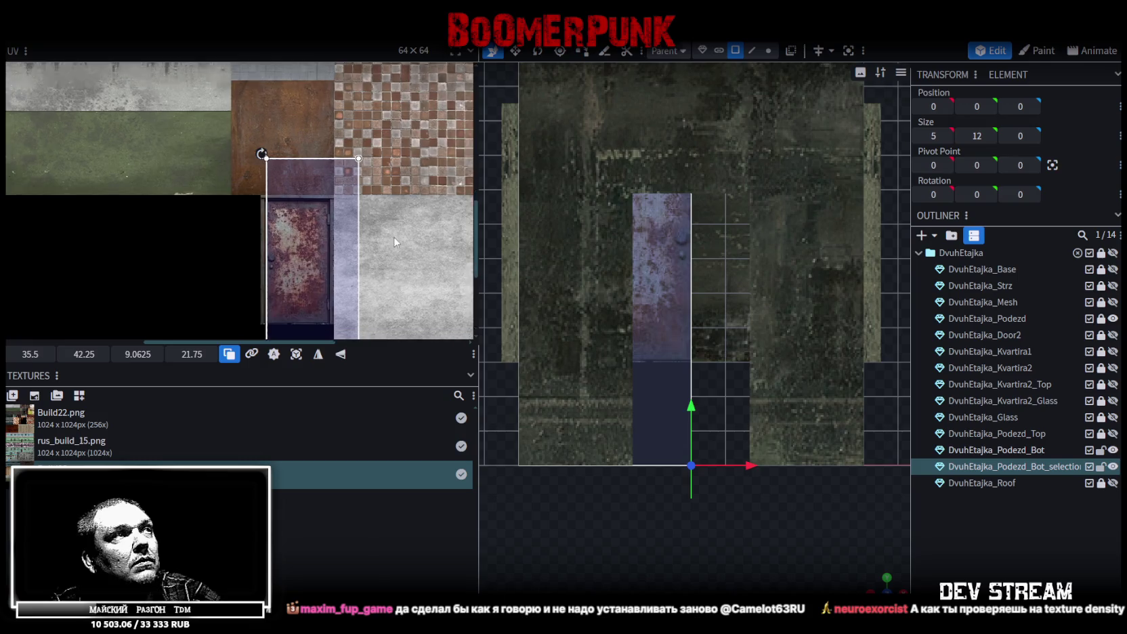
{"action": "scroll", "coordinate": [325, 223], "scroll_direction": "down", "scroll_amount": 3}
{"action": "left_click_drag", "start_coordinate": [348, 249], "coordinate": [325, 187]}
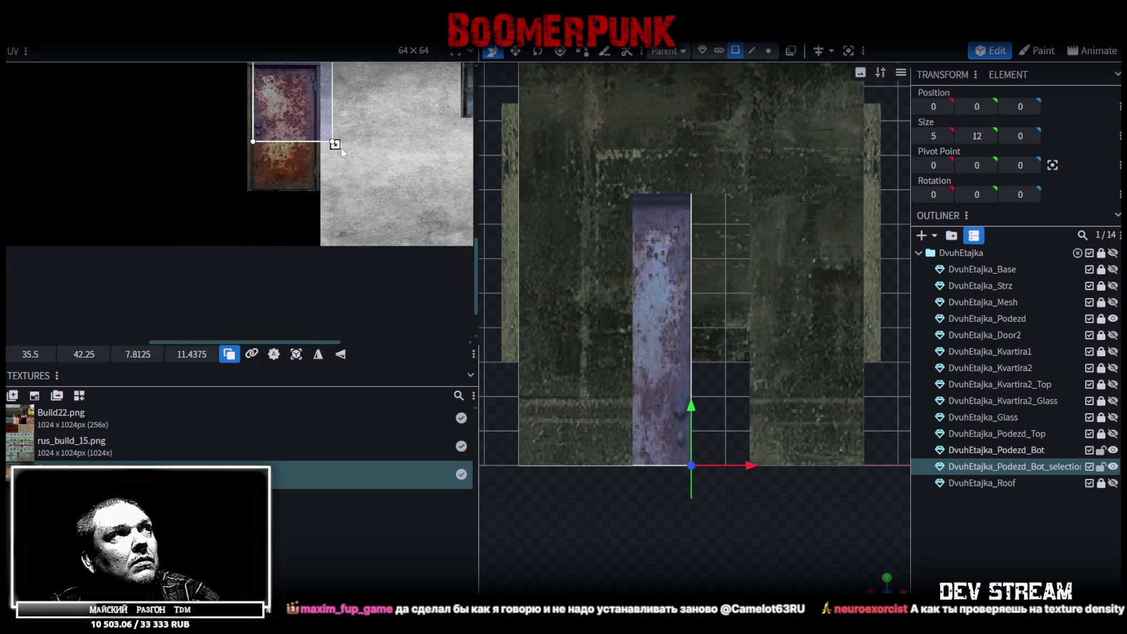
Stretch the UV box to the door's edges, sized about 7.125 × 12.65 at 34.96, 45.89.
{"action": "scroll", "coordinate": [339, 172], "scroll_direction": "up", "scroll_amount": 2}
{"action": "scroll", "coordinate": [297, 256], "scroll_direction": "up", "scroll_amount": 2}
{"action": "scroll", "coordinate": [297, 256], "scroll_direction": "up", "scroll_amount": 2}
{"action": "scroll", "coordinate": [278, 232], "scroll_direction": "up", "scroll_amount": 2}
{"action": "mouse_move", "coordinate": [243, 271]}
{"action": "left_mouse_down"}
{"action": "mouse_move", "coordinate": [262, 213]}
{"action": "mouse_move", "coordinate": [251, 170]}
{"action": "left_mouse_up"}
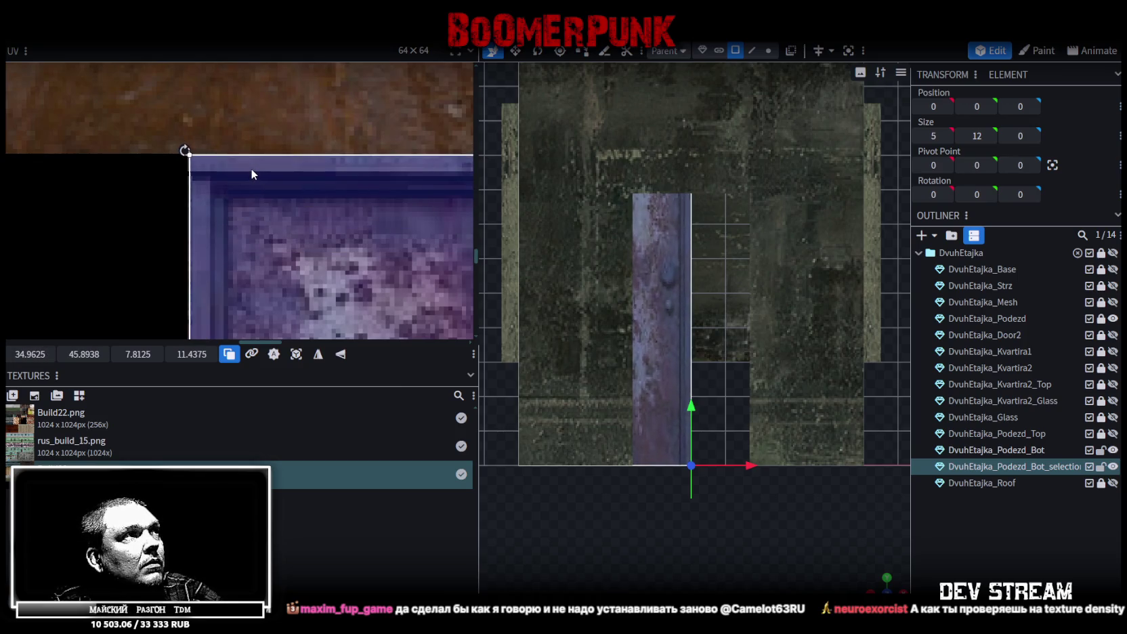
{"action": "scroll", "coordinate": [245, 191], "scroll_direction": "down", "scroll_amount": 2}
{"action": "scroll", "coordinate": [245, 109], "scroll_direction": "down", "scroll_amount": 2}
{"action": "scroll", "coordinate": [264, 149], "scroll_direction": "up", "scroll_amount": 2}
{"action": "scroll", "coordinate": [311, 217], "scroll_direction": "up", "scroll_amount": 2}
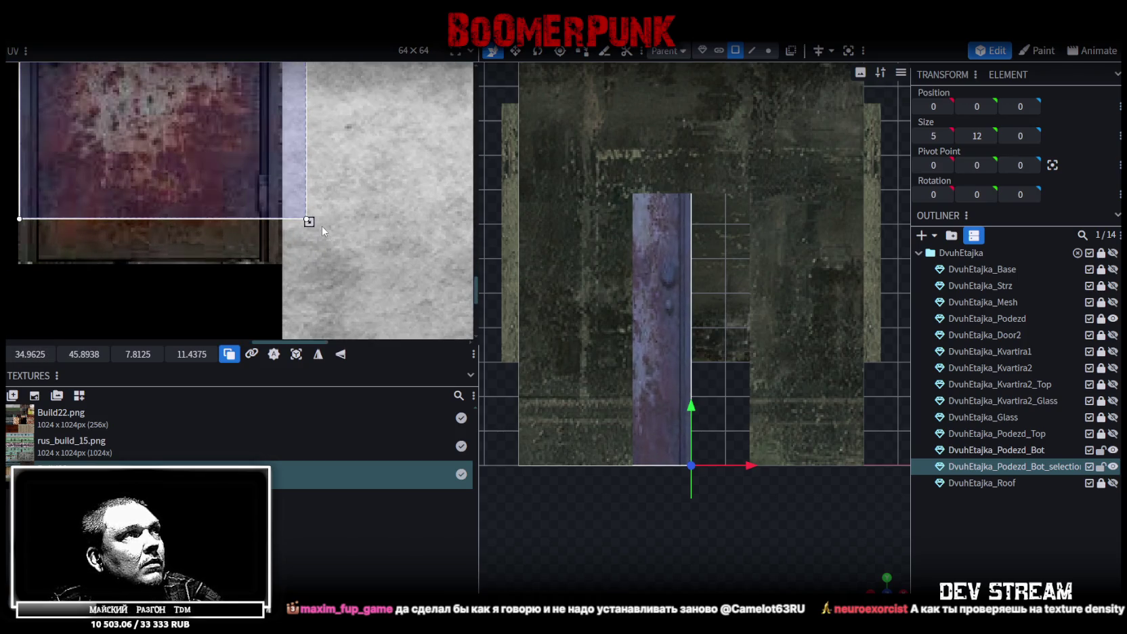
{"action": "mouse_move", "coordinate": [309, 221]}
{"action": "left_mouse_down"}
{"action": "mouse_move", "coordinate": [274, 255]}
{"action": "mouse_move", "coordinate": [284, 266]}
{"action": "left_mouse_up"}
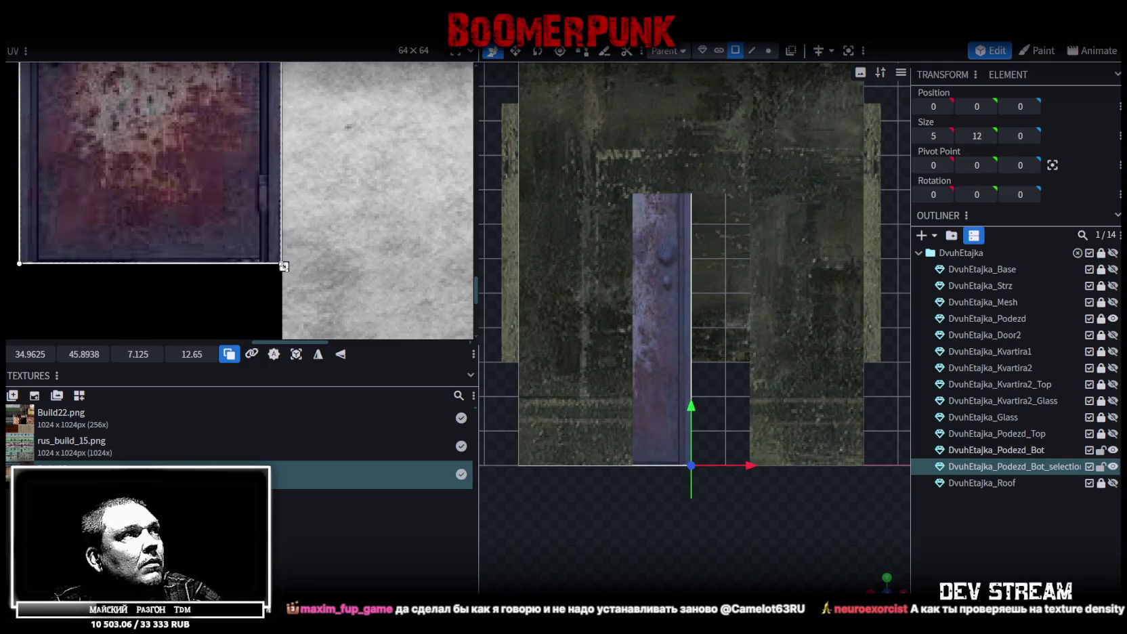
{"action": "scroll", "coordinate": [731, 478], "scroll_direction": "down", "scroll_amount": 1}
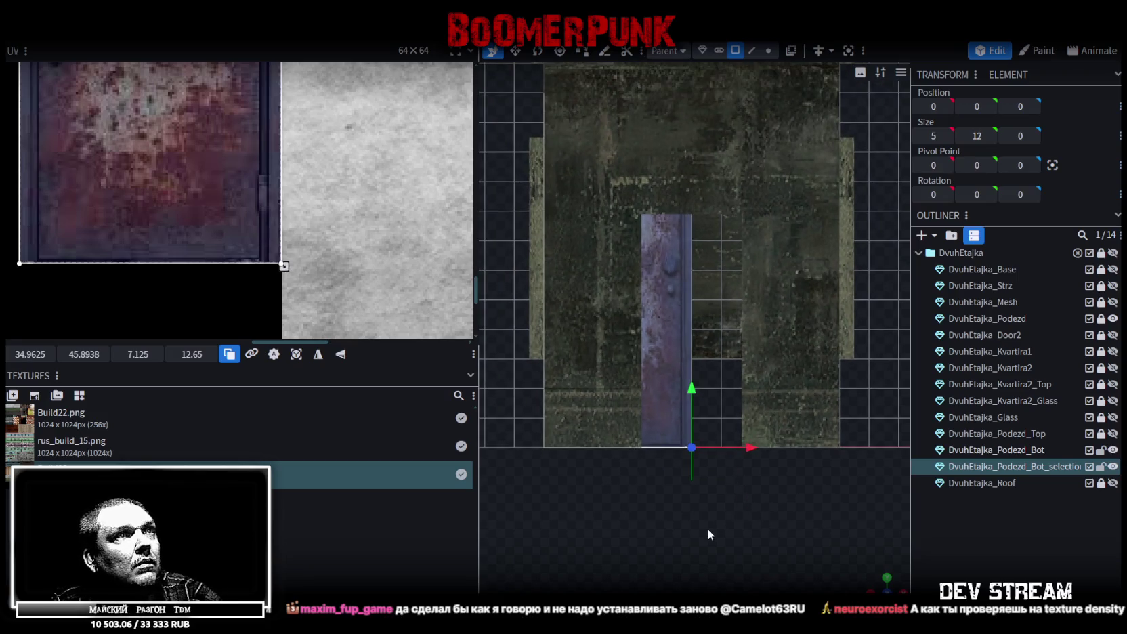
Hide the DvuhEtajka_Podezd_Bot and DvuhEtajka_Podezd parts in the Outliner.
{"action": "scroll", "coordinate": [665, 372], "scroll_direction": "down", "scroll_amount": 1}
{"action": "left_click_drag", "start_coordinate": [665, 371], "coordinate": [880, 406]}
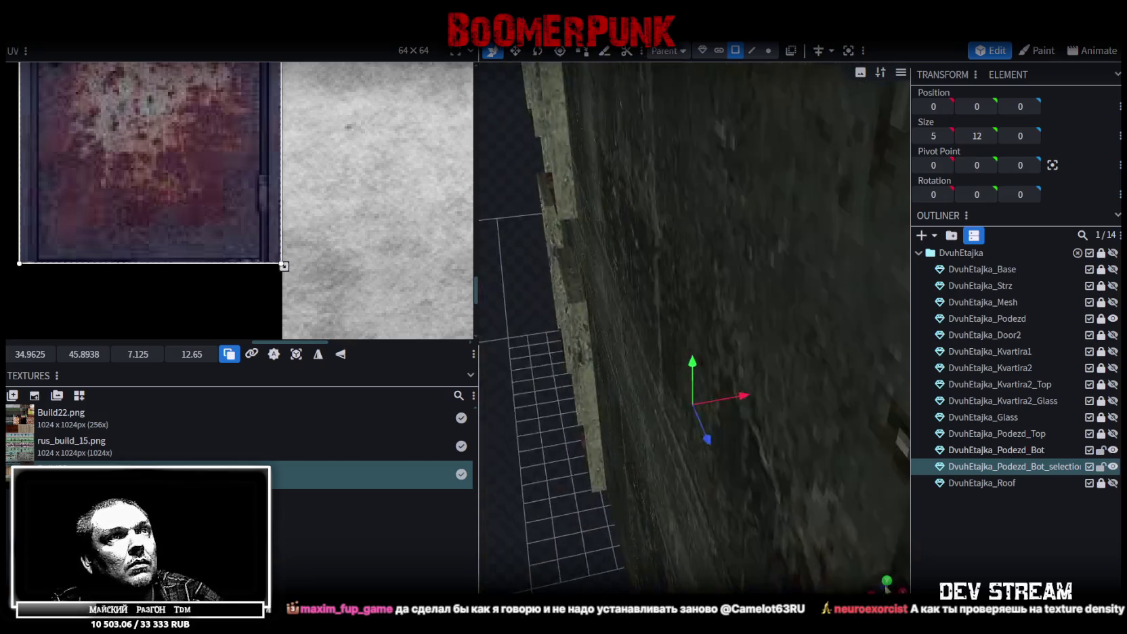
{"action": "left_click", "coordinate": [1112, 450]}
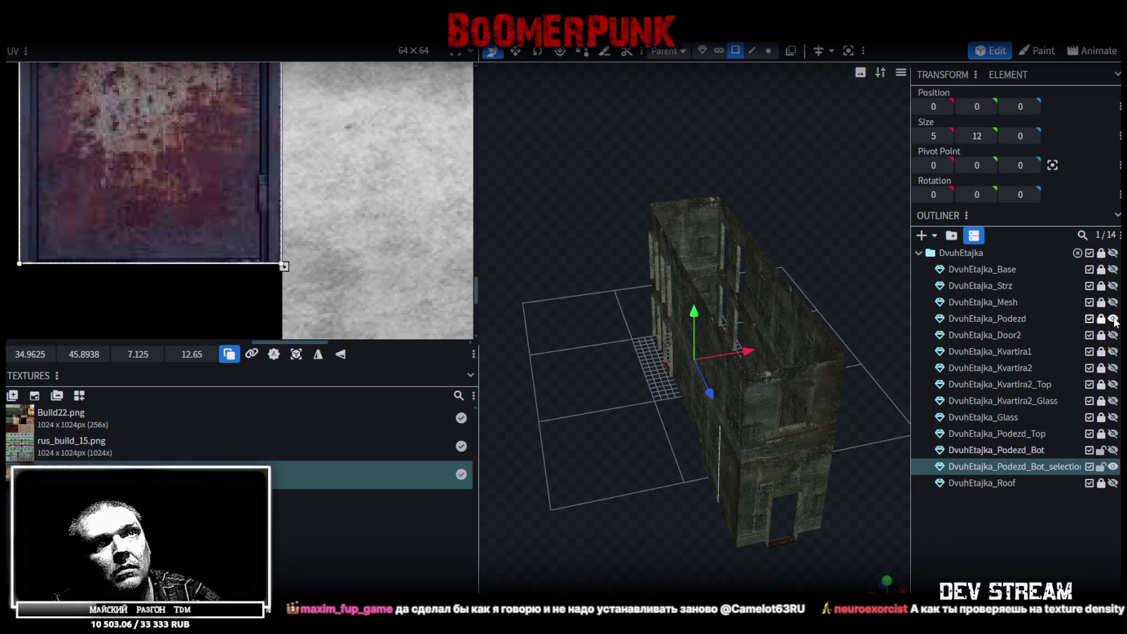
{"action": "left_click", "coordinate": [1113, 319]}
Narrow the door from 5 to 4 units wide and lower its top vertices to 7.5 height.
{"action": "left_click_drag", "start_coordinate": [863, 446], "coordinate": [1026, 417]}
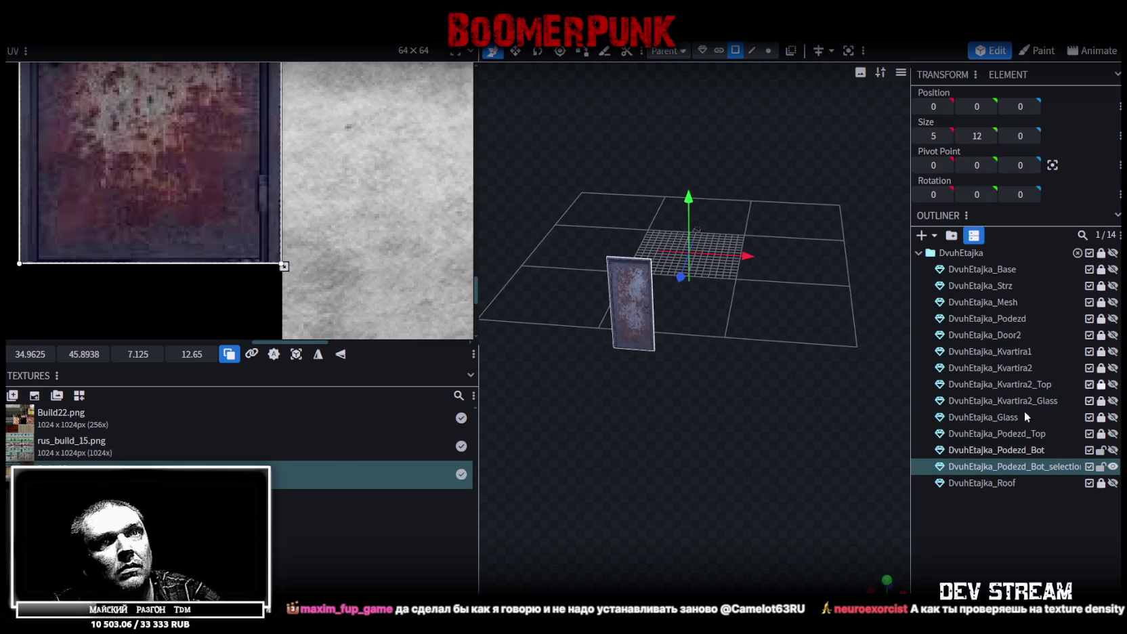
{"action": "mouse_move", "coordinate": [743, 377]}
{"action": "left_mouse_down"}
{"action": "mouse_move", "coordinate": [790, 442]}
{"action": "mouse_move", "coordinate": [800, 411]}
{"action": "left_mouse_up"}
{"action": "key", "text": "v"}
{"action": "left_click_drag", "start_coordinate": [790, 370], "coordinate": [817, 438]}
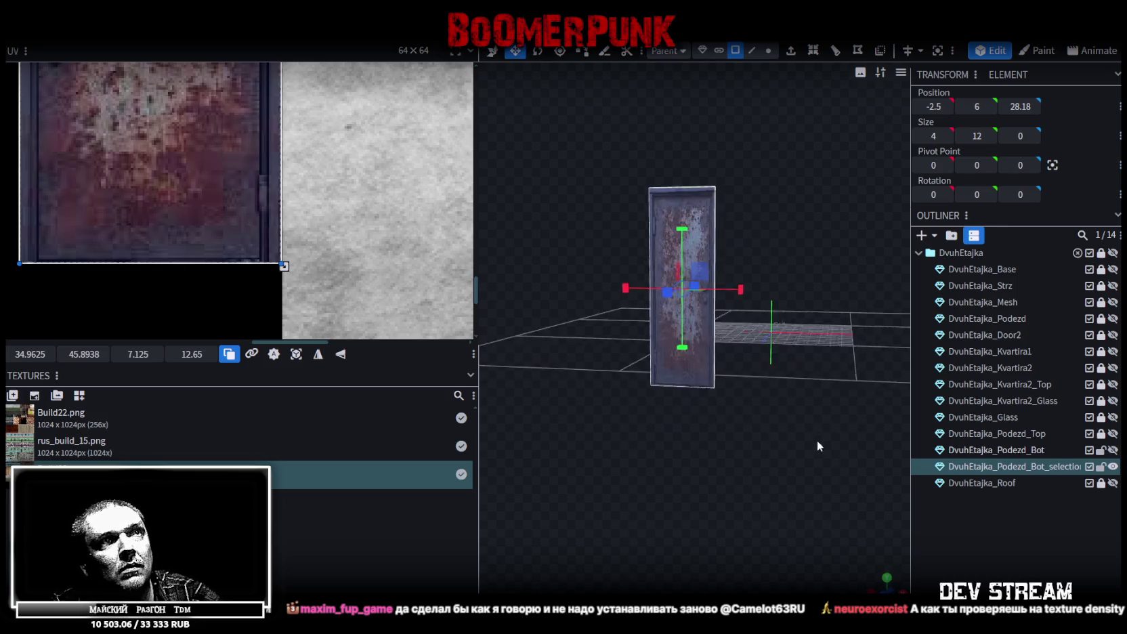
{"action": "left_click", "coordinate": [768, 50]}
{"action": "key", "text": "s"}
{"action": "left_click_drag", "start_coordinate": [686, 173], "coordinate": [688, 244]}
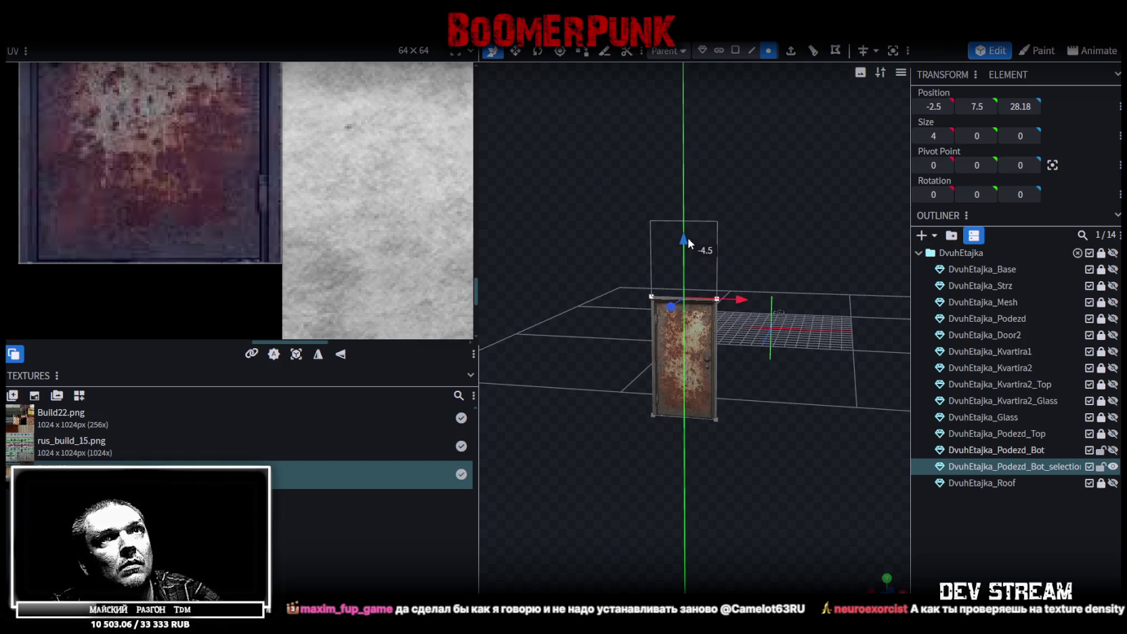
{"action": "mouse_move", "coordinate": [758, 264]}
{"action": "left_mouse_down"}
{"action": "mouse_move", "coordinate": [803, 235]}
{"action": "mouse_move", "coordinate": [793, 266]}
{"action": "left_mouse_up"}
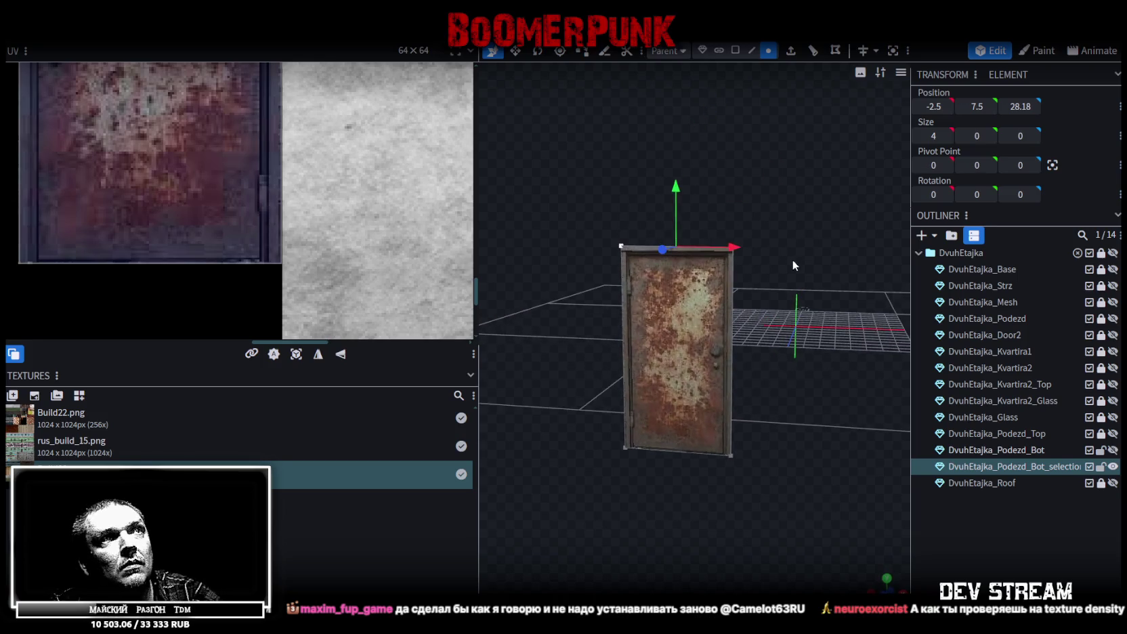
Extrude the door's front face outwards by 0.15 to give it thickness.
{"action": "left_click", "coordinate": [735, 50]}
{"action": "left_click", "coordinate": [718, 284]}
{"action": "mouse_move", "coordinate": [718, 284]}
{"action": "left_mouse_down"}
{"action": "mouse_move", "coordinate": [826, 266]}
{"action": "mouse_move", "coordinate": [793, 279]}
{"action": "mouse_move", "coordinate": [751, 108]}
{"action": "left_mouse_up"}
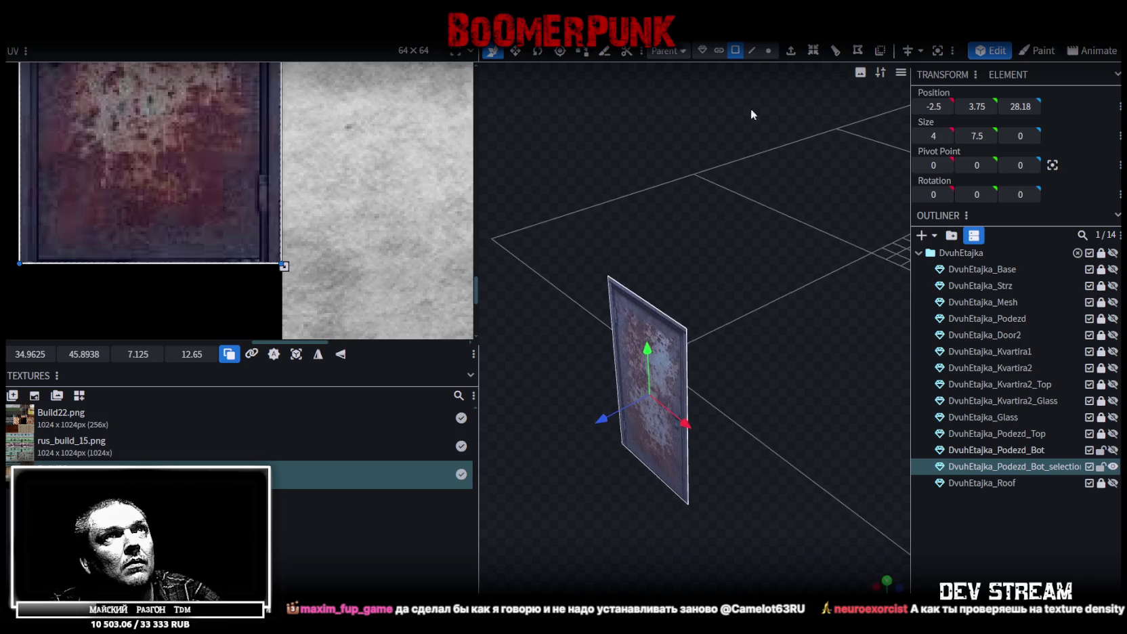
{"action": "left_click", "coordinate": [789, 50]}
{"action": "scroll", "coordinate": [780, 321], "scroll_direction": "up", "scroll_amount": 5}
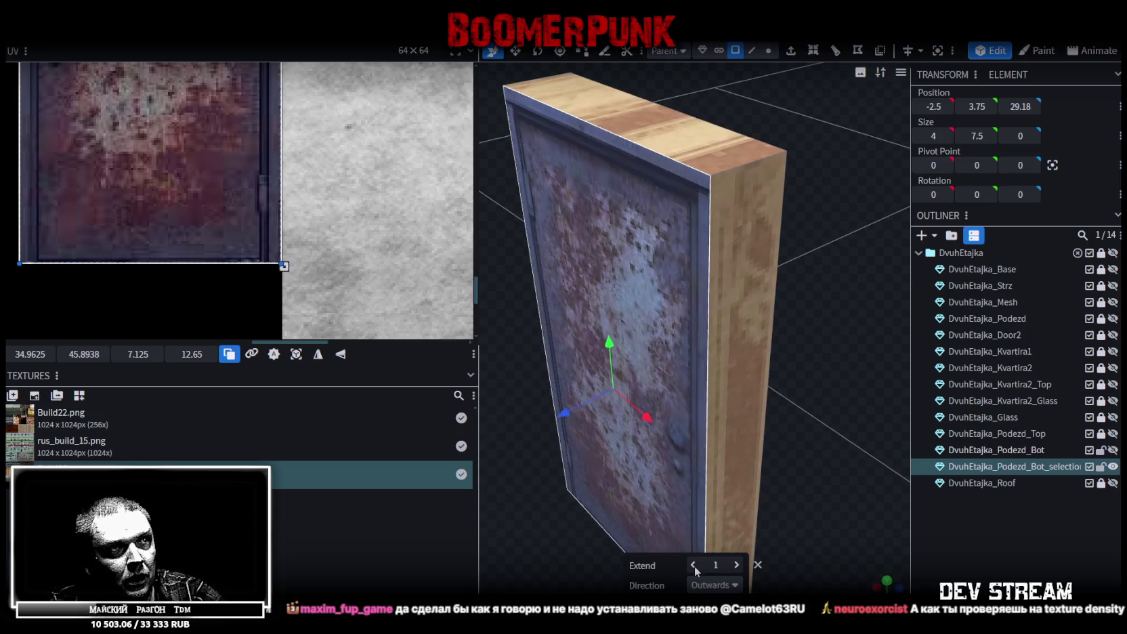
{"action": "left_click", "coordinate": [694, 565]}
{"action": "left_click_drag", "start_coordinate": [738, 568], "coordinate": [698, 565]}
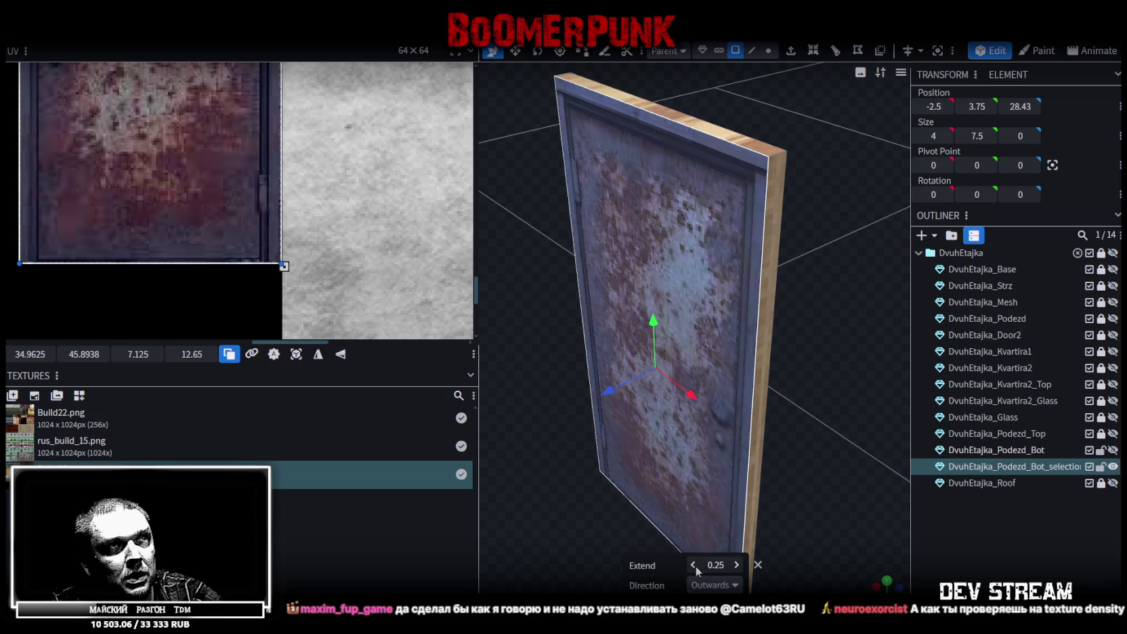
{"action": "left_click", "coordinate": [694, 566]}
{"action": "mouse_move", "coordinate": [823, 346]}
{"action": "left_mouse_down"}
{"action": "mouse_move", "coordinate": [814, 346]}
{"action": "mouse_move", "coordinate": [825, 346]}
{"action": "left_mouse_up"}
{"action": "mouse_move", "coordinate": [723, 154]}
{"action": "left_mouse_down"}
{"action": "mouse_move", "coordinate": [744, 205]}
{"action": "mouse_move", "coordinate": [768, 189]}
{"action": "mouse_move", "coordinate": [686, 205]}
{"action": "mouse_move", "coordinate": [729, 171]}
{"action": "mouse_move", "coordinate": [768, 103]}
{"action": "left_mouse_up"}
{"action": "scroll", "coordinate": [729, 174], "scroll_direction": "up", "scroll_amount": 2}
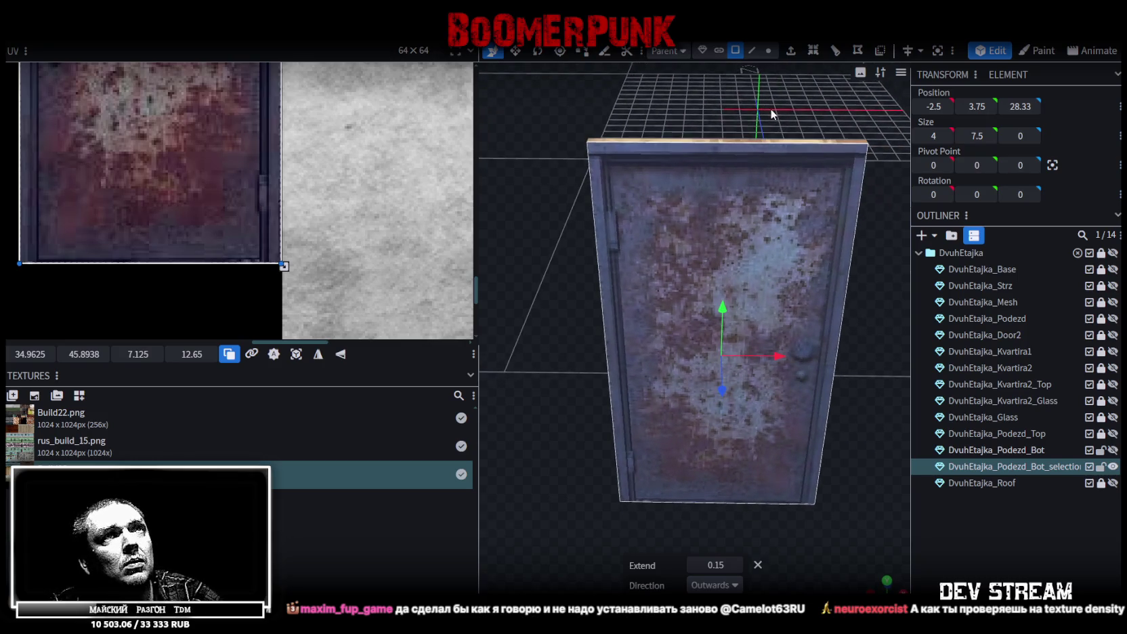
Inset the door's front face and delete the door's bottom face.
{"action": "left_click", "coordinate": [813, 53]}
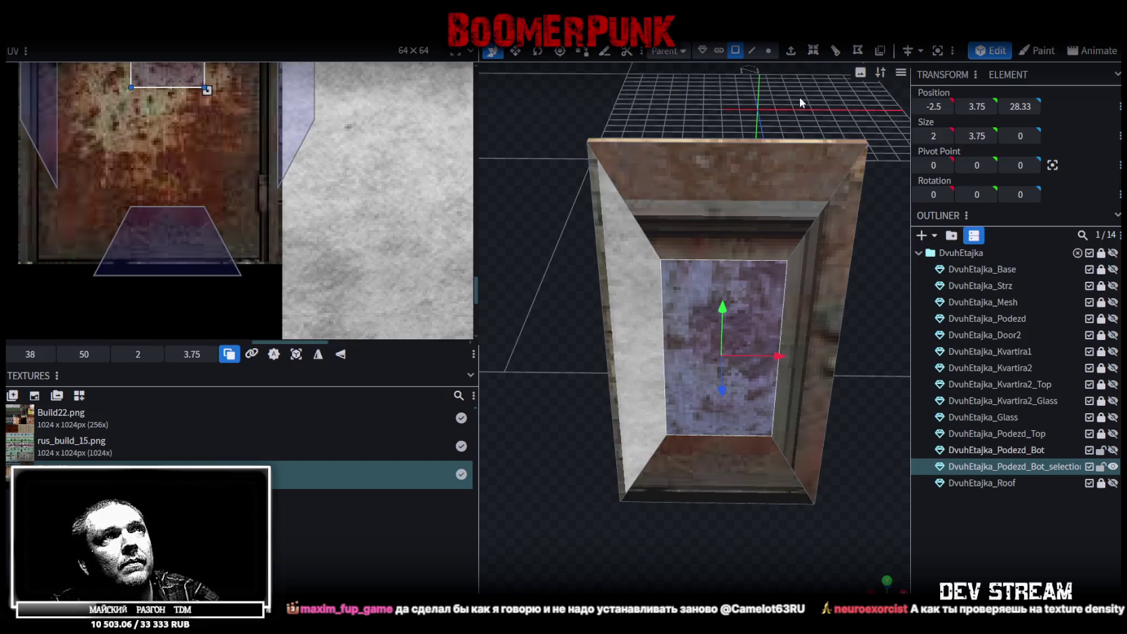
{"action": "left_click", "coordinate": [770, 479]}
{"action": "key", "text": "Delete"}
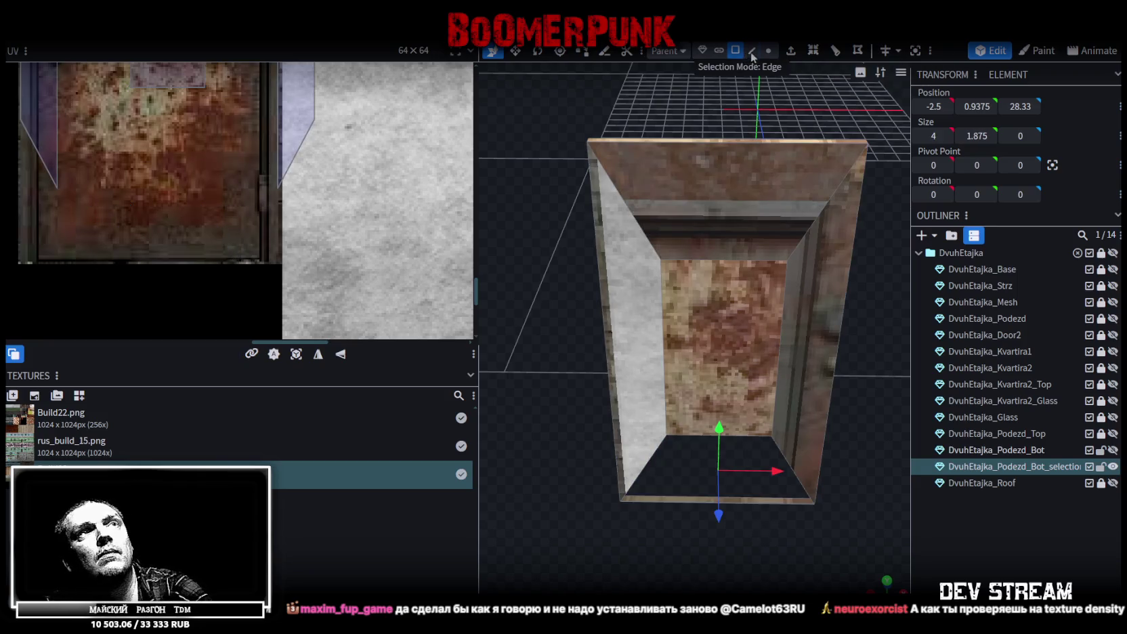
{"action": "left_click", "coordinate": [752, 53]}
{"action": "left_click", "coordinate": [739, 435]}
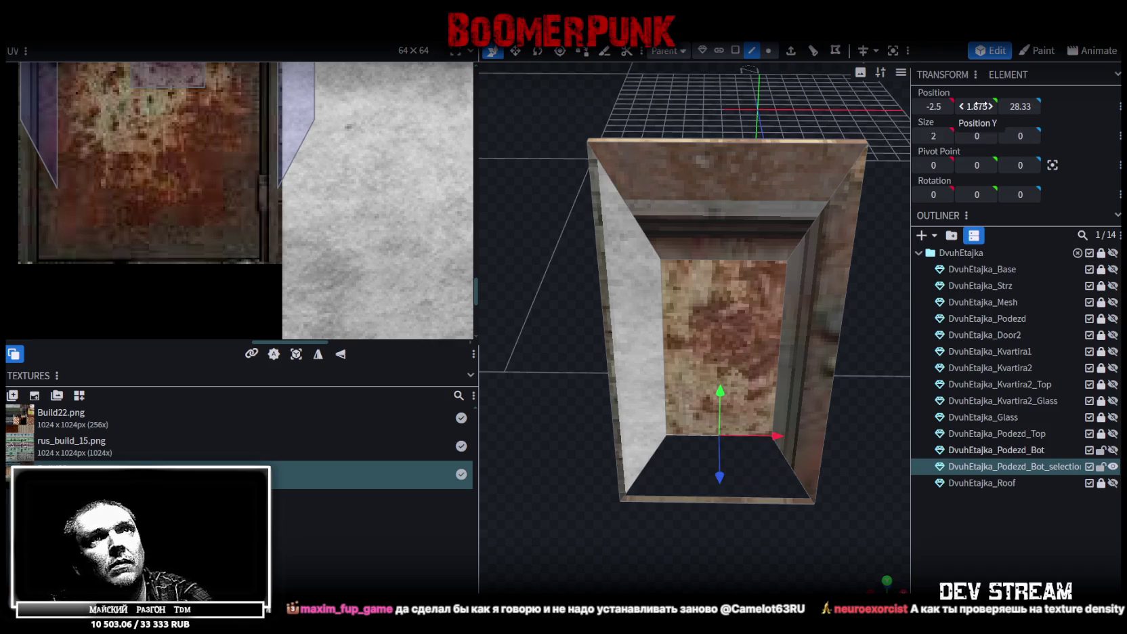
{"action": "mouse_move", "coordinate": [758, 281]}
{"action": "left_mouse_down"}
{"action": "mouse_move", "coordinate": [766, 436]}
{"action": "mouse_move", "coordinate": [755, 522]}
{"action": "mouse_move", "coordinate": [786, 447]}
{"action": "left_mouse_up"}
Select the door's inner face and widen it to 3.6 units.
{"action": "left_click", "coordinate": [735, 53]}
{"action": "left_click", "coordinate": [751, 302]}
{"action": "mouse_move", "coordinate": [751, 301]}
{"action": "left_mouse_down"}
{"action": "mouse_move", "coordinate": [742, 457]}
{"action": "mouse_move", "coordinate": [813, 464]}
{"action": "left_mouse_up"}
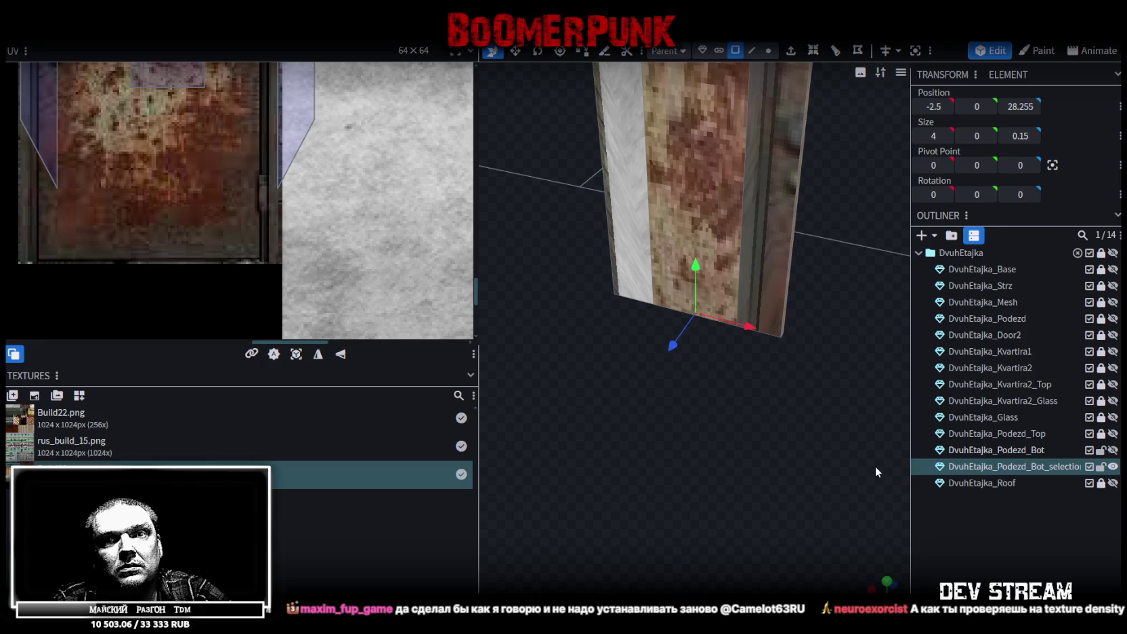
{"action": "left_click_drag", "start_coordinate": [875, 466], "coordinate": [956, 486]}
{"action": "left_click", "coordinate": [730, 218]}
{"action": "mouse_move", "coordinate": [726, 388]}
{"action": "left_mouse_down"}
{"action": "mouse_move", "coordinate": [758, 458]}
{"action": "mouse_move", "coordinate": [756, 408]}
{"action": "mouse_move", "coordinate": [765, 442]}
{"action": "mouse_move", "coordinate": [785, 371]}
{"action": "left_mouse_up"}
{"action": "scroll", "coordinate": [745, 342], "scroll_direction": "up", "scroll_amount": 2}
{"action": "key", "text": "s"}
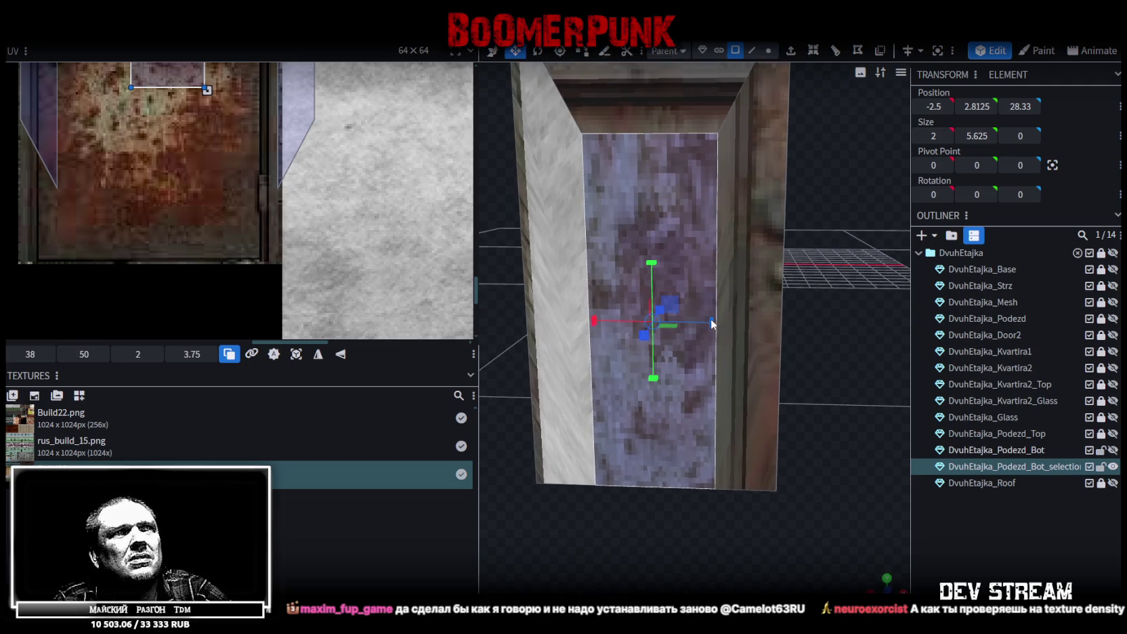
{"action": "left_click_drag", "start_coordinate": [710, 321], "coordinate": [764, 323]}
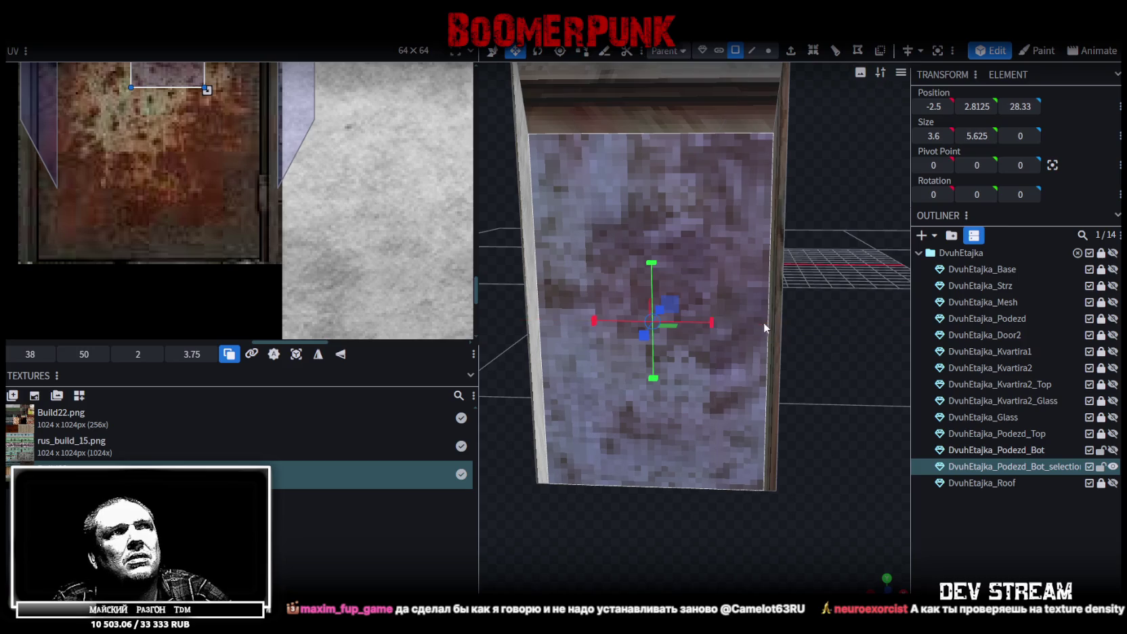
{"action": "scroll", "coordinate": [763, 321], "scroll_direction": "down", "scroll_amount": 2}
Raise the inner face's top edge.
{"action": "left_click", "coordinate": [752, 53]}
{"action": "left_click", "coordinate": [669, 198]}
{"action": "key", "text": "v"}
{"action": "left_click_drag", "start_coordinate": [663, 143], "coordinate": [661, 64]}
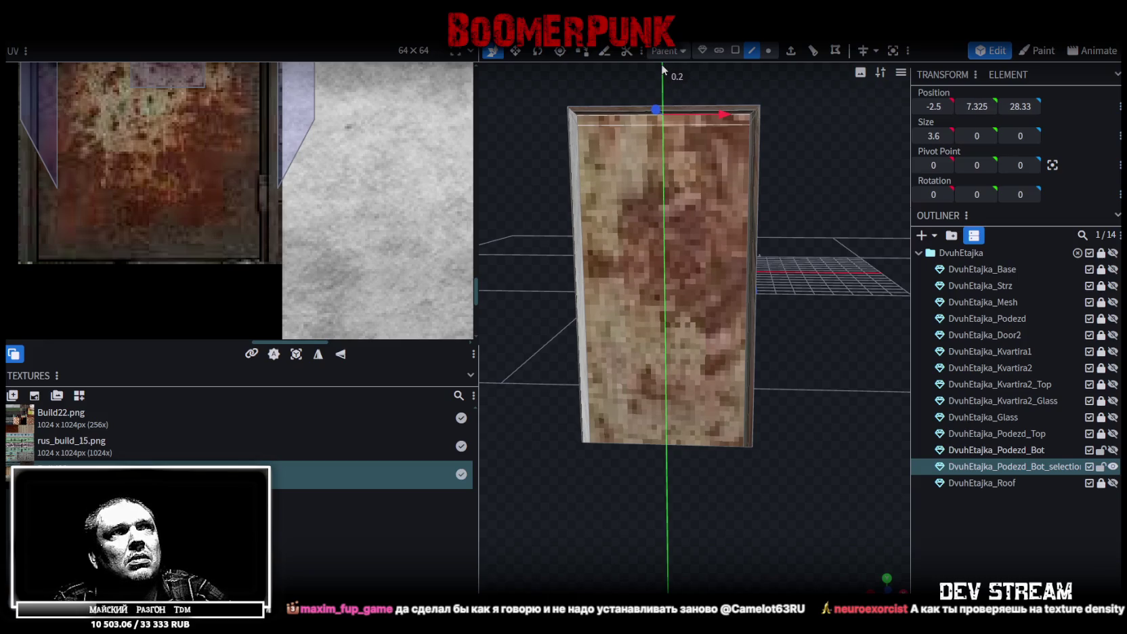
Extrude the inner face by -0.1 to recess it, then select the panel's front face.
{"action": "left_click", "coordinate": [736, 53]}
{"action": "mouse_move", "coordinate": [749, 220]}
{"action": "left_mouse_down"}
{"action": "mouse_move", "coordinate": [788, 251]}
{"action": "mouse_move", "coordinate": [746, 239]}
{"action": "mouse_move", "coordinate": [719, 364]}
{"action": "left_mouse_up"}
{"action": "key", "text": "e"}
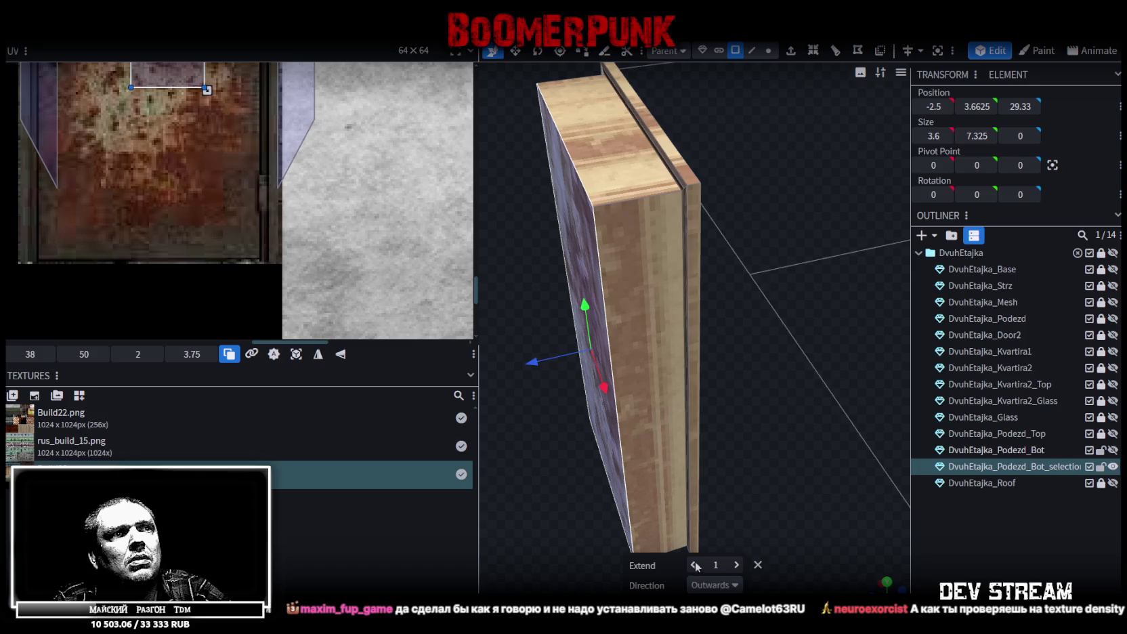
{"action": "left_click", "coordinate": [693, 565]}
{"action": "left_click", "coordinate": [737, 565]}
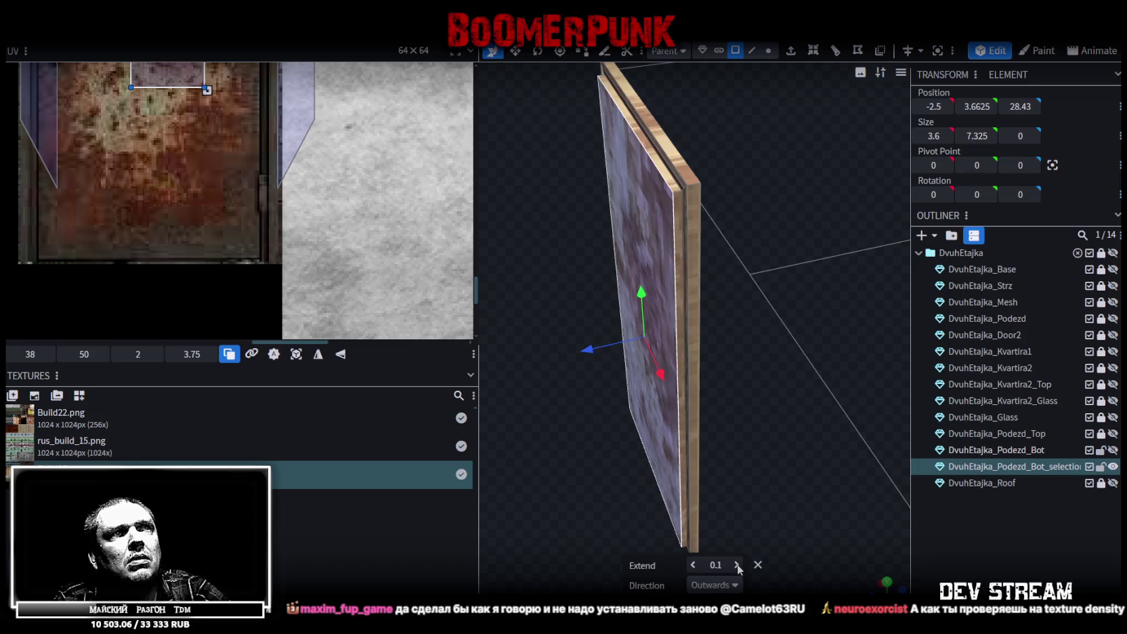
{"action": "left_click", "coordinate": [692, 566]}
{"action": "left_click", "coordinate": [692, 566]}
{"action": "mouse_move", "coordinate": [692, 566]}
{"action": "left_mouse_down"}
{"action": "mouse_move", "coordinate": [630, 468]}
{"action": "mouse_move", "coordinate": [723, 487]}
{"action": "mouse_move", "coordinate": [763, 534]}
{"action": "mouse_move", "coordinate": [718, 504]}
{"action": "mouse_move", "coordinate": [645, 531]}
{"action": "mouse_move", "coordinate": [691, 163]}
{"action": "left_mouse_up"}
{"action": "left_click", "coordinate": [730, 507]}
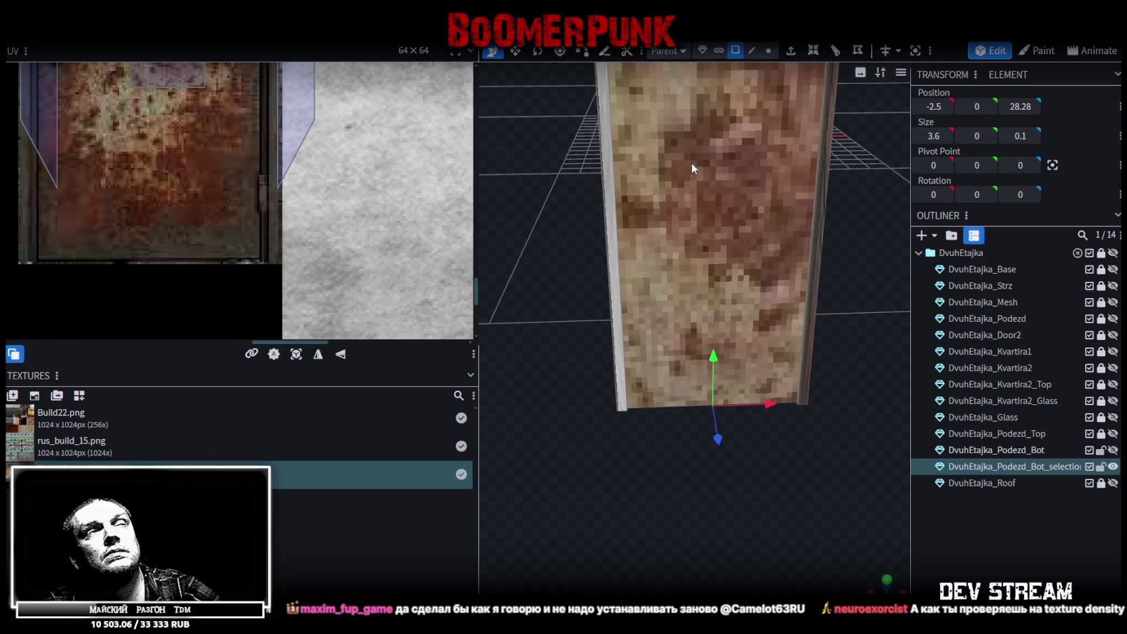
{"action": "left_click", "coordinate": [702, 187]}
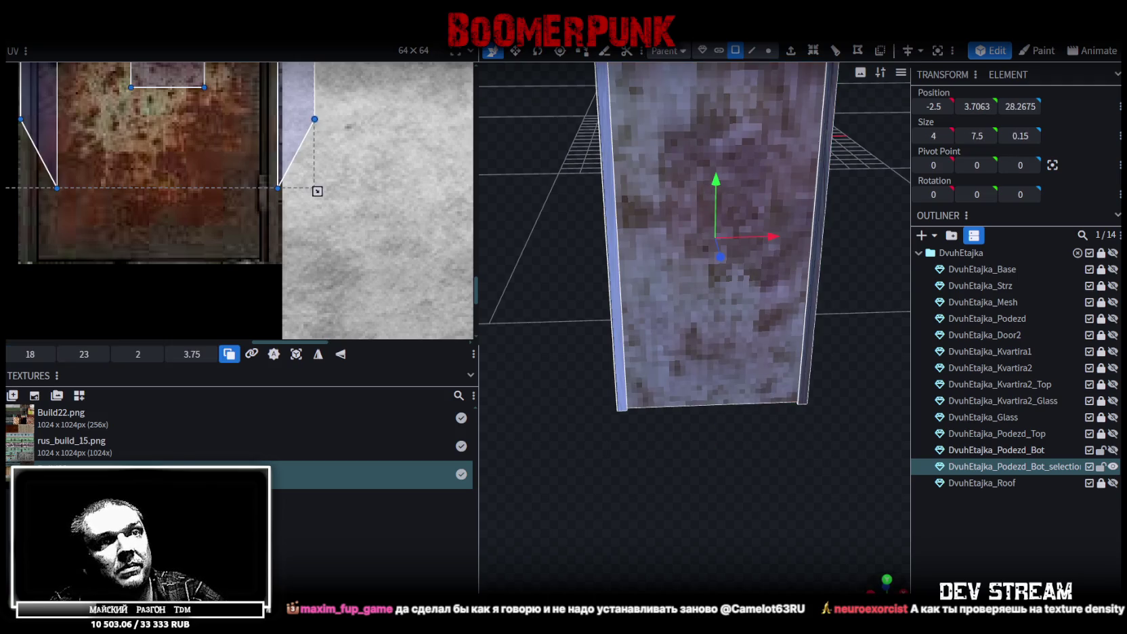
In front view, project the panel face's UVs from the view.
{"action": "key", "text": "KP_1"}
{"action": "scroll", "coordinate": [638, 449], "scroll_direction": "up", "scroll_amount": 2}
{"action": "scroll", "coordinate": [619, 466], "scroll_direction": "up", "scroll_amount": 2}
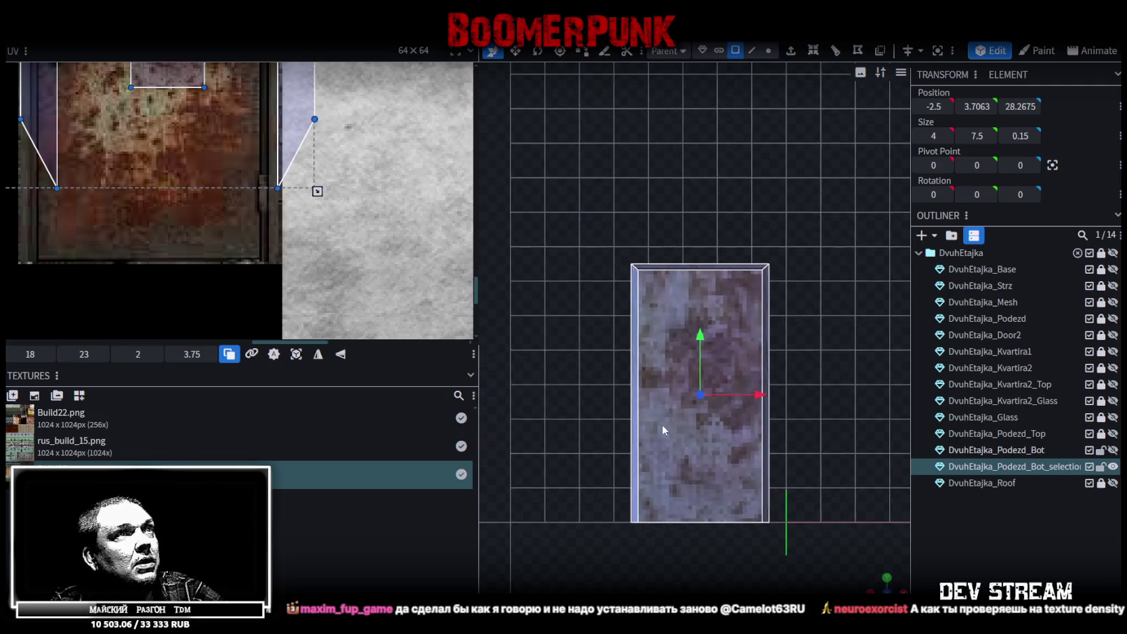
{"action": "scroll", "coordinate": [671, 424], "scroll_direction": "up", "scroll_amount": 1}
{"action": "scroll", "coordinate": [732, 390], "scroll_direction": "up", "scroll_amount": 1}
{"action": "scroll", "coordinate": [731, 389], "scroll_direction": "up", "scroll_amount": 1}
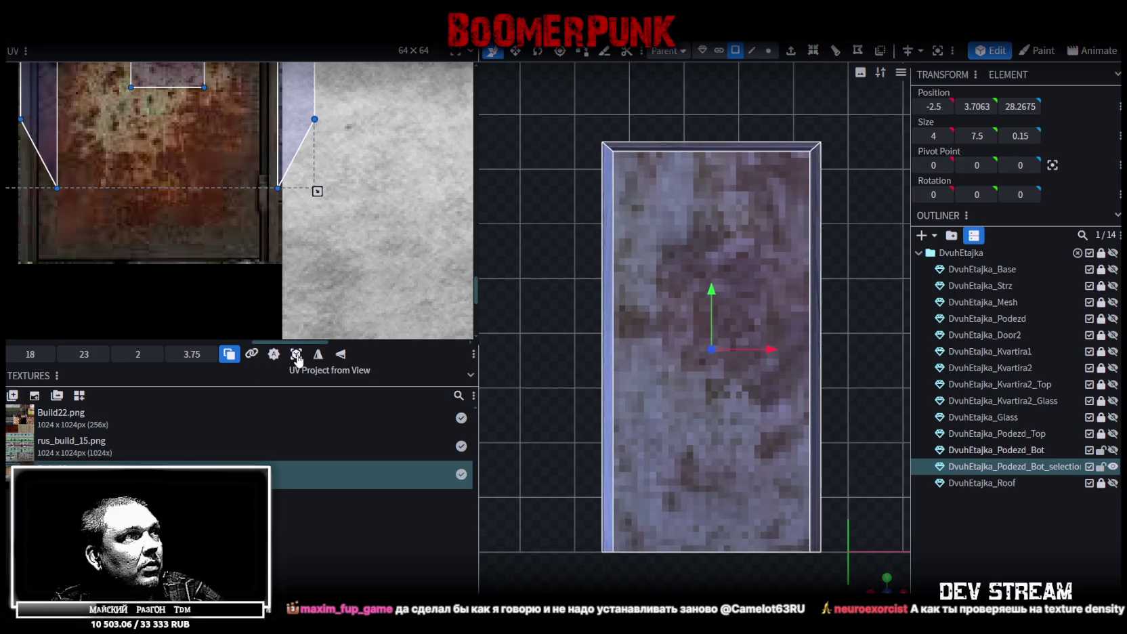
{"action": "left_click", "coordinate": [296, 359]}
Move the face's UV mapping onto the rusty door texture in the atlas.
{"action": "scroll", "coordinate": [221, 127], "scroll_direction": "down", "scroll_amount": 2}
{"action": "scroll", "coordinate": [237, 165], "scroll_direction": "down", "scroll_amount": 2}
{"action": "scroll", "coordinate": [266, 228], "scroll_direction": "down", "scroll_amount": 2}
{"action": "left_click_drag", "start_coordinate": [192, 107], "coordinate": [298, 266]}
{"action": "scroll", "coordinate": [283, 256], "scroll_direction": "up", "scroll_amount": 2}
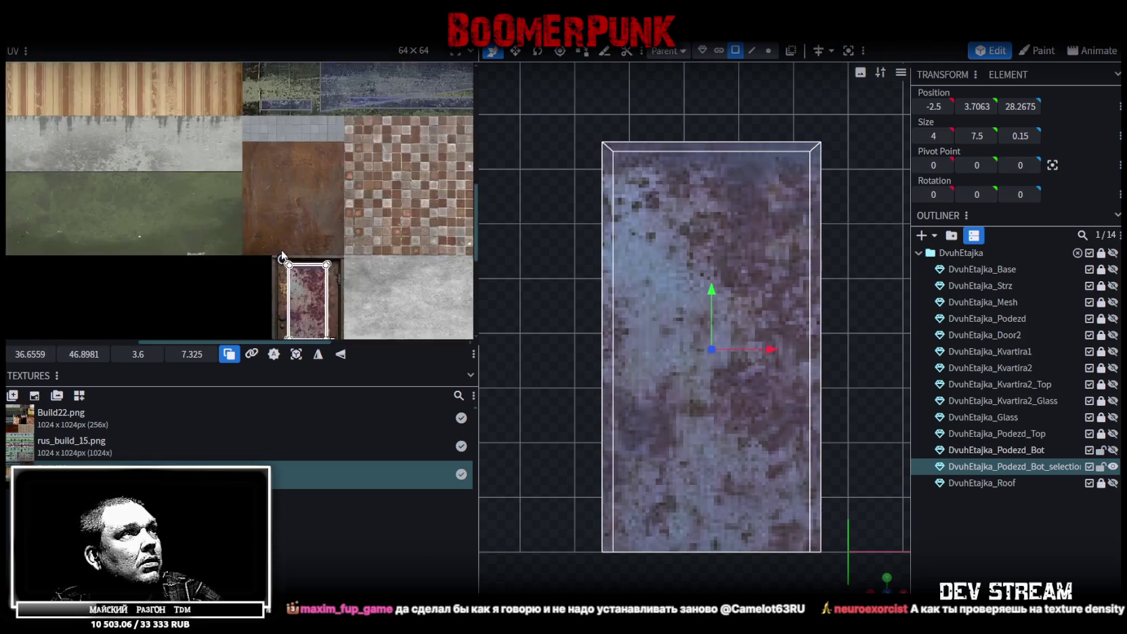
{"action": "scroll", "coordinate": [282, 256], "scroll_direction": "up", "scroll_amount": 2}
{"action": "mouse_move", "coordinate": [334, 257]}
{"action": "left_mouse_down"}
{"action": "mouse_move", "coordinate": [288, 235]}
{"action": "mouse_move", "coordinate": [219, 159]}
{"action": "left_mouse_up"}
{"action": "scroll", "coordinate": [260, 208], "scroll_direction": "up", "scroll_amount": 2}
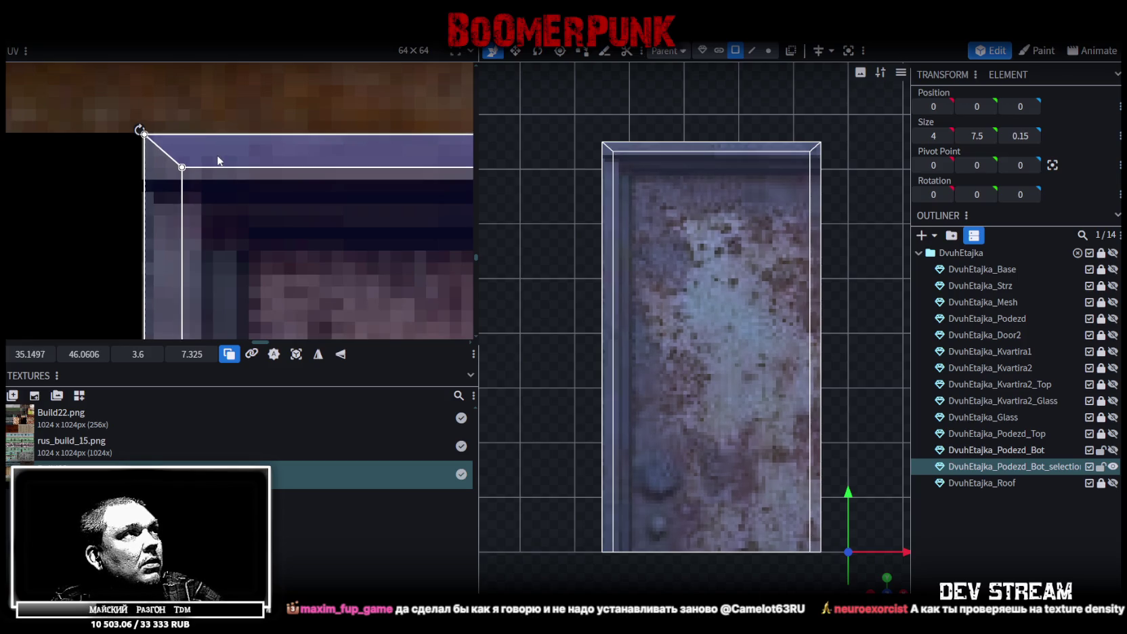
{"action": "scroll", "coordinate": [220, 193], "scroll_direction": "down", "scroll_amount": 1}
{"action": "scroll", "coordinate": [220, 193], "scroll_direction": "down", "scroll_amount": 1}
{"action": "scroll", "coordinate": [317, 203], "scroll_direction": "down", "scroll_amount": 1}
Enlarge the mapping to cover the whole door image out to its edges.
{"action": "middle_click_drag", "start_coordinate": [316, 203], "coordinate": [227, 105]}
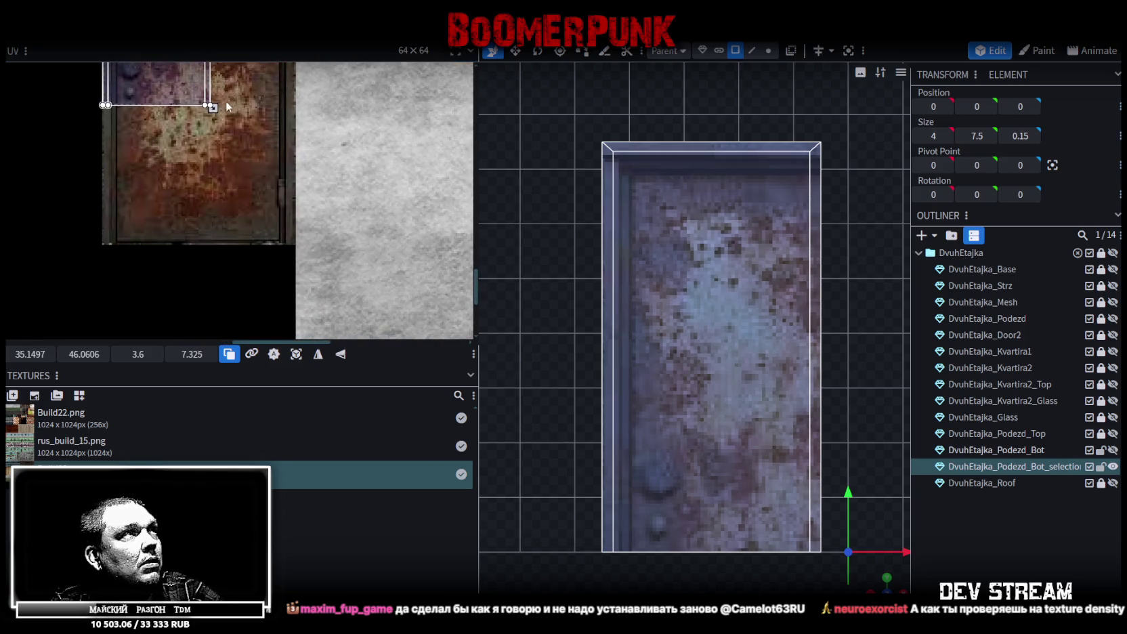
{"action": "left_click_drag", "start_coordinate": [212, 107], "coordinate": [283, 250]}
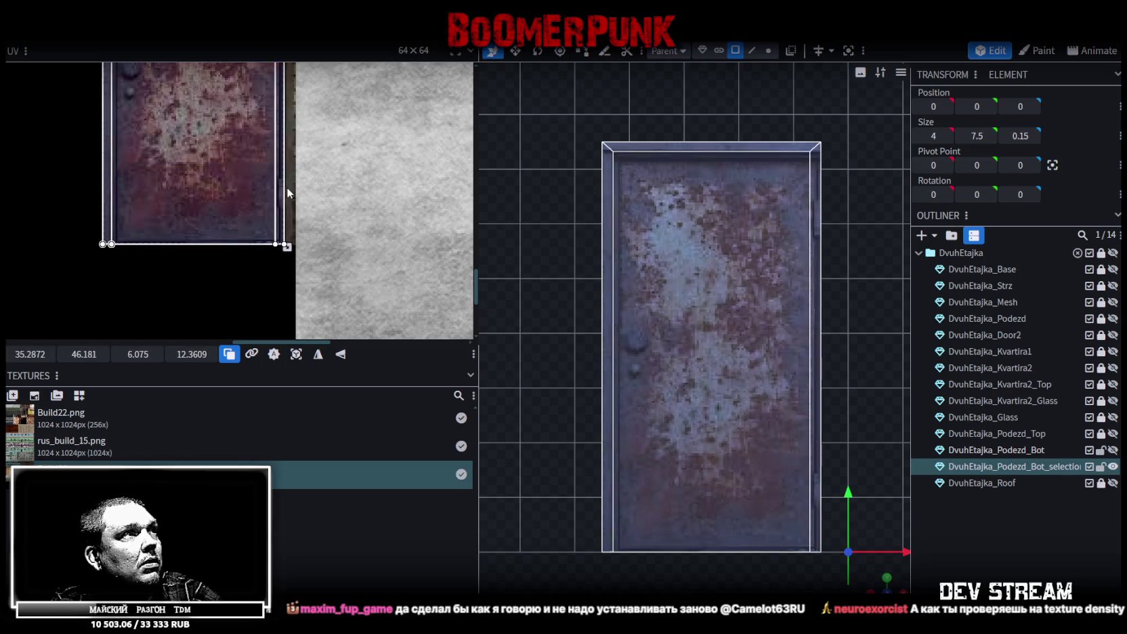
{"action": "scroll", "coordinate": [263, 244], "scroll_direction": "up", "scroll_amount": 2}
{"action": "scroll", "coordinate": [263, 244], "scroll_direction": "up", "scroll_amount": 1}
{"action": "left_click_drag", "start_coordinate": [330, 242], "coordinate": [359, 250]}
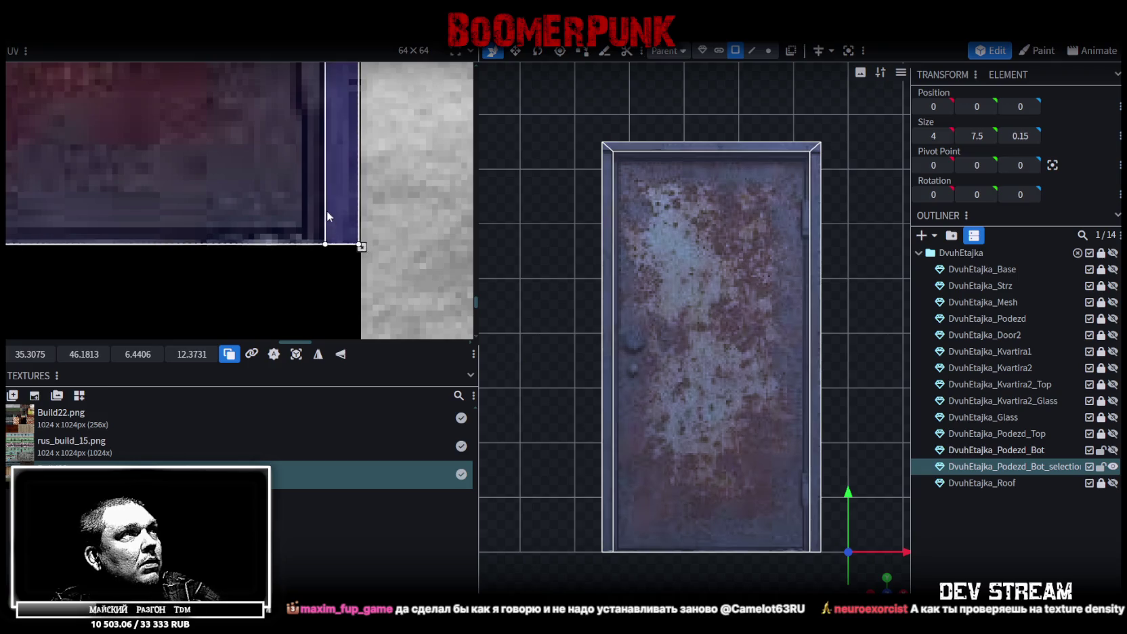
{"action": "scroll", "coordinate": [339, 244], "scroll_direction": "down", "scroll_amount": 3}
{"action": "middle_click_drag", "start_coordinate": [237, 240], "coordinate": [261, 300]}
{"action": "scroll", "coordinate": [203, 142], "scroll_direction": "up", "scroll_amount": 2}
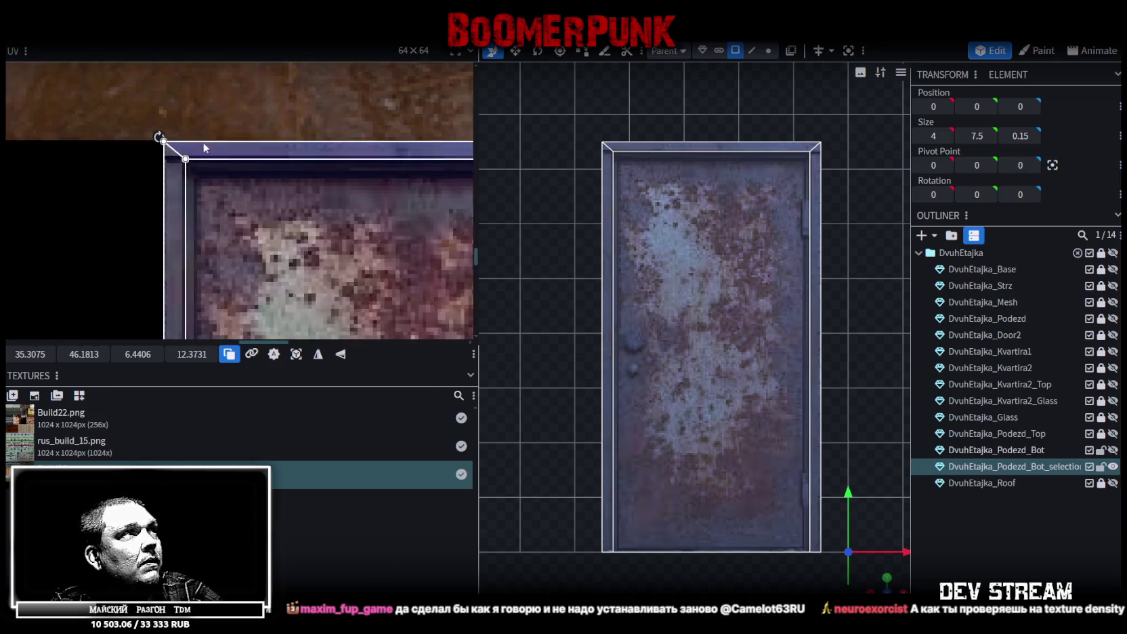
{"action": "scroll", "coordinate": [245, 191], "scroll_direction": "up", "scroll_amount": 1}
{"action": "middle_click_drag", "start_coordinate": [245, 192], "coordinate": [239, 186]}
{"action": "scroll", "coordinate": [220, 156], "scroll_direction": "down", "scroll_amount": 2}
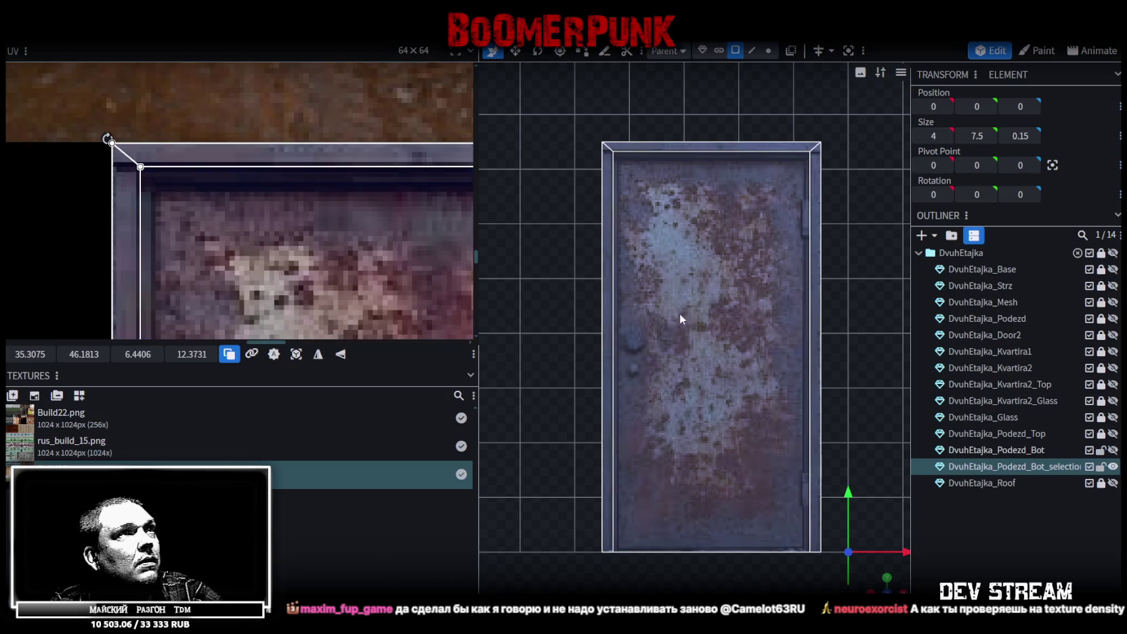
Align the mapping's corners with the door frame: UV 35.47, 46.45, size 6.0656 × 11.9356.
{"action": "left_click", "coordinate": [681, 306]}
{"action": "scroll", "coordinate": [230, 203], "scroll_direction": "up", "scroll_amount": 2}
{"action": "scroll", "coordinate": [222, 147], "scroll_direction": "up", "scroll_amount": 2}
{"action": "left_click_drag", "start_coordinate": [189, 136], "coordinate": [235, 205]}
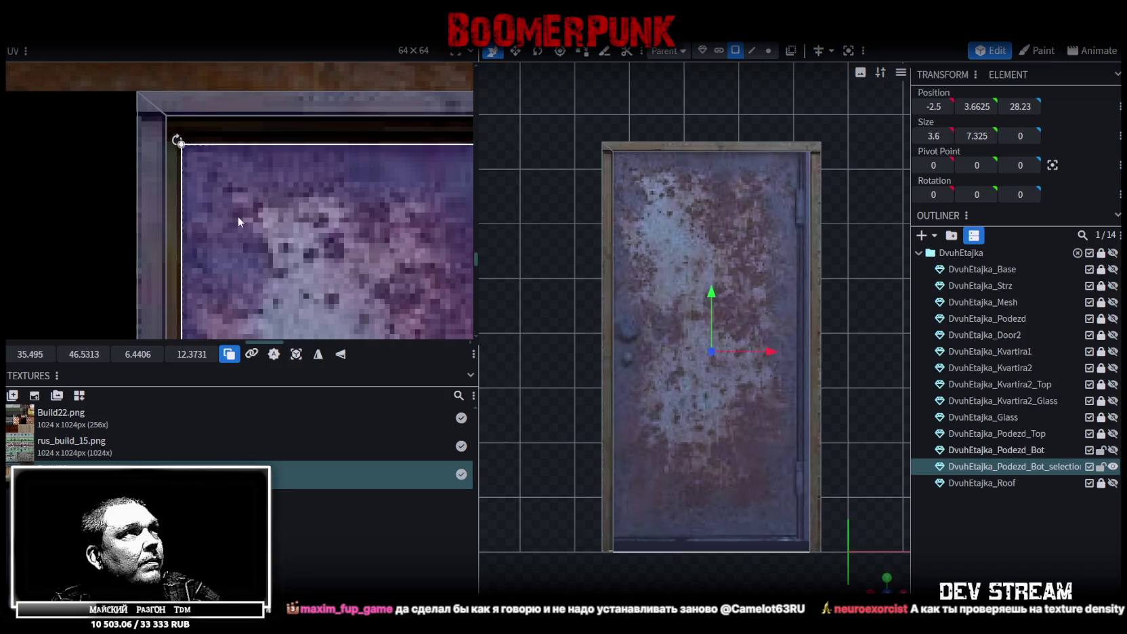
{"action": "left_click_drag", "start_coordinate": [235, 204], "coordinate": [231, 202]}
{"action": "scroll", "coordinate": [231, 201], "scroll_direction": "down", "scroll_amount": 2}
{"action": "scroll", "coordinate": [291, 144], "scroll_direction": "down", "scroll_amount": 2}
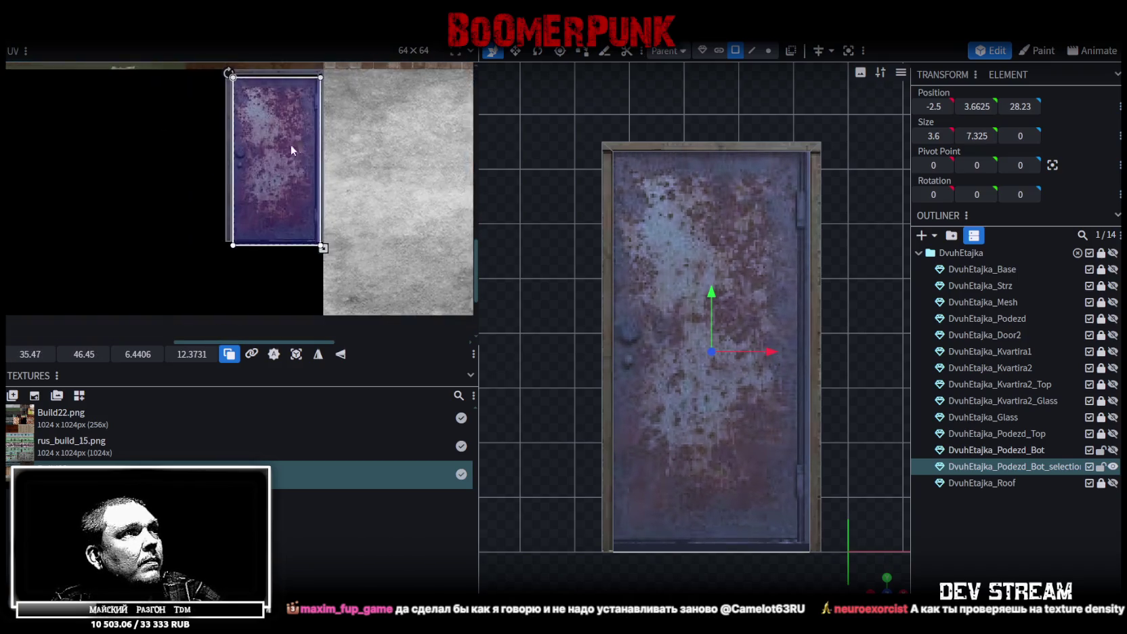
{"action": "scroll", "coordinate": [354, 262], "scroll_direction": "up", "scroll_amount": 3}
{"action": "scroll", "coordinate": [357, 264], "scroll_direction": "up", "scroll_amount": 2}
{"action": "left_click_drag", "start_coordinate": [356, 265], "coordinate": [333, 237]}
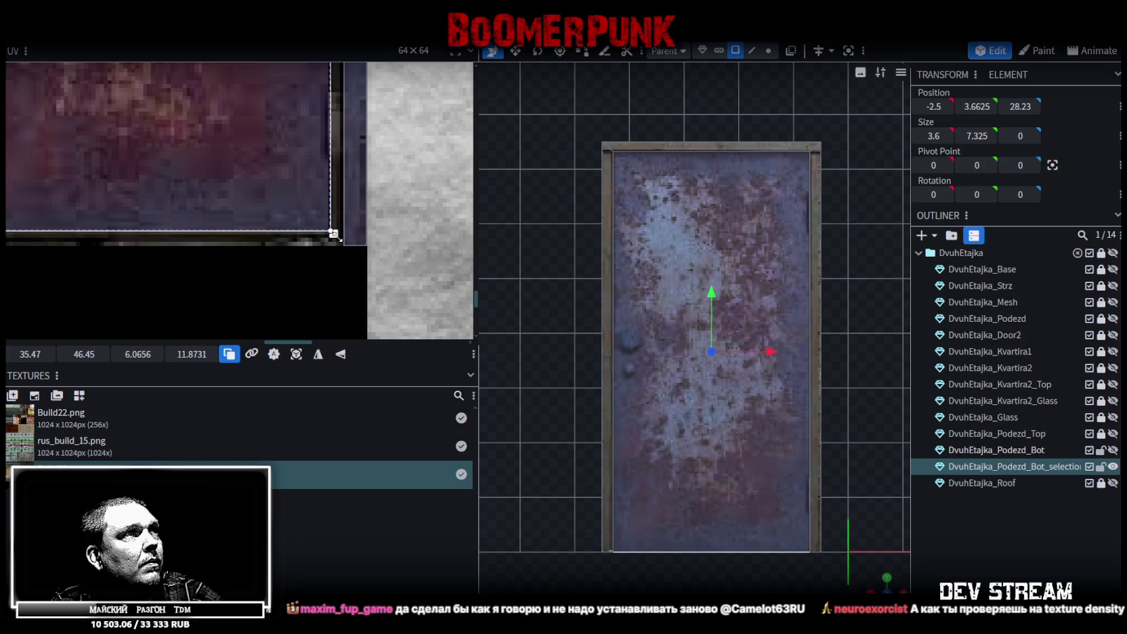
{"action": "scroll", "coordinate": [770, 376], "scroll_direction": "down", "scroll_amount": 2}
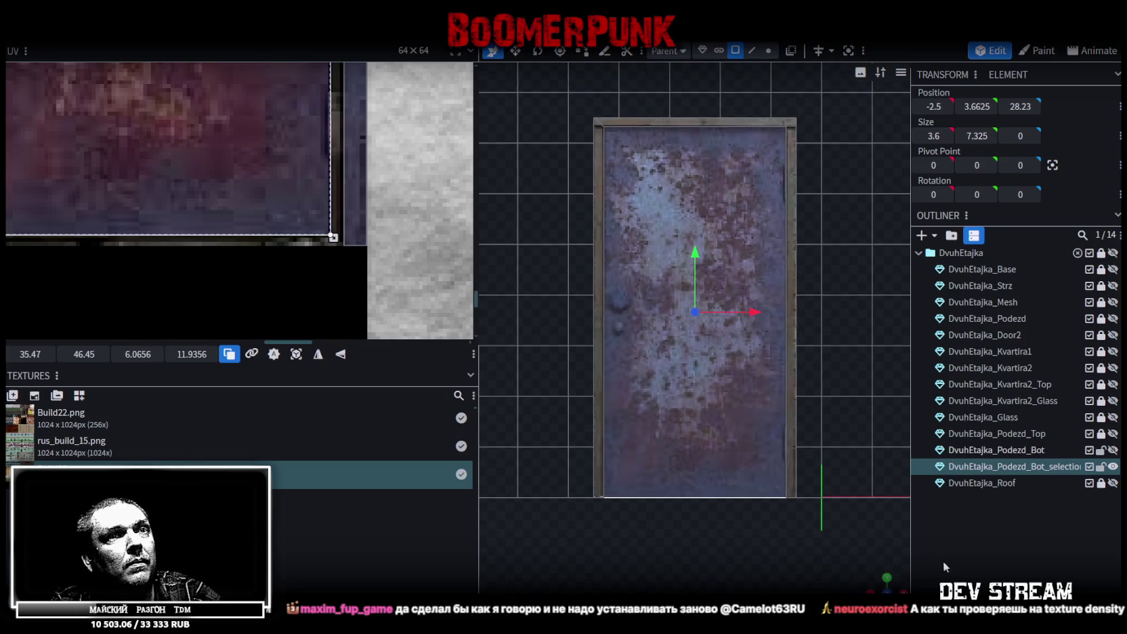
{"action": "mouse_move", "coordinate": [770, 376]}
{"action": "left_mouse_down"}
{"action": "mouse_move", "coordinate": [797, 376]}
{"action": "mouse_move", "coordinate": [784, 402]}
{"action": "left_mouse_up"}
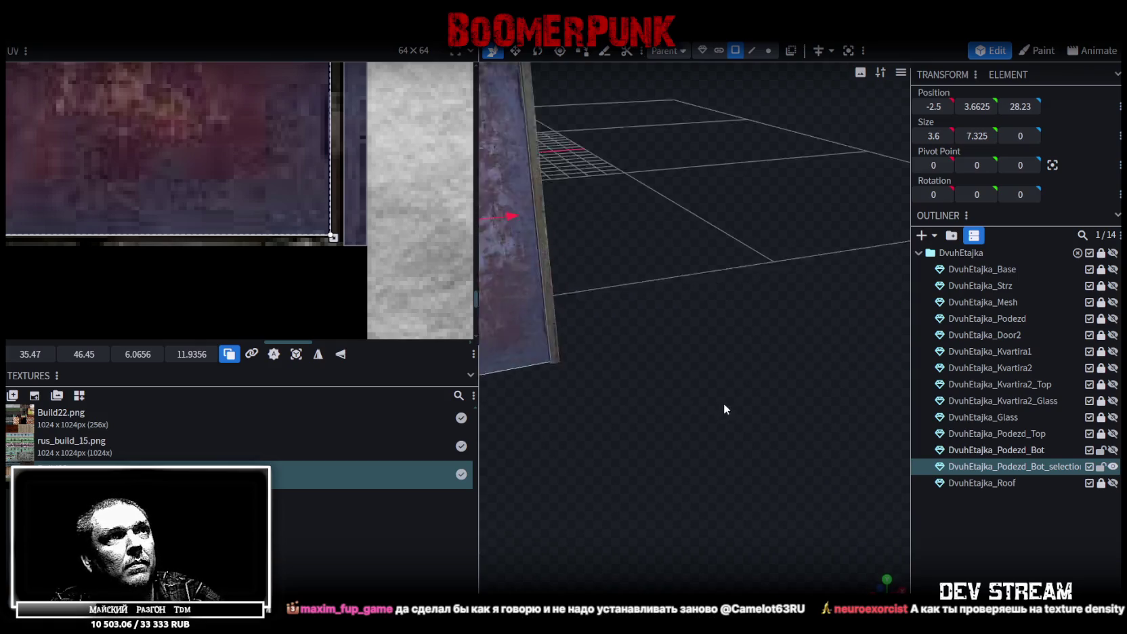
In edge selection mode, lower the door's top edge by 0.1.
{"action": "mouse_move", "coordinate": [772, 479]}
{"action": "left_mouse_down"}
{"action": "mouse_move", "coordinate": [733, 279]}
{"action": "mouse_move", "coordinate": [721, 315]}
{"action": "mouse_move", "coordinate": [781, 271]}
{"action": "mouse_move", "coordinate": [808, 335]}
{"action": "mouse_move", "coordinate": [774, 277]}
{"action": "left_mouse_up"}
{"action": "key", "text": "s"}
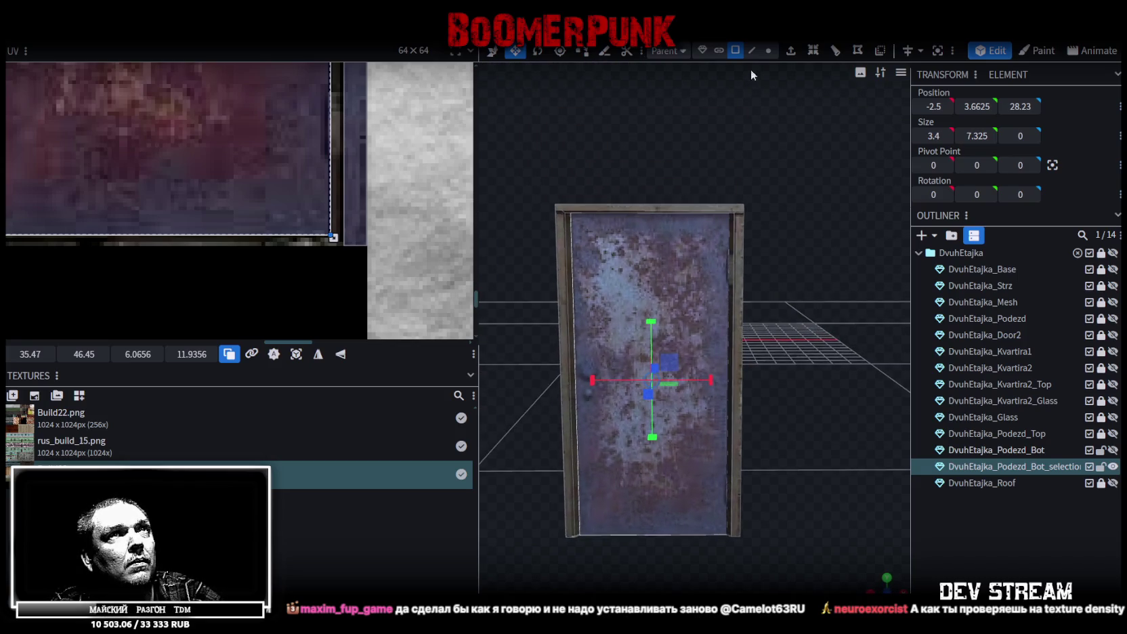
{"action": "left_click", "coordinate": [752, 50]}
{"action": "scroll", "coordinate": [705, 142], "scroll_direction": "up", "scroll_amount": 5}
{"action": "scroll", "coordinate": [670, 197], "scroll_direction": "up", "scroll_amount": 1}
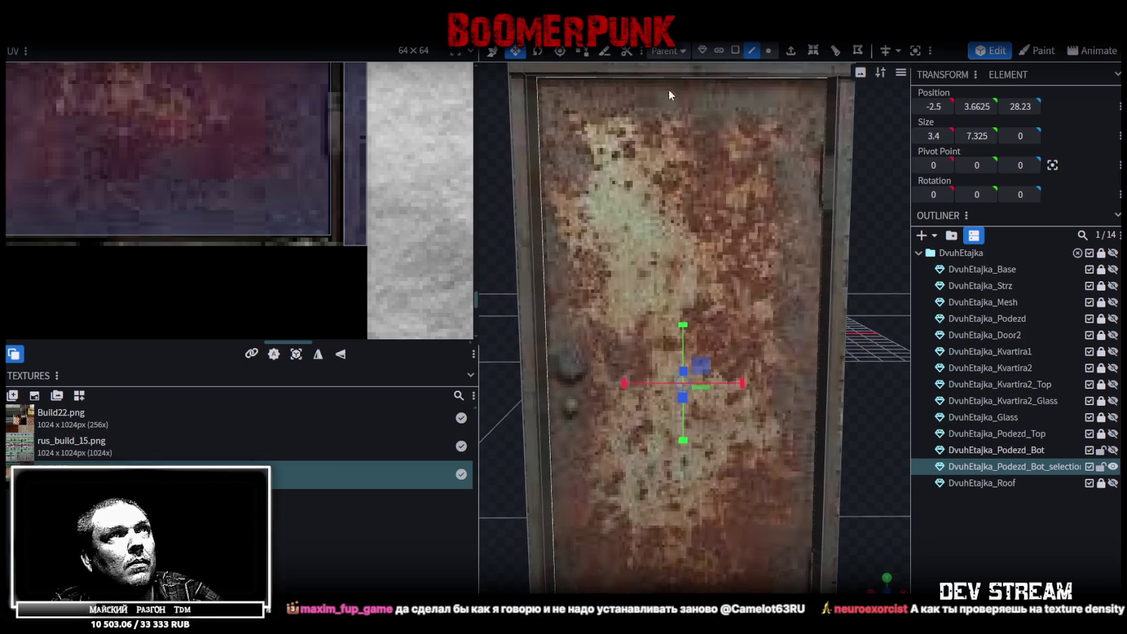
{"action": "left_click", "coordinate": [671, 78]}
{"action": "key", "text": "v"}
{"action": "right_click_drag", "start_coordinate": [713, 157], "coordinate": [720, 236]}
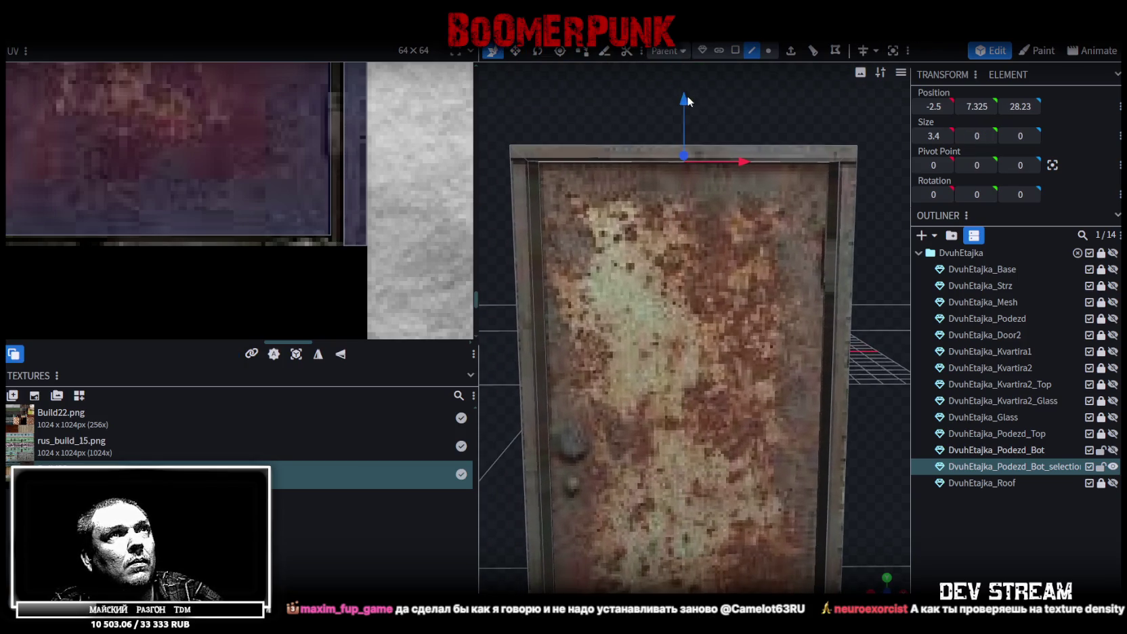
{"action": "scroll", "coordinate": [682, 101], "scroll_direction": "down", "scroll_amount": 2}
{"action": "left_click_drag", "start_coordinate": [675, 117], "coordinate": [686, 143]}
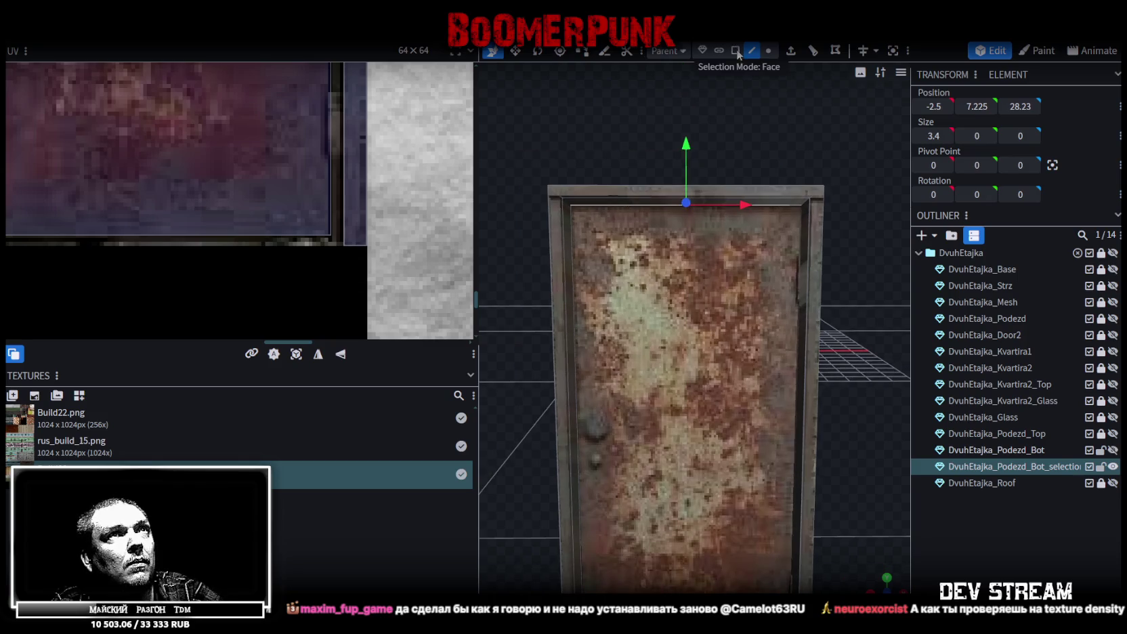
Project the door's front face UVs from a straight-on front view.
{"action": "left_click", "coordinate": [579, 208]}
{"action": "scroll", "coordinate": [744, 224], "scroll_direction": "down", "scroll_amount": 3}
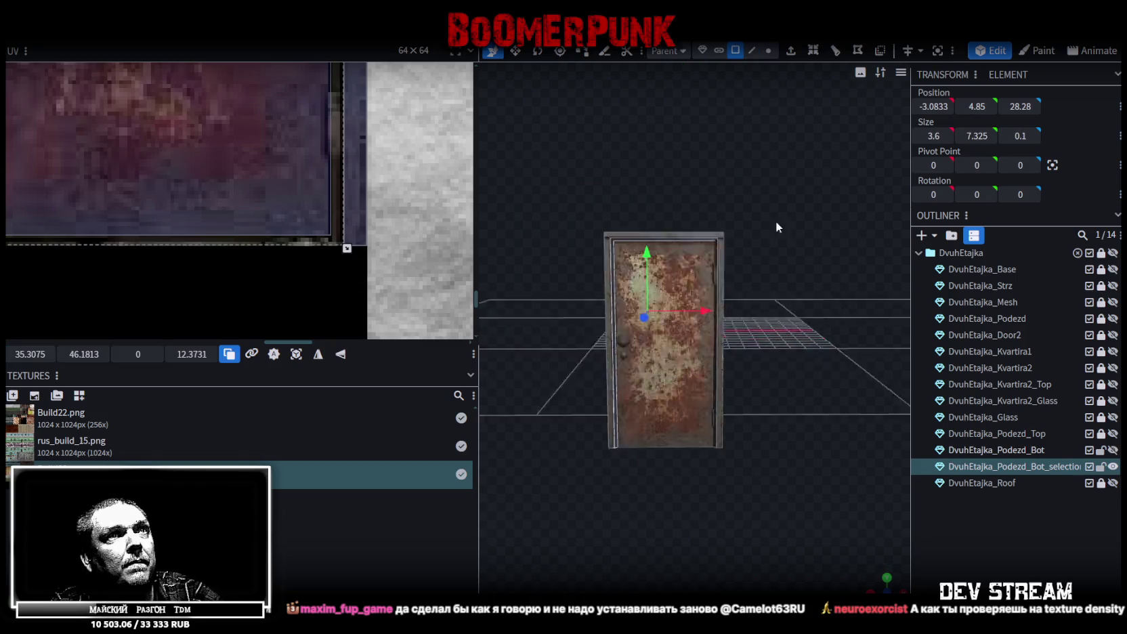
{"action": "left_click_drag", "start_coordinate": [787, 232], "coordinate": [807, 247]}
{"action": "left_click", "coordinate": [816, 243]}
{"action": "scroll", "coordinate": [853, 406], "scroll_direction": "down", "scroll_amount": 2}
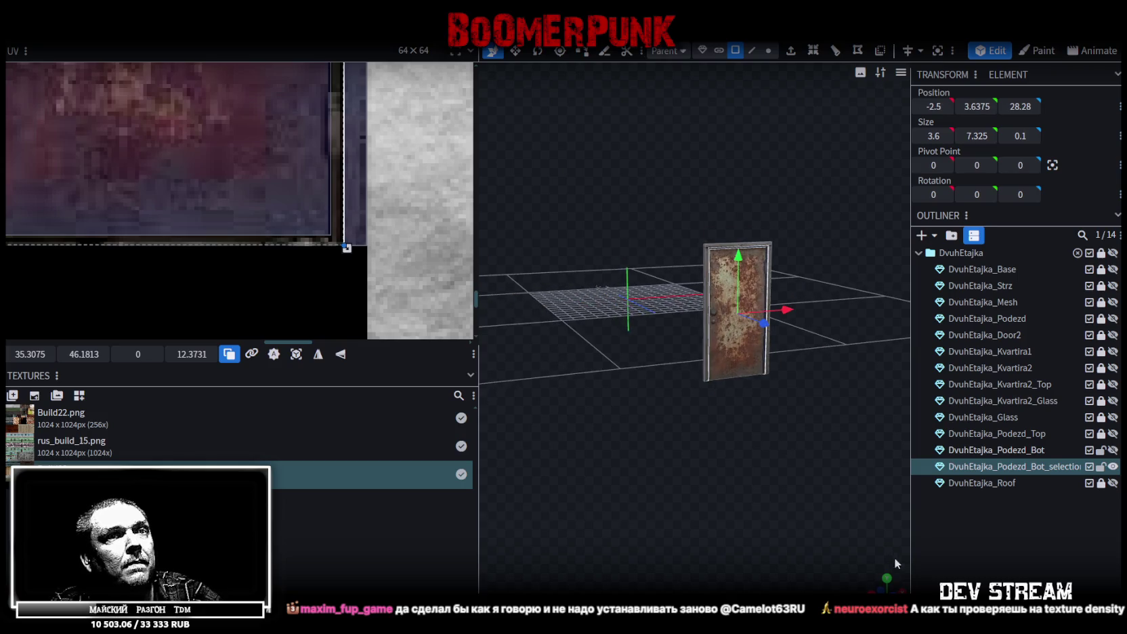
{"action": "key", "text": "KP_1"}
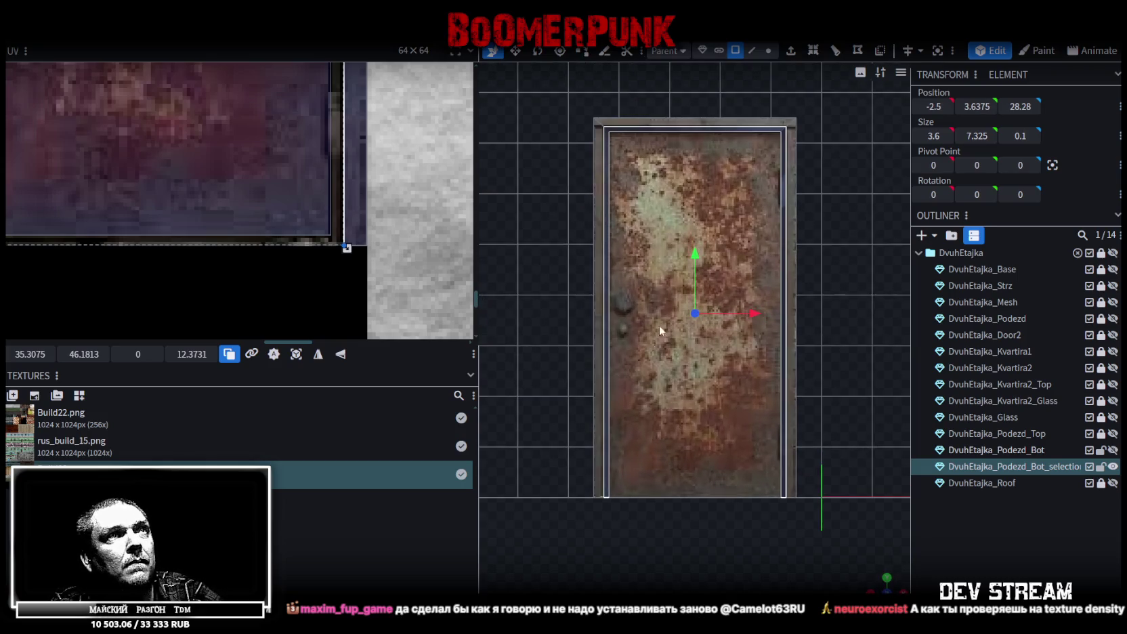
{"action": "left_click", "coordinate": [298, 355]}
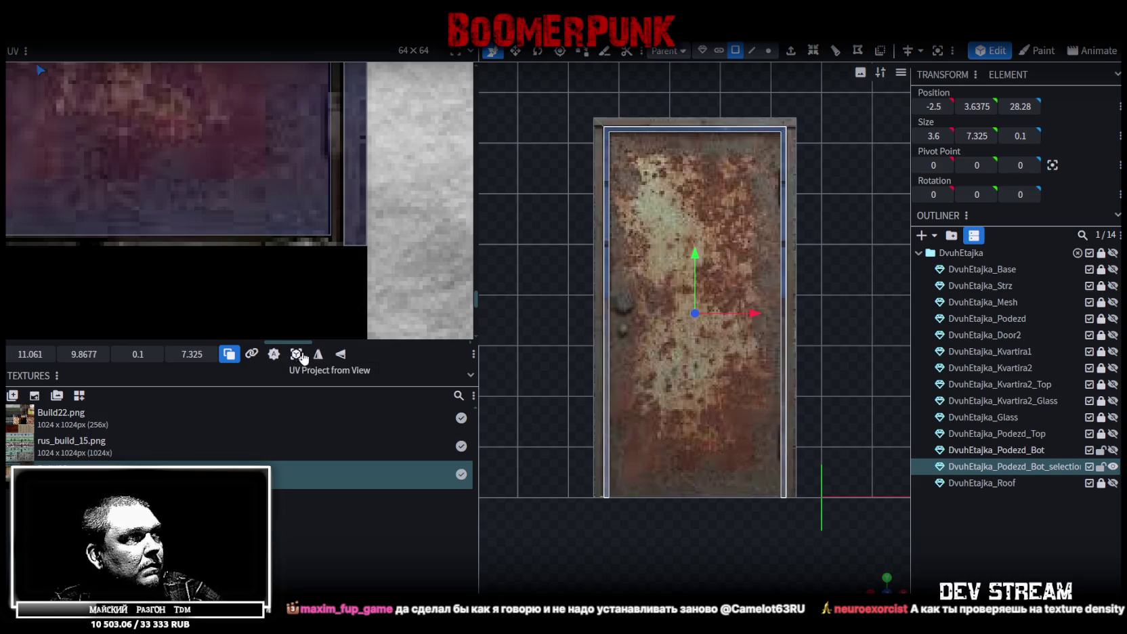
Position the door face's UV box over the rusty door texture.
{"action": "scroll", "coordinate": [203, 210], "scroll_direction": "down", "scroll_amount": 2}
{"action": "scroll", "coordinate": [183, 160], "scroll_direction": "down", "scroll_amount": 2}
{"action": "scroll", "coordinate": [203, 186], "scroll_direction": "down", "scroll_amount": 2}
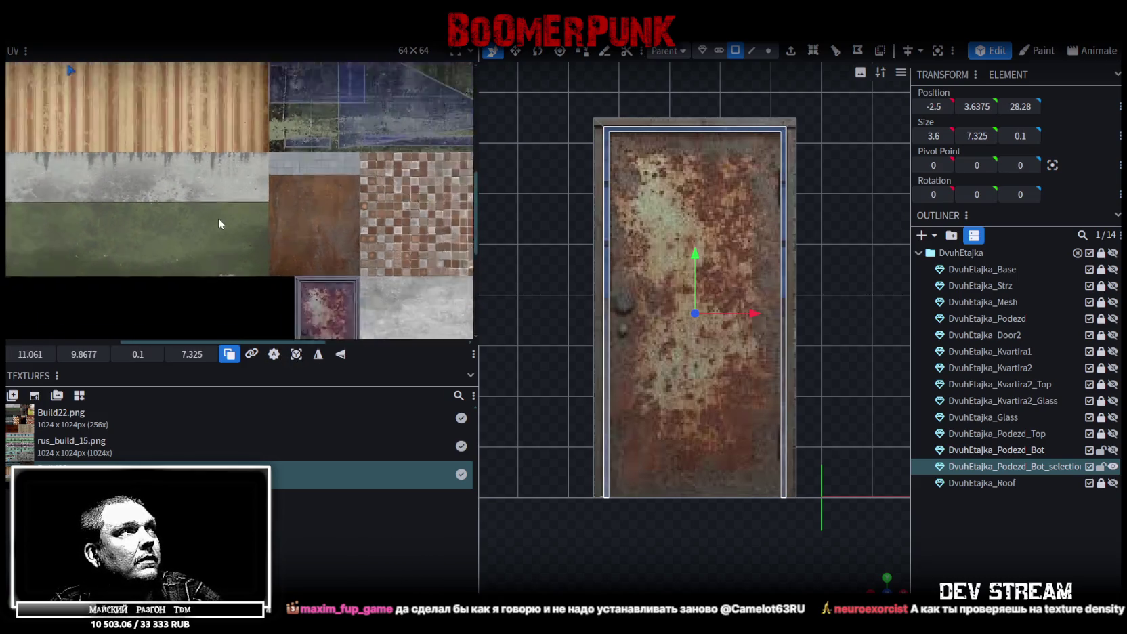
{"action": "scroll", "coordinate": [214, 220], "scroll_direction": "down", "scroll_amount": 1}
{"action": "scroll", "coordinate": [210, 228], "scroll_direction": "down", "scroll_amount": 1}
{"action": "left_click_drag", "start_coordinate": [184, 156], "coordinate": [328, 295]}
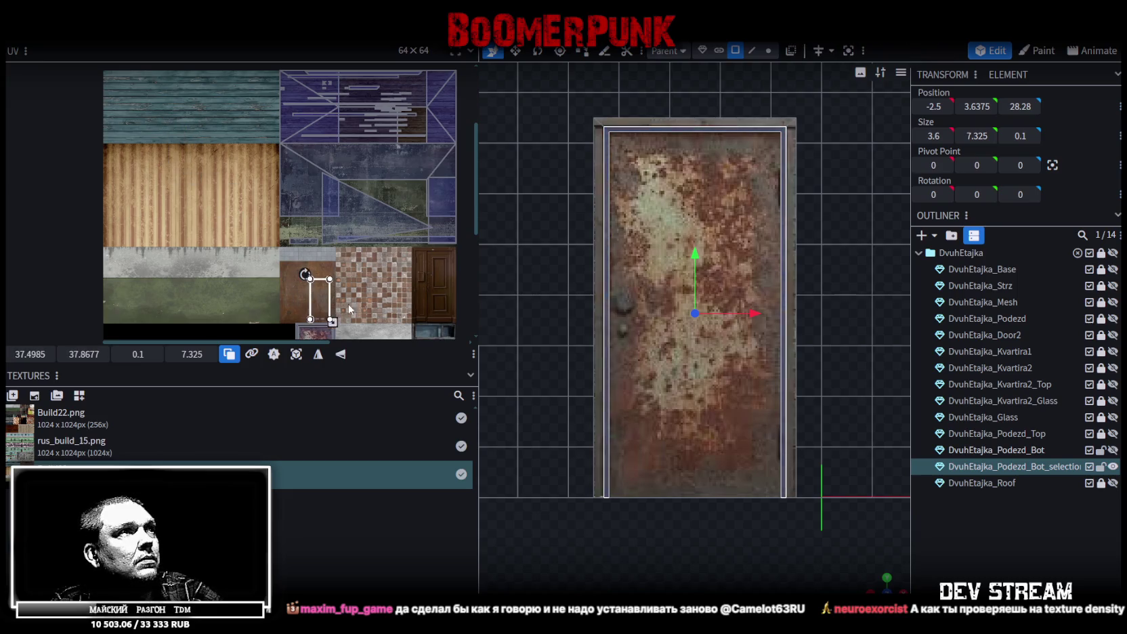
{"action": "scroll", "coordinate": [318, 285], "scroll_direction": "up", "scroll_amount": 2}
{"action": "scroll", "coordinate": [314, 204], "scroll_direction": "up", "scroll_amount": 2}
{"action": "left_click_drag", "start_coordinate": [320, 184], "coordinate": [276, 212]}
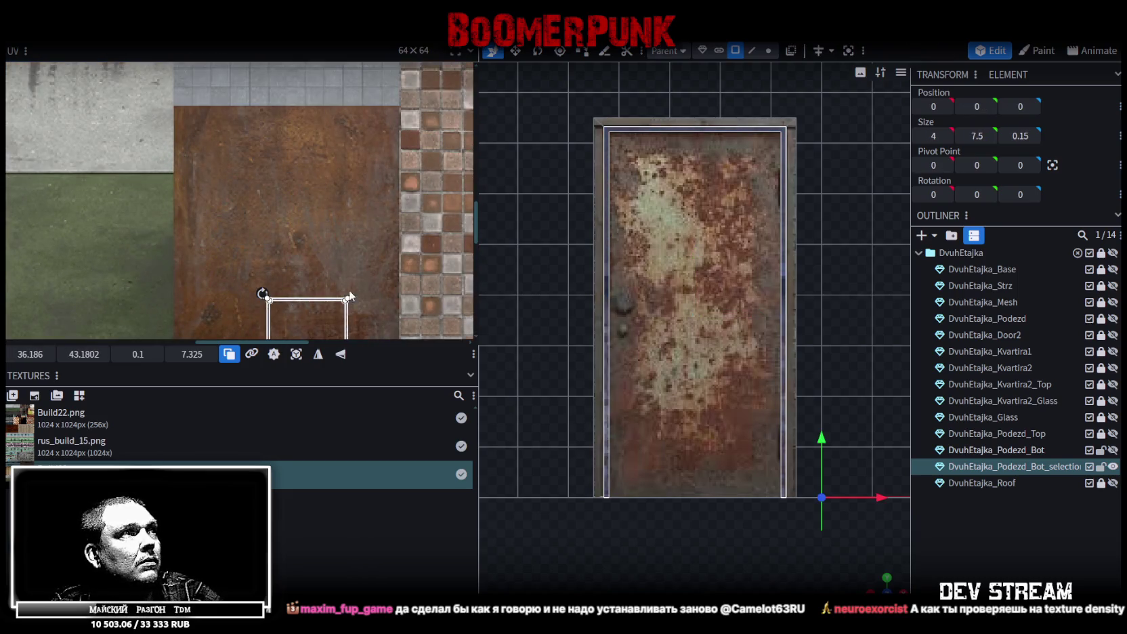
{"action": "scroll", "coordinate": [246, 187], "scroll_direction": "up", "scroll_amount": 2}
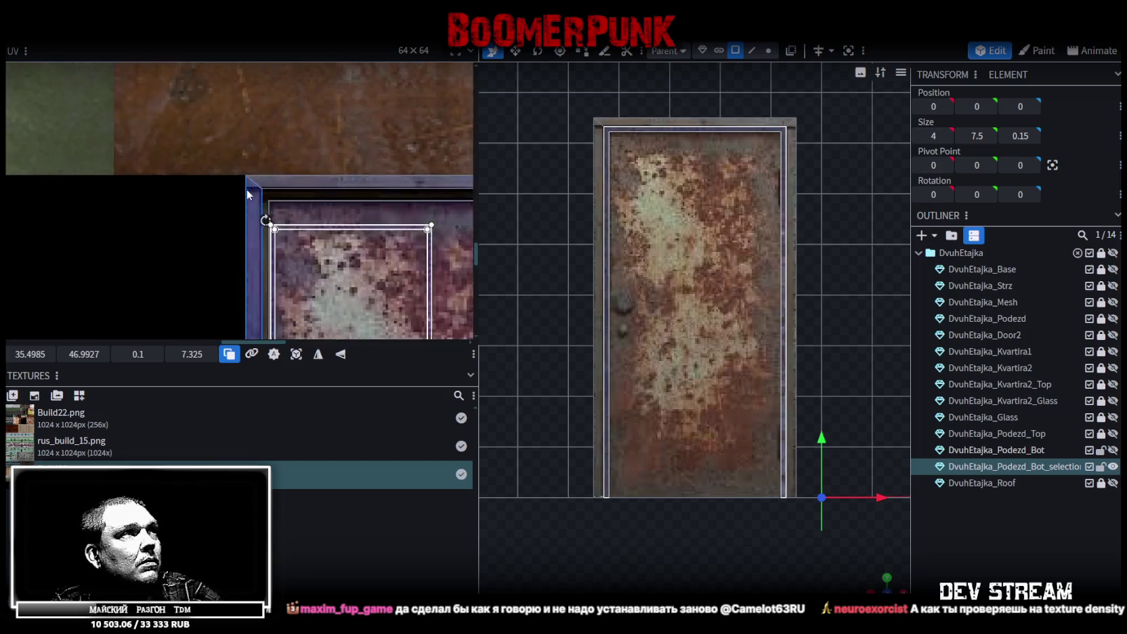
{"action": "scroll", "coordinate": [310, 225], "scroll_direction": "up", "scroll_amount": 2}
{"action": "mouse_move", "coordinate": [311, 225]}
{"action": "left_mouse_down"}
{"action": "mouse_move", "coordinate": [285, 183]}
{"action": "mouse_move", "coordinate": [289, 159]}
{"action": "left_mouse_up"}
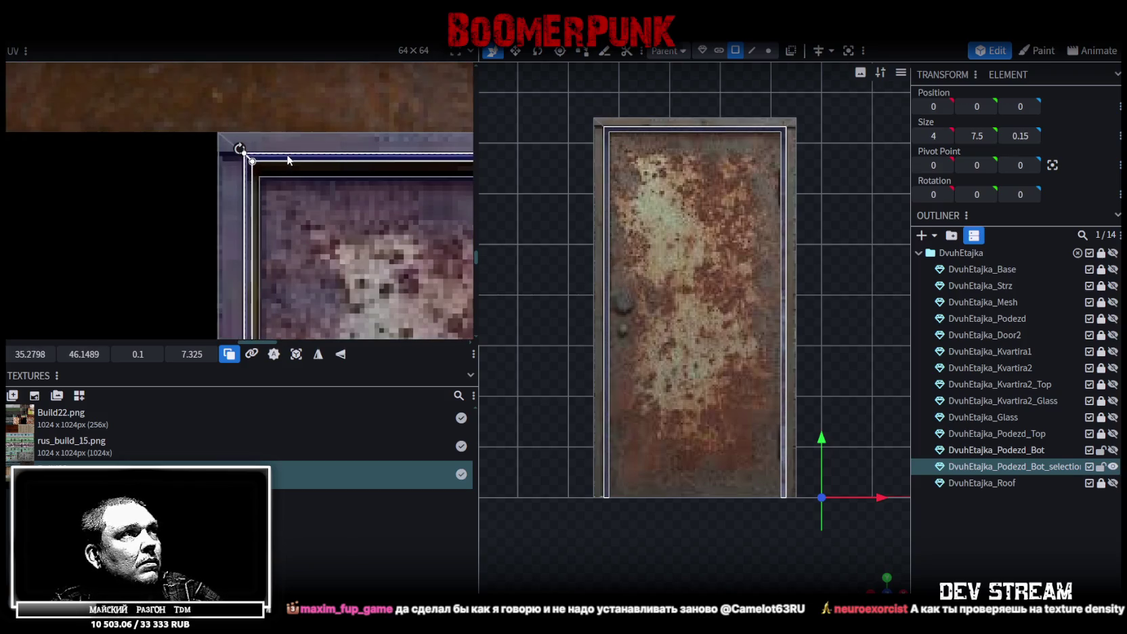
Stretch the door face's UV box to about 0.18 × 12.4.
{"action": "scroll", "coordinate": [340, 260], "scroll_direction": "down", "scroll_amount": 4}
{"action": "scroll", "coordinate": [319, 195], "scroll_direction": "up", "scroll_amount": 2}
{"action": "scroll", "coordinate": [286, 104], "scroll_direction": "up", "scroll_amount": 1}
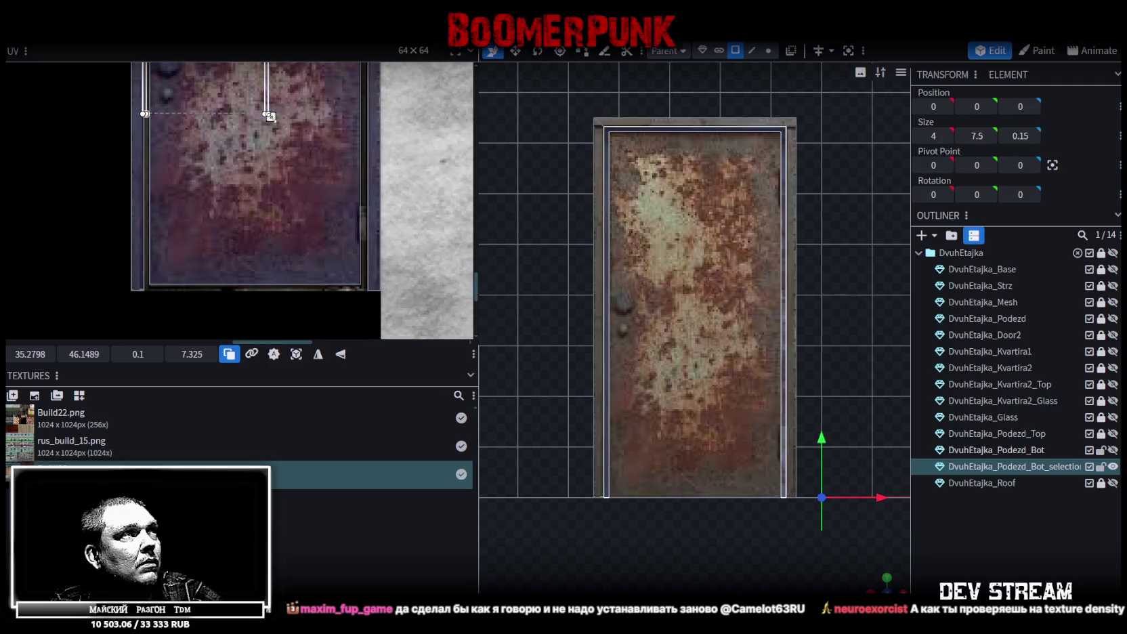
{"action": "left_click_drag", "start_coordinate": [269, 117], "coordinate": [366, 285]}
{"action": "scroll", "coordinate": [367, 286], "scroll_direction": "up", "scroll_amount": 2}
{"action": "scroll", "coordinate": [330, 258], "scroll_direction": "up", "scroll_amount": 2}
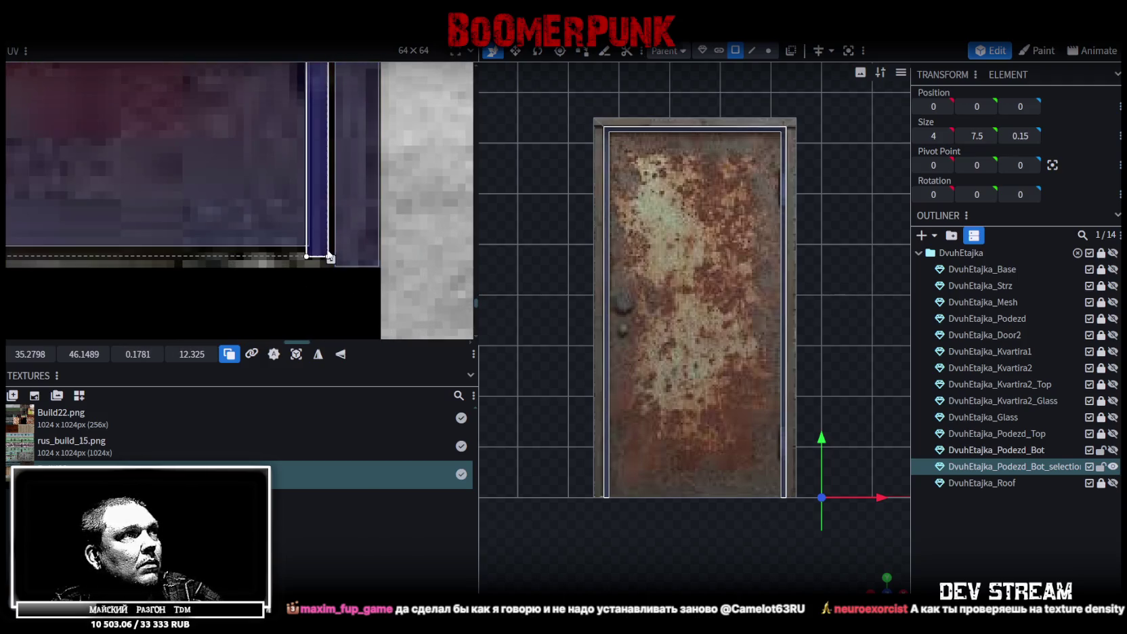
{"action": "left_click_drag", "start_coordinate": [336, 263], "coordinate": [345, 271]}
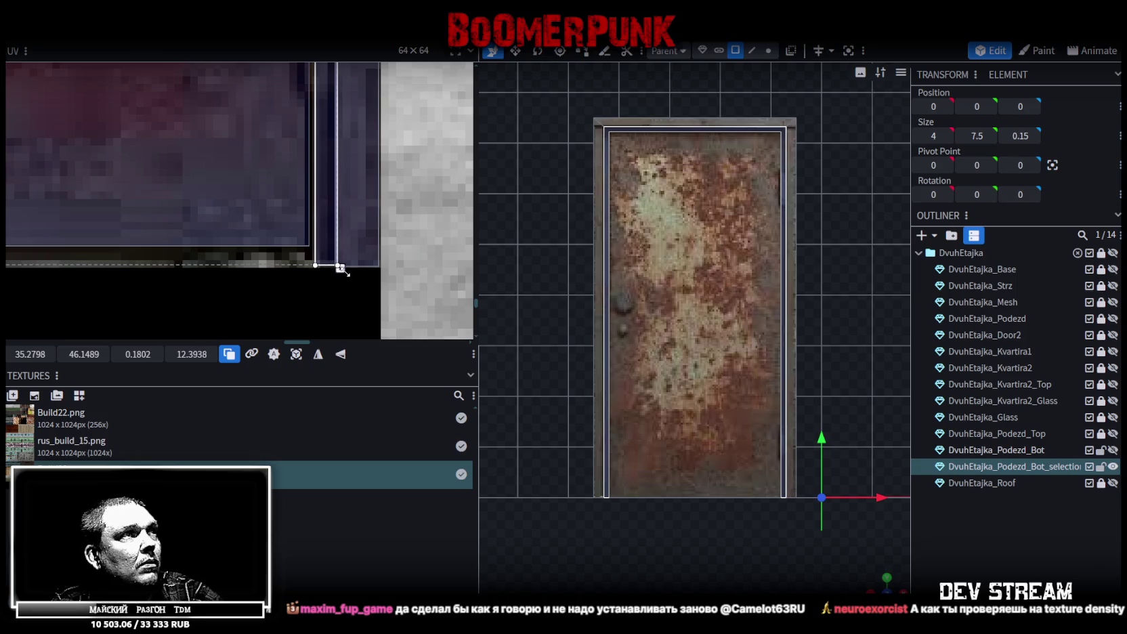
{"action": "scroll", "coordinate": [187, 201], "scroll_direction": "down", "scroll_amount": 2}
{"action": "scroll", "coordinate": [411, 215], "scroll_direction": "up", "scroll_amount": 2}
{"action": "scroll", "coordinate": [409, 237], "scroll_direction": "up", "scroll_amount": 1}
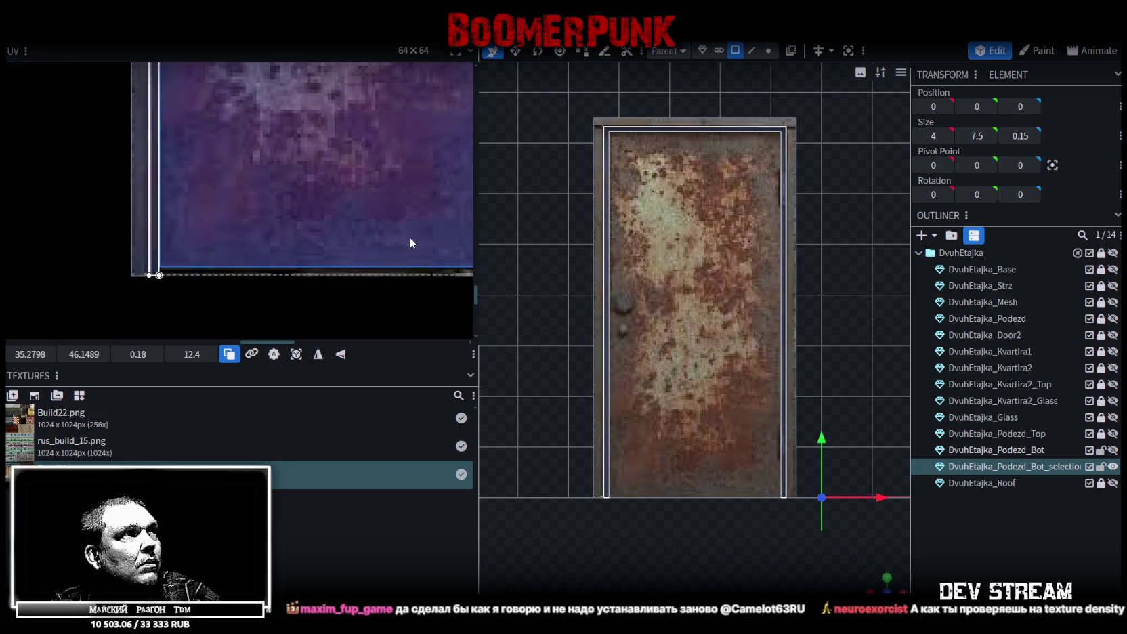
Deselect everything, orbit around the model and reselect the door panel.
{"action": "left_click", "coordinate": [1024, 566]}
{"action": "scroll", "coordinate": [843, 460], "scroll_direction": "up", "scroll_amount": 2}
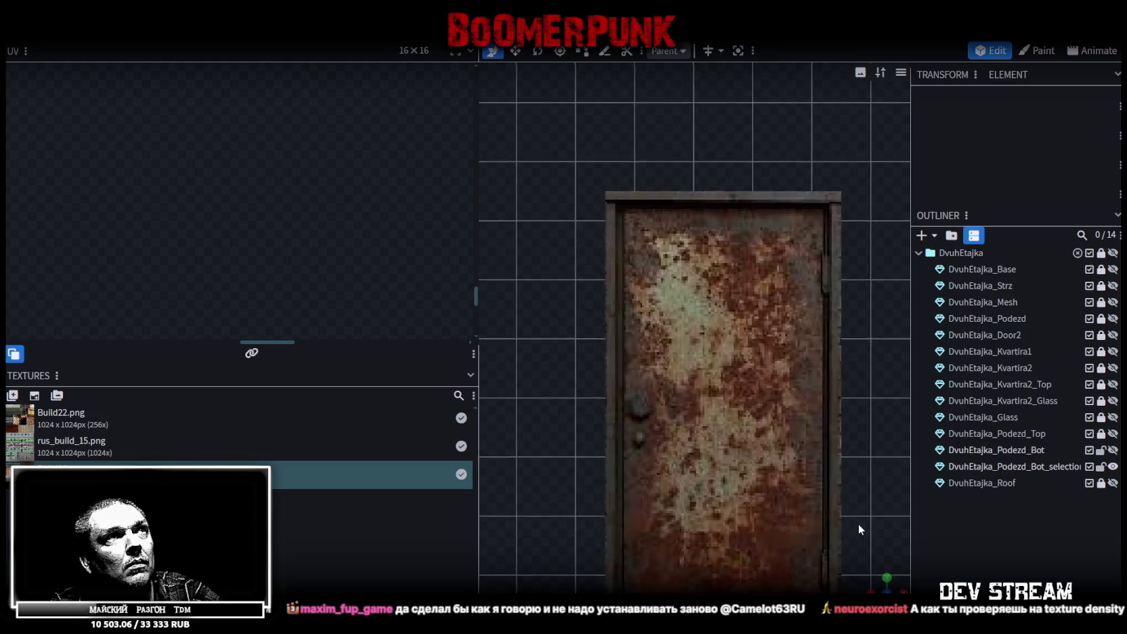
{"action": "scroll", "coordinate": [837, 508], "scroll_direction": "up", "scroll_amount": 2}
{"action": "scroll", "coordinate": [779, 454], "scroll_direction": "down", "scroll_amount": 5}
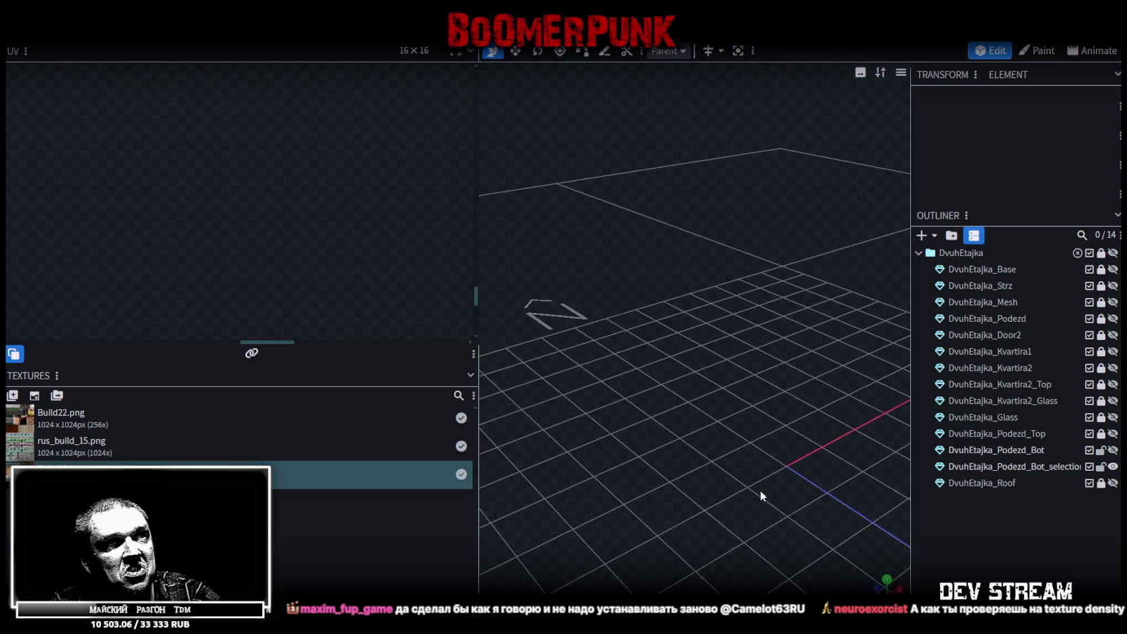
{"action": "mouse_move", "coordinate": [755, 480]}
{"action": "left_mouse_down"}
{"action": "mouse_move", "coordinate": [674, 305]}
{"action": "mouse_move", "coordinate": [791, 423]}
{"action": "left_mouse_up"}
{"action": "scroll", "coordinate": [791, 406], "scroll_direction": "up", "scroll_amount": 2}
{"action": "scroll", "coordinate": [711, 381], "scroll_direction": "up", "scroll_amount": 3}
{"action": "scroll", "coordinate": [698, 353], "scroll_direction": "down", "scroll_amount": 3}
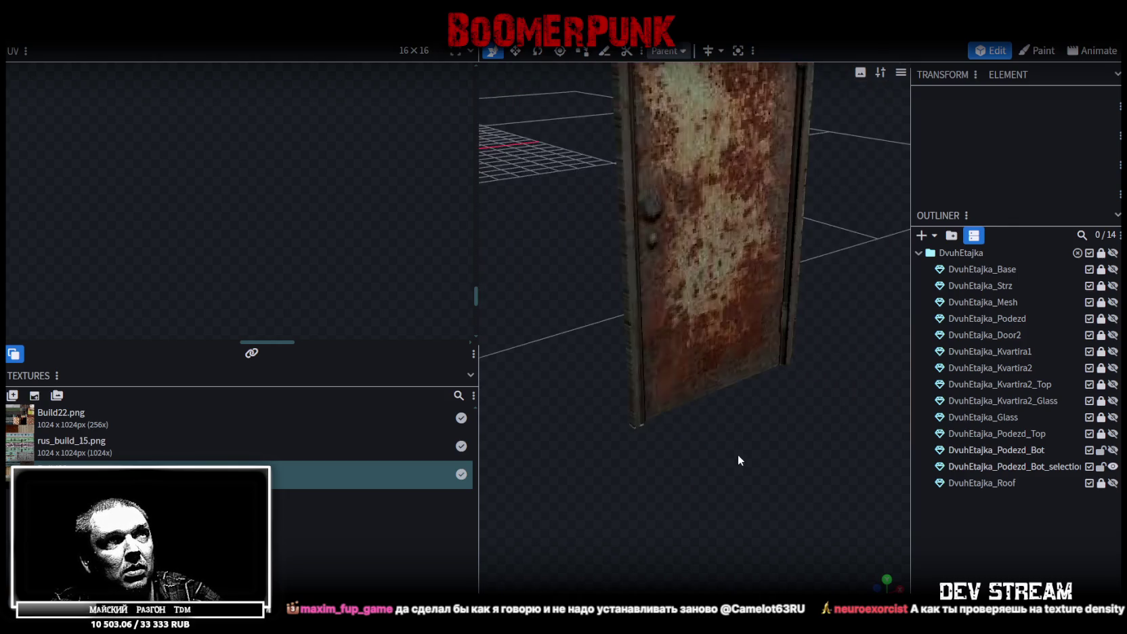
{"action": "scroll", "coordinate": [783, 472], "scroll_direction": "down", "scroll_amount": 3}
{"action": "left_click_drag", "start_coordinate": [709, 438], "coordinate": [745, 450]}
{"action": "scroll", "coordinate": [745, 451], "scroll_direction": "up", "scroll_amount": 2}
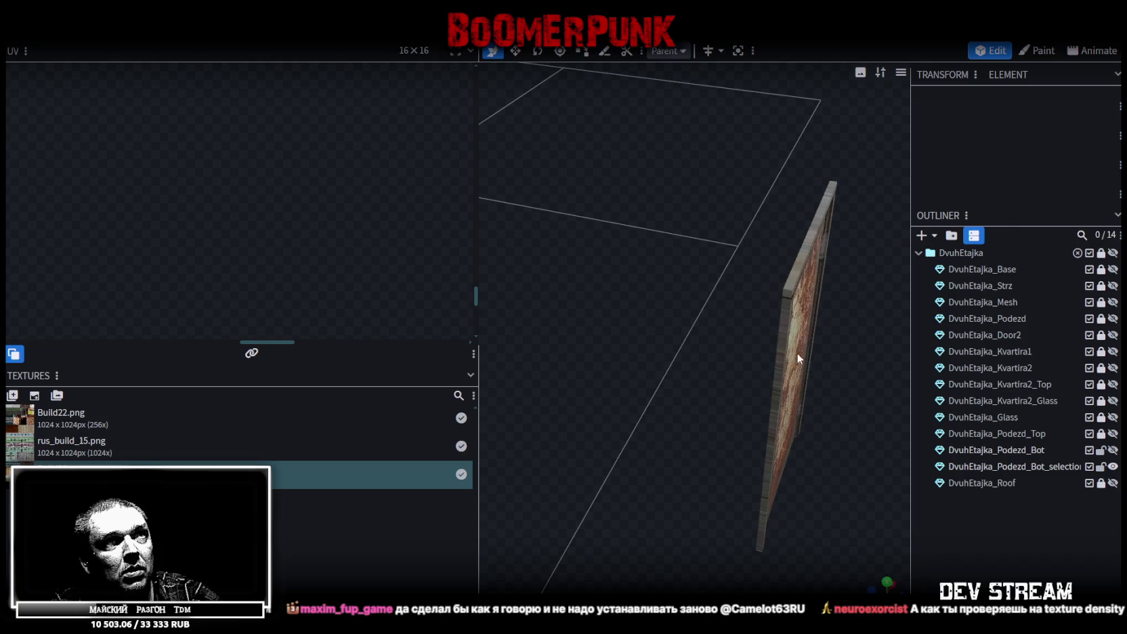
{"action": "left_click", "coordinate": [782, 338]}
{"action": "mouse_move", "coordinate": [837, 450]}
{"action": "left_mouse_down"}
{"action": "mouse_move", "coordinate": [722, 505]}
{"action": "mouse_move", "coordinate": [676, 513]}
{"action": "mouse_move", "coordinate": [694, 451]}
{"action": "left_mouse_up"}
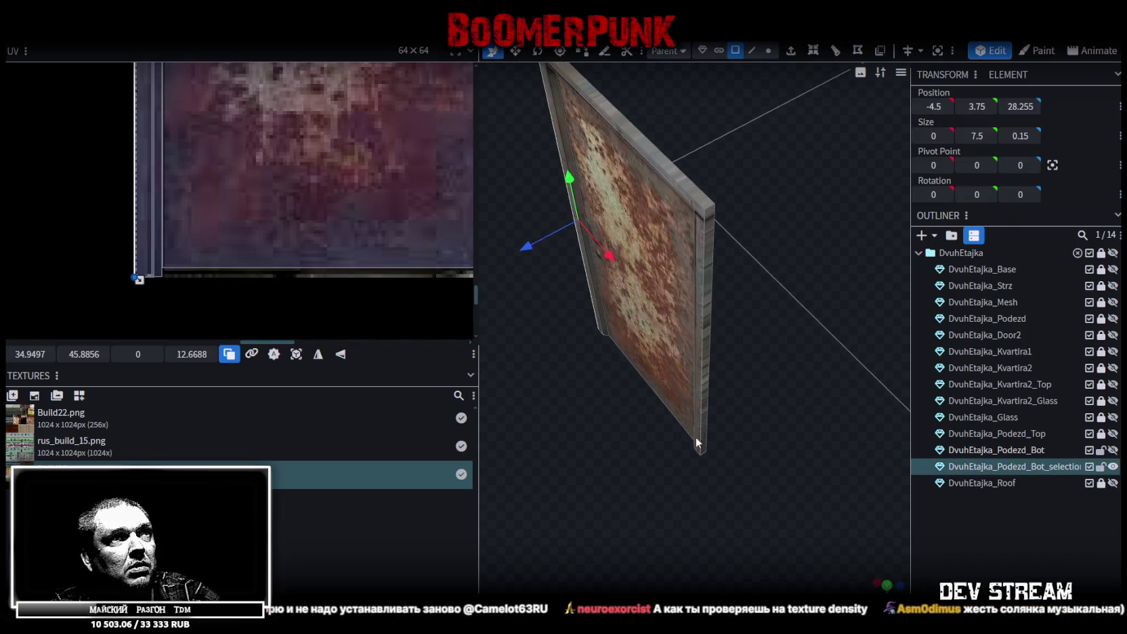
Select another door face and project its UV from an axis-aligned view.
{"action": "left_click_drag", "start_coordinate": [713, 293], "coordinate": [759, 405]}
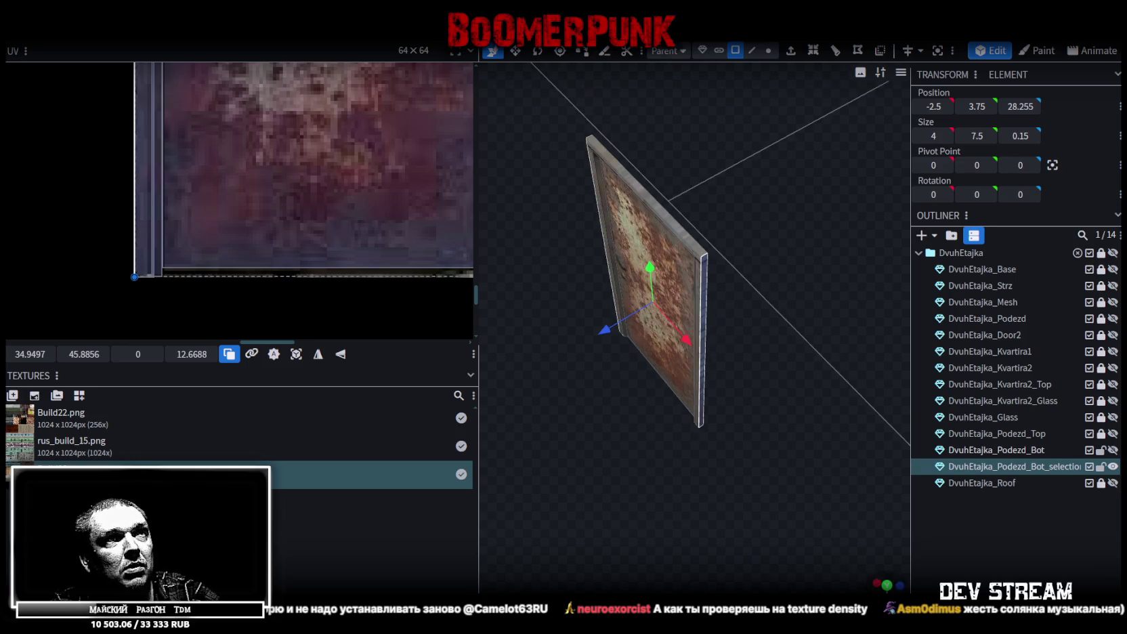
{"action": "key", "text": "KP_1"}
{"action": "scroll", "coordinate": [698, 440], "scroll_direction": "down", "scroll_amount": 3}
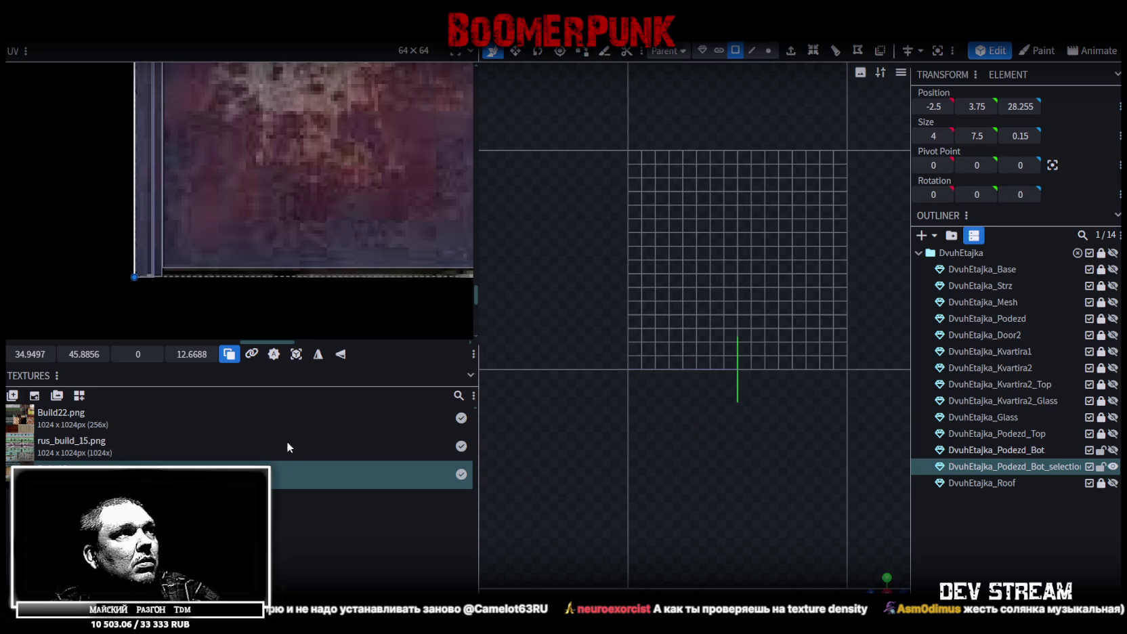
{"action": "left_click", "coordinate": [296, 354]}
{"action": "scroll", "coordinate": [235, 263], "scroll_direction": "down", "scroll_amount": 3}
{"action": "scroll", "coordinate": [240, 247], "scroll_direction": "down", "scroll_amount": 2}
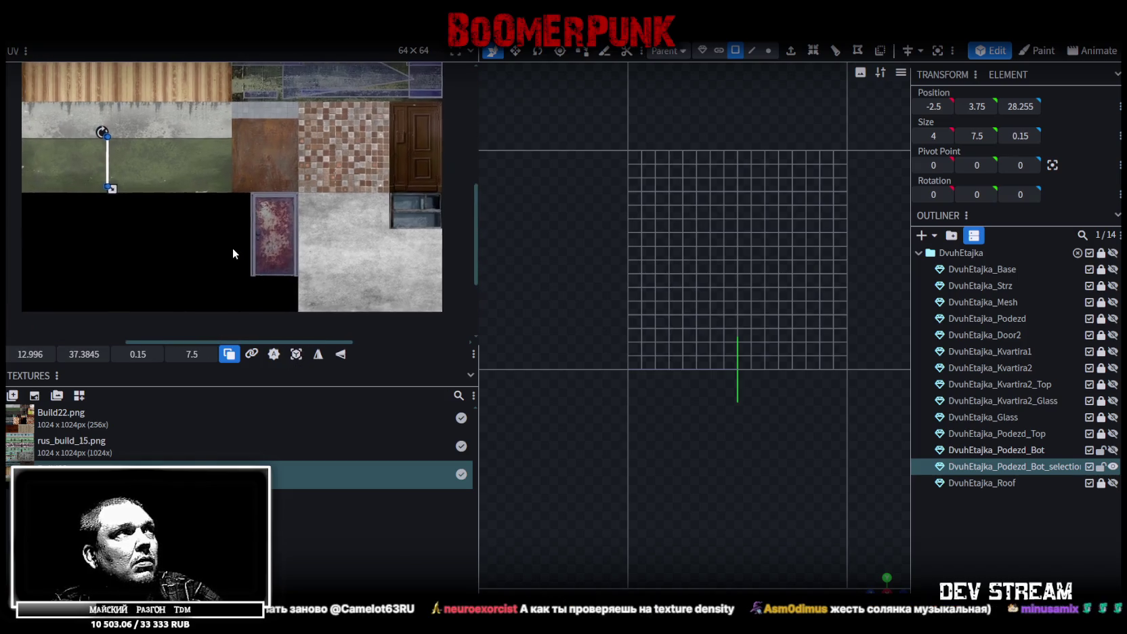
{"action": "scroll", "coordinate": [102, 151], "scroll_direction": "up", "scroll_amount": 3}
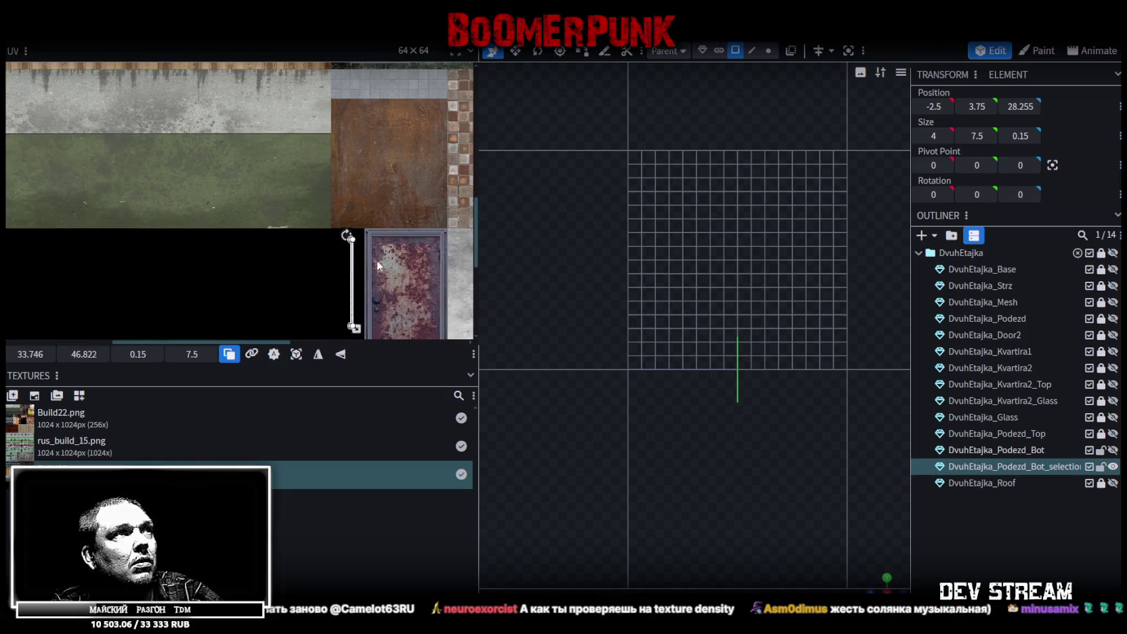
Move the thin UV strip onto the door texture's frame edge.
{"action": "left_click_drag", "start_coordinate": [114, 158], "coordinate": [437, 231]}
{"action": "scroll", "coordinate": [434, 230], "scroll_direction": "up", "scroll_amount": 3}
{"action": "scroll", "coordinate": [434, 224], "scroll_direction": "up", "scroll_amount": 3}
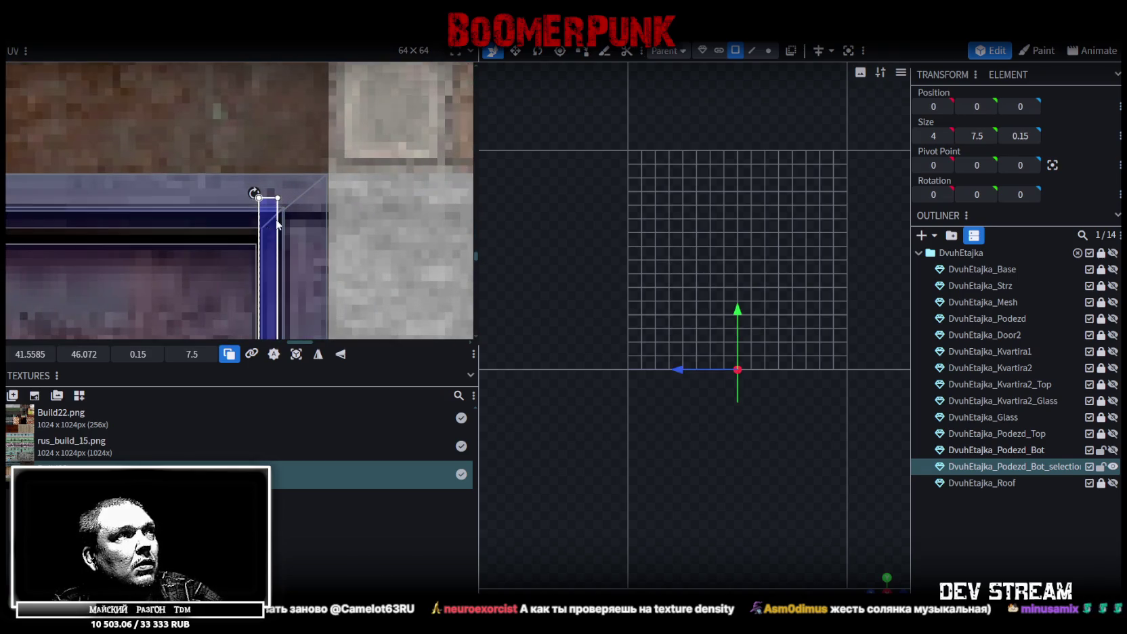
{"action": "left_click_drag", "start_coordinate": [273, 227], "coordinate": [296, 209]}
{"action": "scroll", "coordinate": [296, 207], "scroll_direction": "down", "scroll_amount": 3}
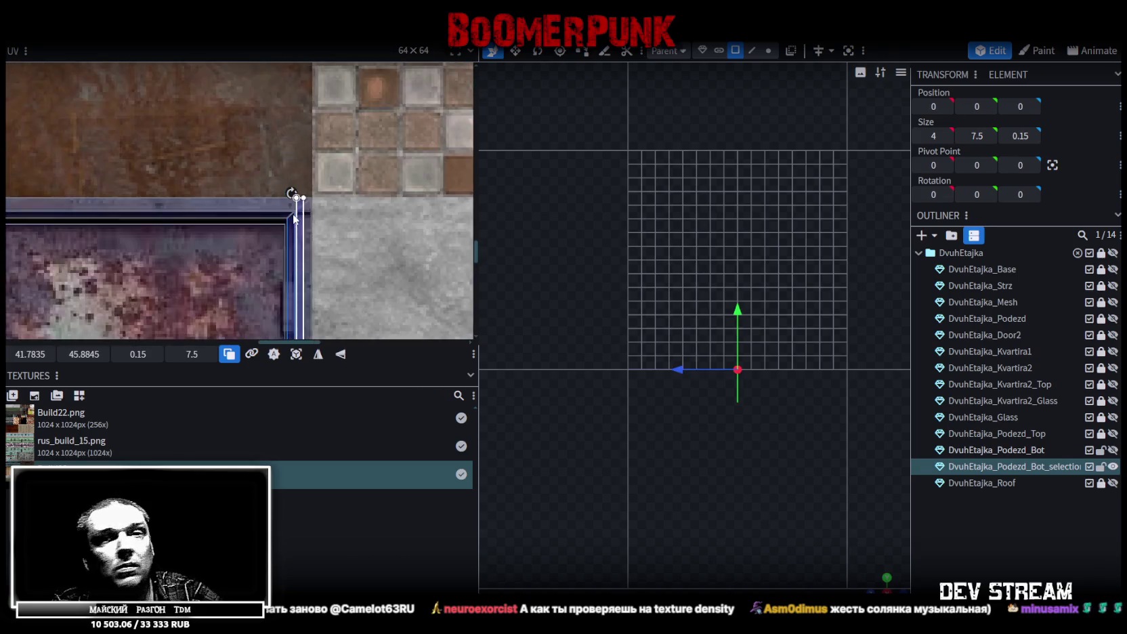
{"action": "scroll", "coordinate": [293, 214], "scroll_direction": "down", "scroll_amount": 2}
Stretch the UV strip along the frame to about 0.325 × 12.66.
{"action": "middle_click_drag", "start_coordinate": [338, 273], "coordinate": [341, 231]}
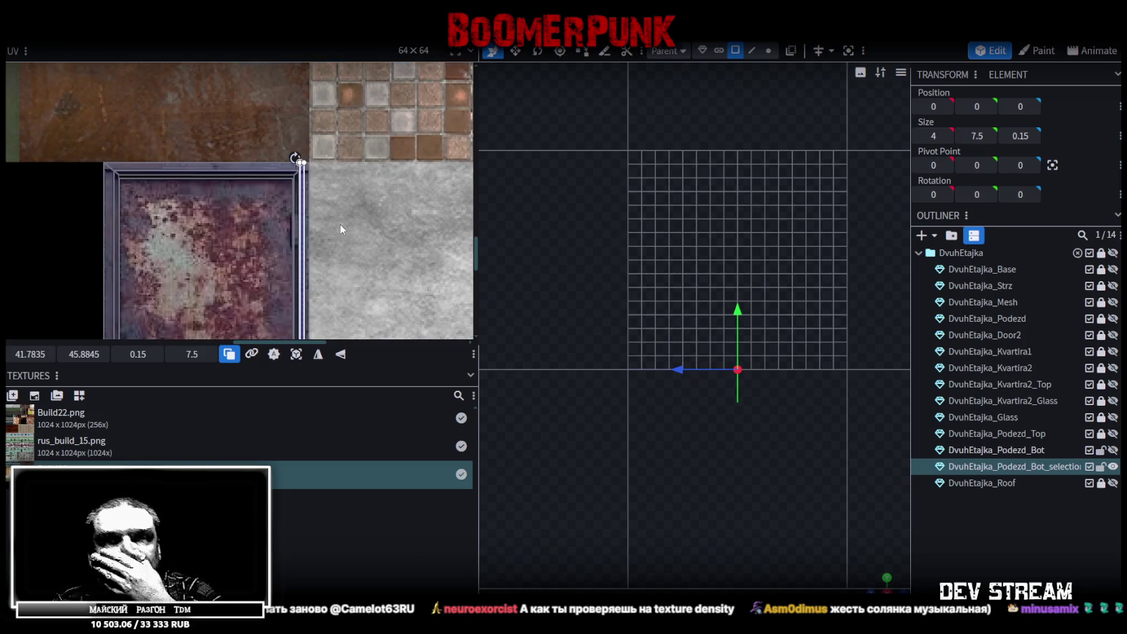
{"action": "middle_click_drag", "start_coordinate": [323, 298], "coordinate": [331, 88]}
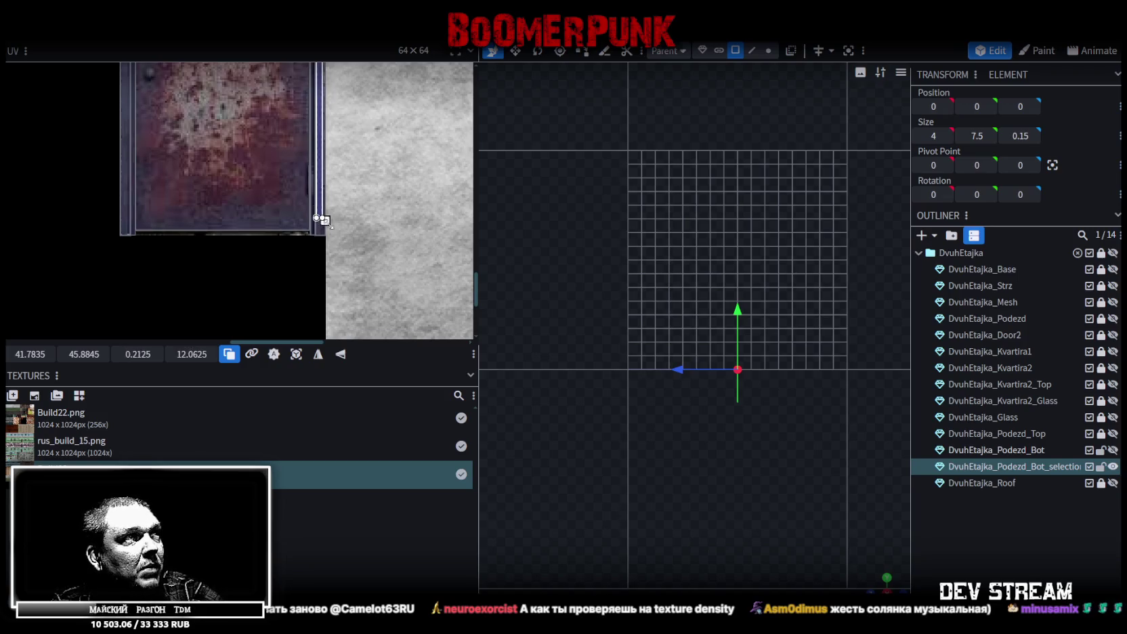
{"action": "left_click_drag", "start_coordinate": [324, 221], "coordinate": [321, 224]}
{"action": "scroll", "coordinate": [312, 231], "scroll_direction": "up", "scroll_amount": 2}
{"action": "scroll", "coordinate": [313, 187], "scroll_direction": "up", "scroll_amount": 3}
{"action": "left_click_drag", "start_coordinate": [304, 172], "coordinate": [330, 254]}
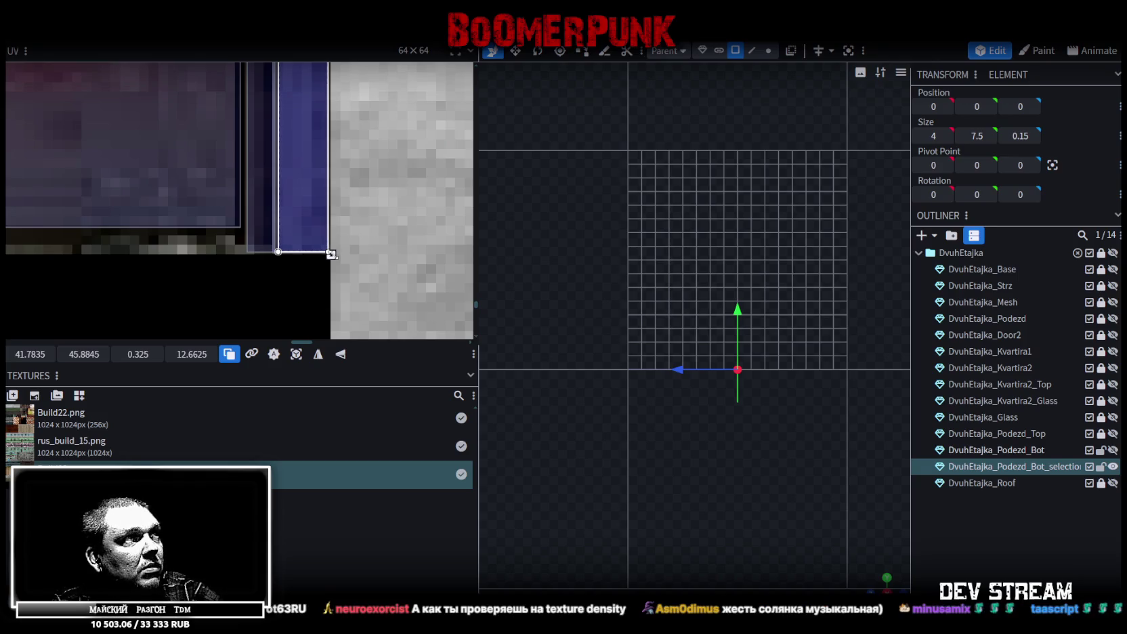
Orbit in to the textured door and select its narrow side face.
{"action": "mouse_move", "coordinate": [579, 374]}
{"action": "left_mouse_down"}
{"action": "mouse_move", "coordinate": [855, 566]}
{"action": "mouse_move", "coordinate": [735, 498]}
{"action": "left_mouse_up"}
{"action": "scroll", "coordinate": [735, 474], "scroll_direction": "down", "scroll_amount": 5}
{"action": "mouse_move", "coordinate": [737, 451]}
{"action": "left_mouse_down"}
{"action": "mouse_move", "coordinate": [814, 338]}
{"action": "mouse_move", "coordinate": [777, 489]}
{"action": "mouse_move", "coordinate": [642, 398]}
{"action": "left_mouse_up"}
{"action": "scroll", "coordinate": [741, 405], "scroll_direction": "up", "scroll_amount": 5}
{"action": "left_click_drag", "start_coordinate": [742, 406], "coordinate": [713, 407]}
{"action": "scroll", "coordinate": [712, 407], "scroll_direction": "up", "scroll_amount": 3}
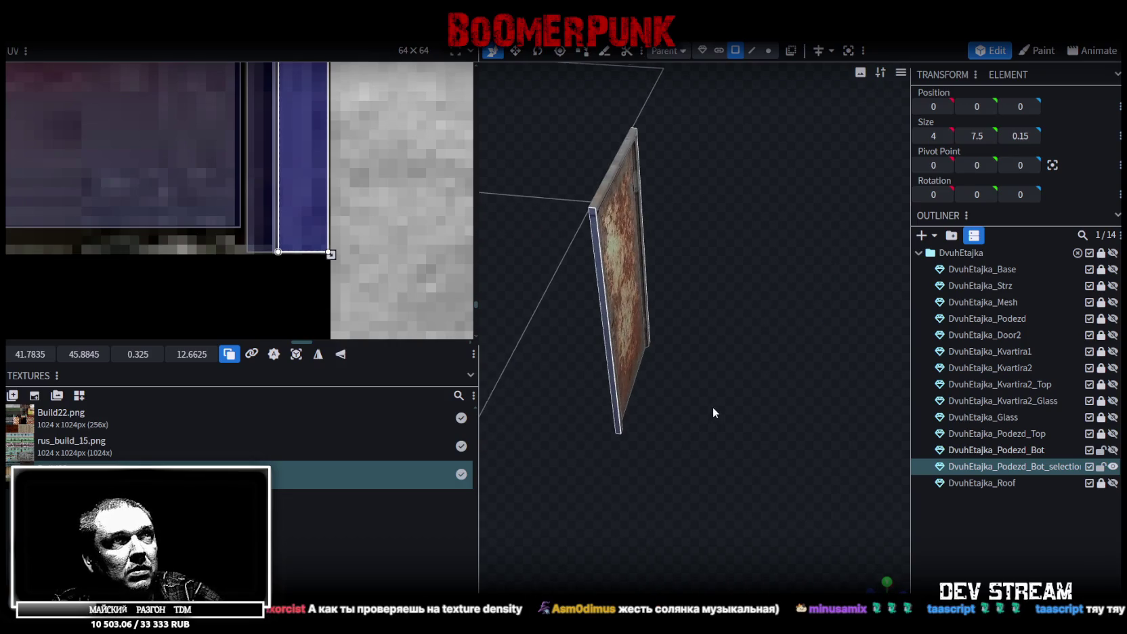
{"action": "left_click", "coordinate": [606, 315]}
{"action": "scroll", "coordinate": [221, 228], "scroll_direction": "up", "scroll_amount": 3}
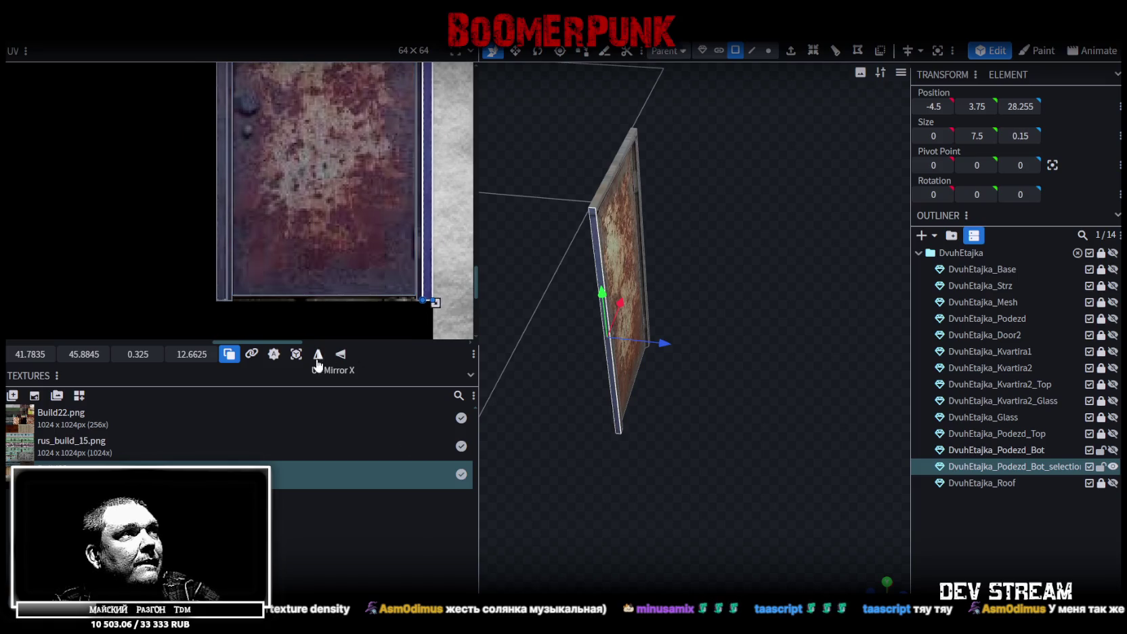
Mirror the side face's texture horizontally and move its strip to the texture's left edge.
{"action": "left_click", "coordinate": [318, 363]}
{"action": "left_click_drag", "start_coordinate": [431, 271], "coordinate": [226, 269]}
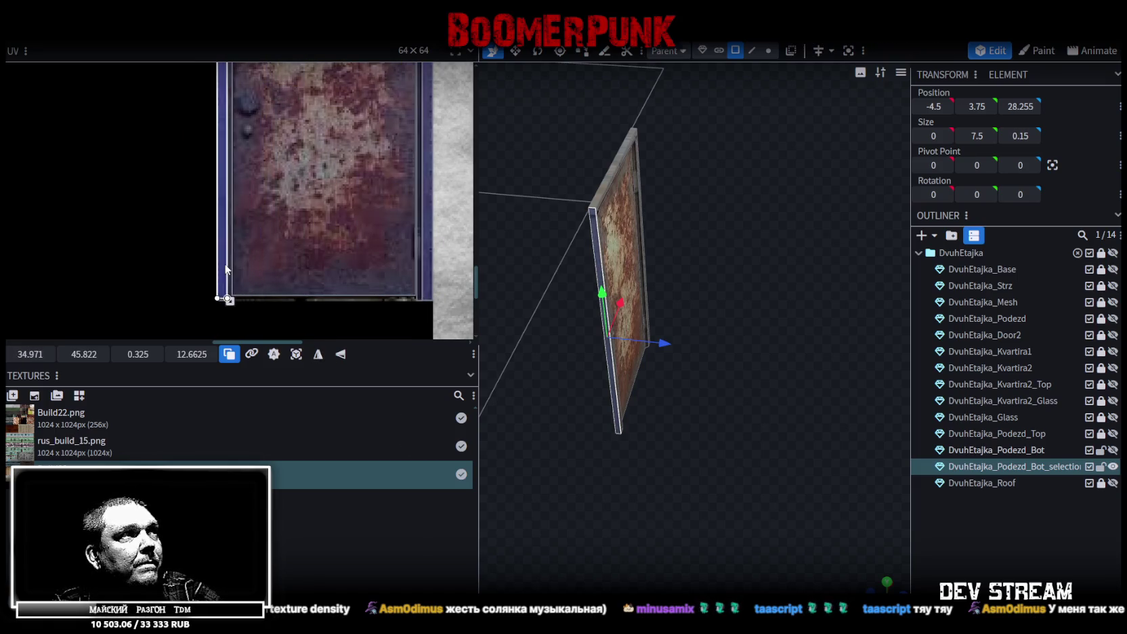
{"action": "scroll", "coordinate": [235, 179], "scroll_direction": "up", "scroll_amount": 2}
{"action": "scroll", "coordinate": [263, 155], "scroll_direction": "up", "scroll_amount": 1}
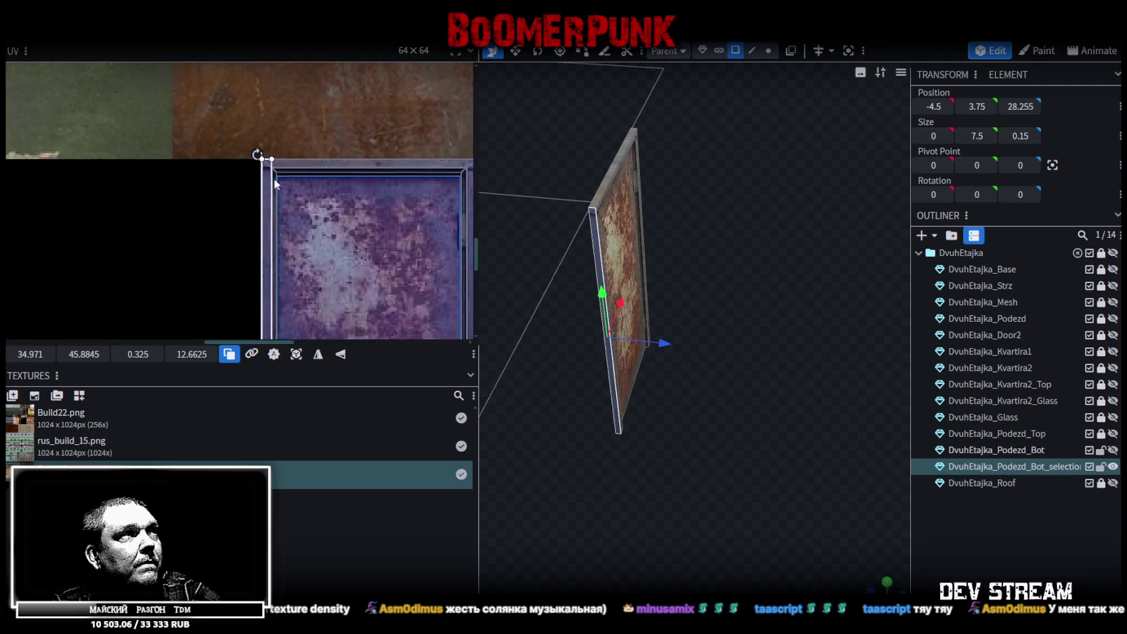
{"action": "scroll", "coordinate": [279, 171], "scroll_direction": "up", "scroll_amount": 2}
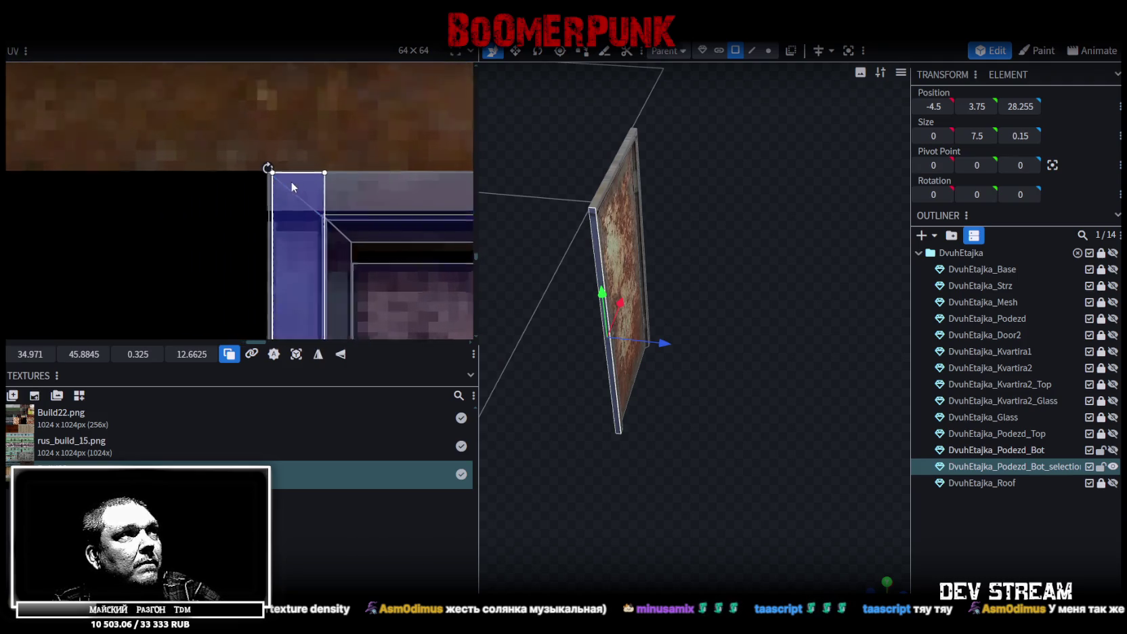
{"action": "scroll", "coordinate": [291, 181], "scroll_direction": "up", "scroll_amount": 2}
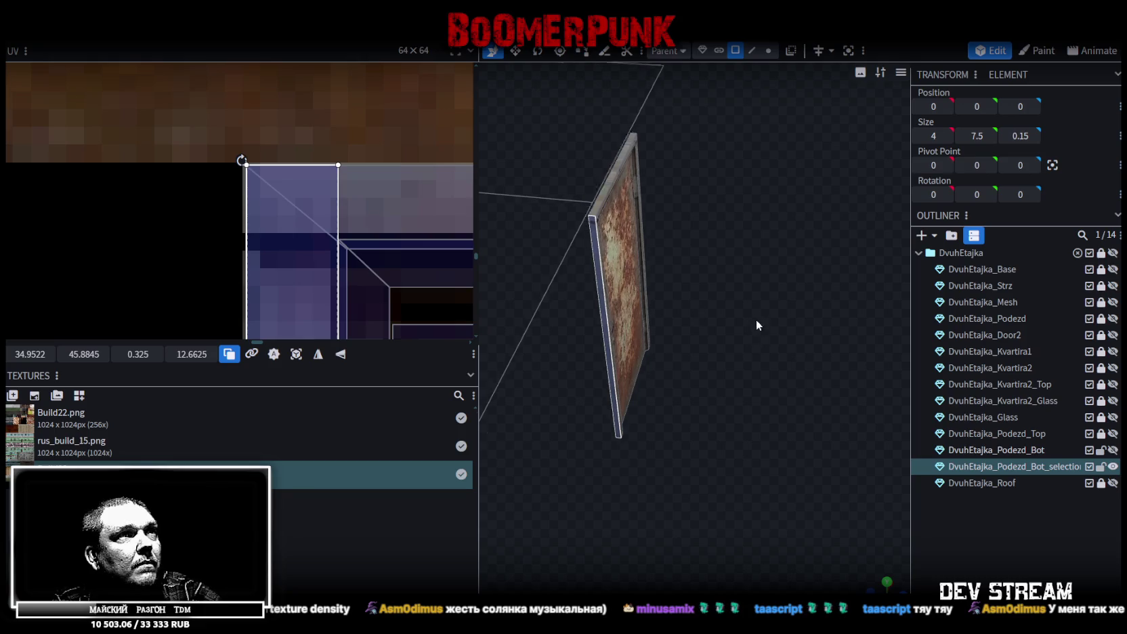
{"action": "scroll", "coordinate": [773, 322], "scroll_direction": "up", "scroll_amount": 3}
Select the panel's top face and project its UV from a top-down view.
{"action": "left_click_drag", "start_coordinate": [773, 322], "coordinate": [696, 222]}
{"action": "left_click_drag", "start_coordinate": [750, 334], "coordinate": [752, 477]}
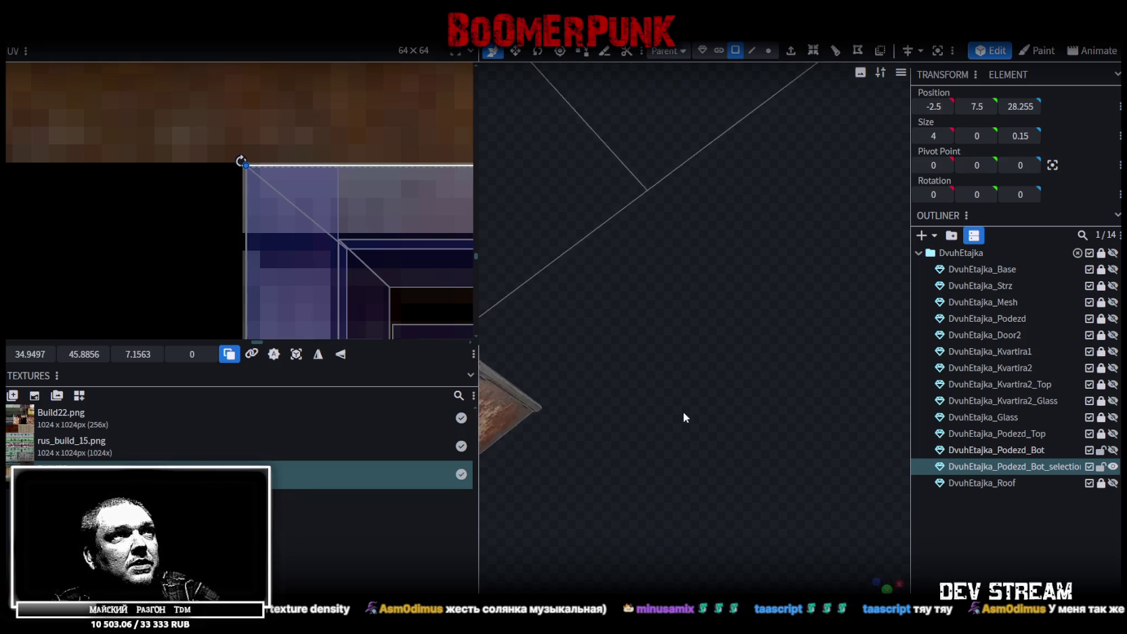
{"action": "left_click", "coordinate": [881, 574]}
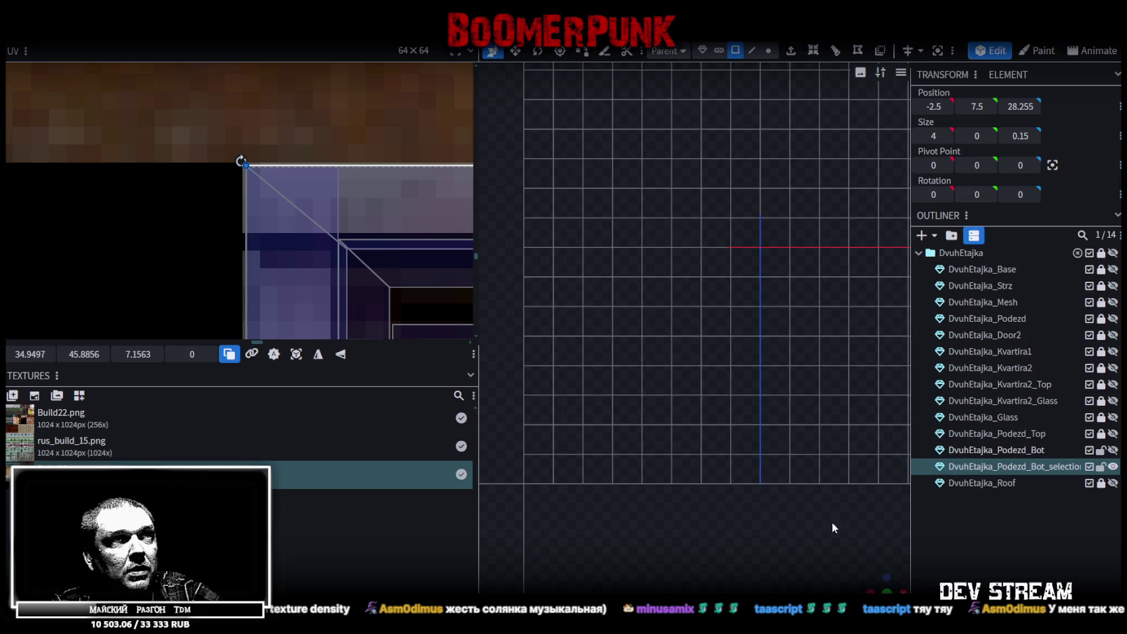
{"action": "middle_click_drag", "start_coordinate": [692, 423], "coordinate": [696, 294]}
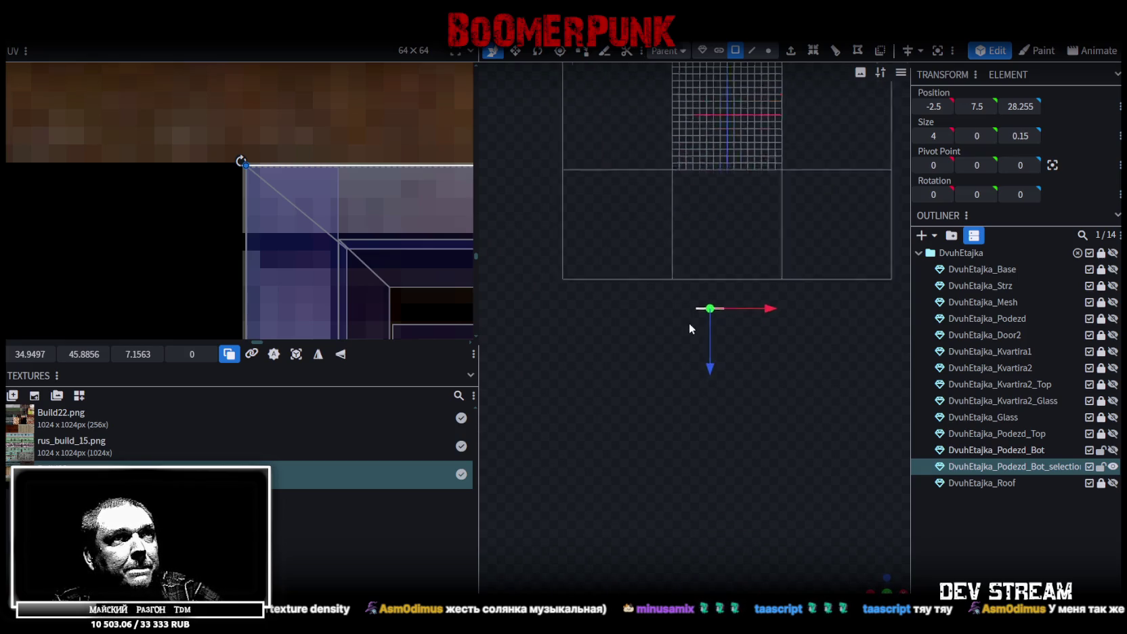
{"action": "left_click", "coordinate": [296, 354]}
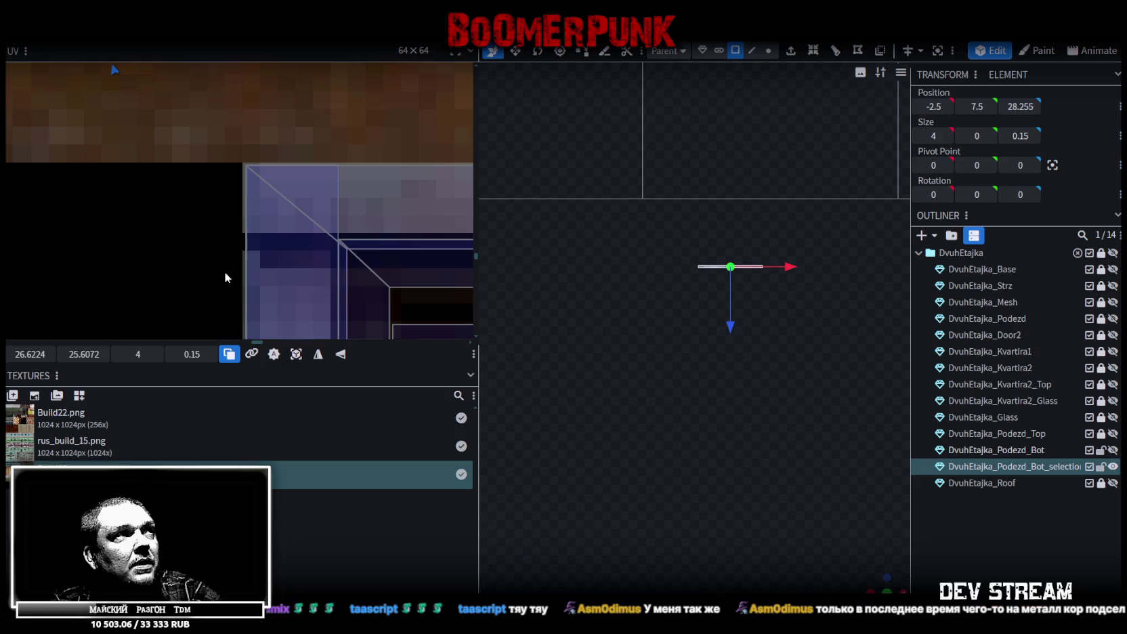
Move the small UV box onto the rust tile, aligned with the door frame's top.
{"action": "scroll", "coordinate": [155, 208], "scroll_direction": "down", "scroll_amount": 2}
{"action": "scroll", "coordinate": [159, 175], "scroll_direction": "down", "scroll_amount": 2}
{"action": "scroll", "coordinate": [156, 166], "scroll_direction": "down", "scroll_amount": 2}
{"action": "middle_click_drag", "start_coordinate": [156, 166], "coordinate": [247, 240]}
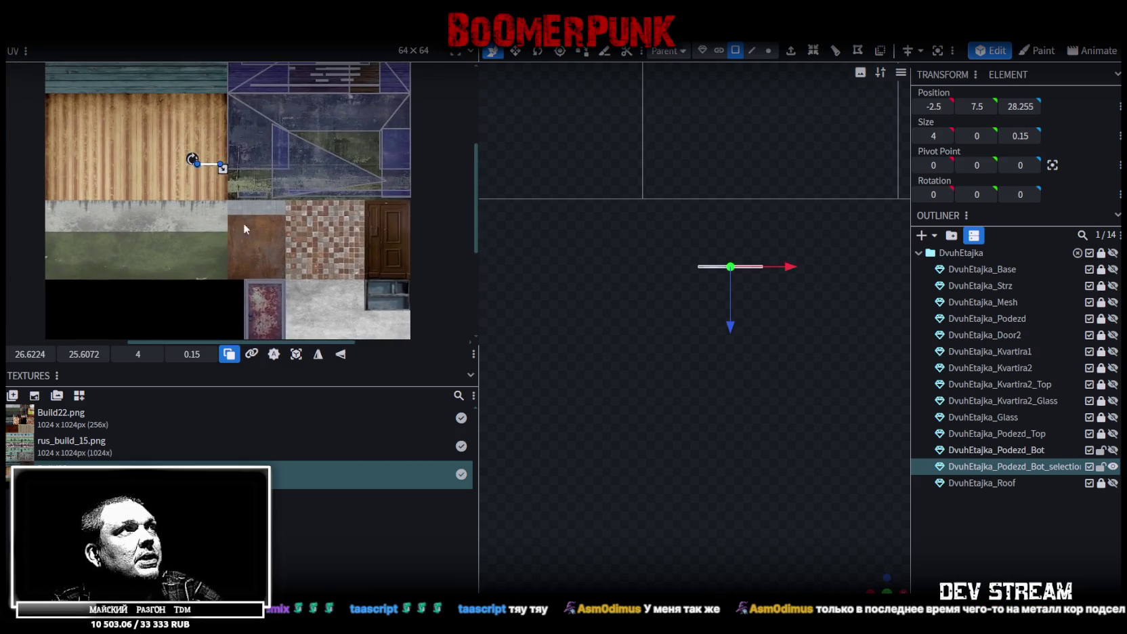
{"action": "left_click_drag", "start_coordinate": [211, 168], "coordinate": [252, 273]}
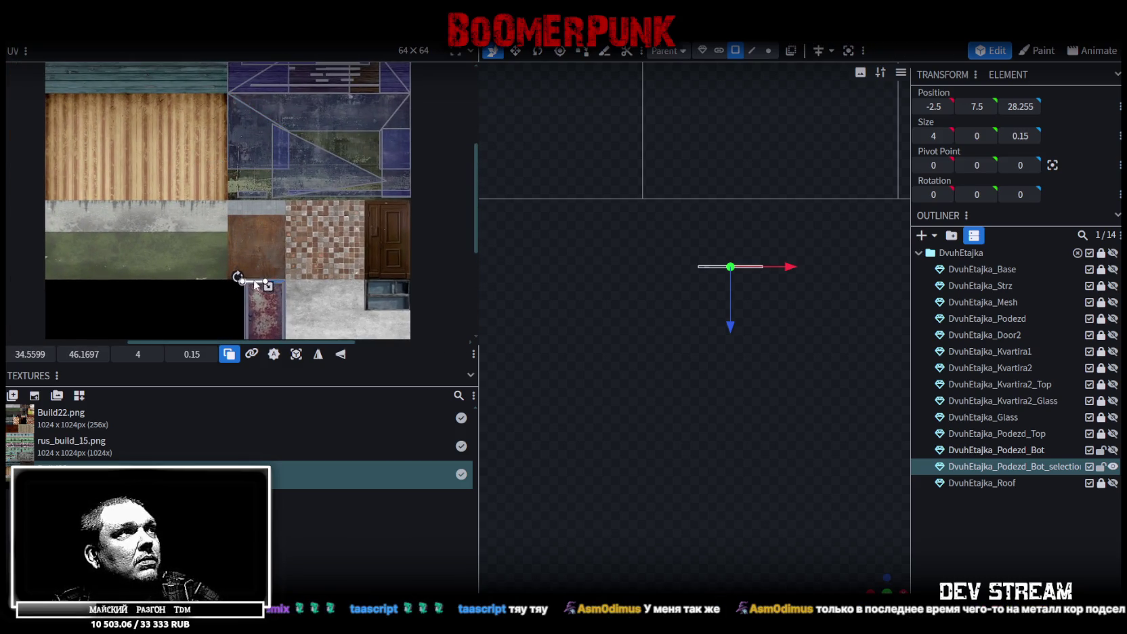
{"action": "scroll", "coordinate": [256, 284], "scroll_direction": "up", "scroll_amount": 4}
{"action": "scroll", "coordinate": [244, 271], "scroll_direction": "up", "scroll_amount": 6}
{"action": "scroll", "coordinate": [237, 261], "scroll_direction": "up", "scroll_amount": 7}
{"action": "left_click_drag", "start_coordinate": [240, 252], "coordinate": [307, 202]}
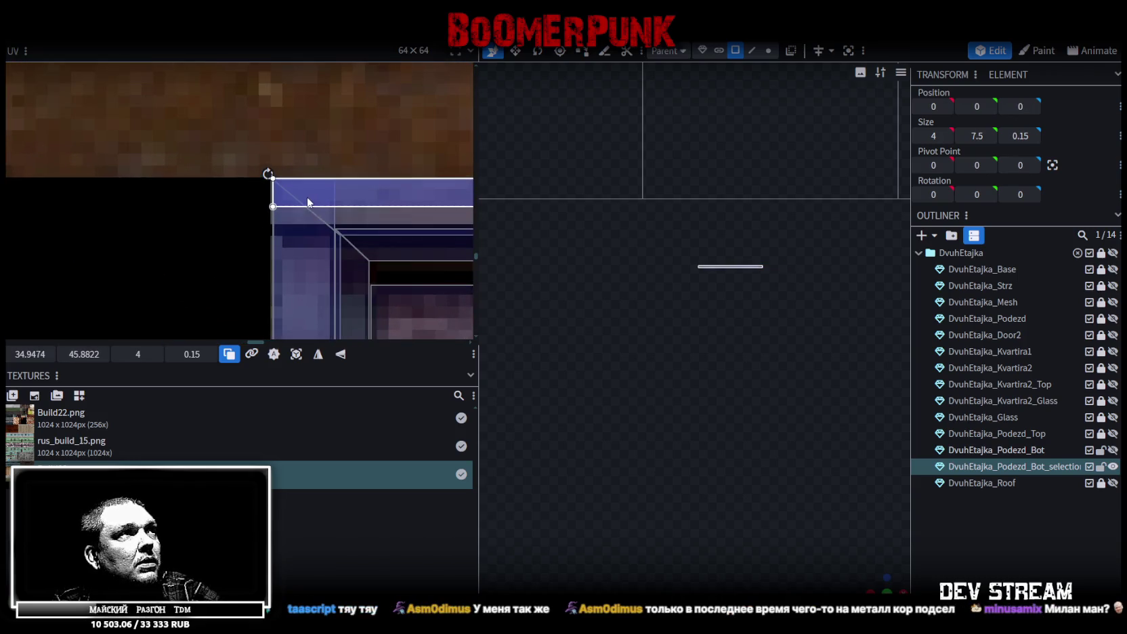
Enlarge the UV rectangle to about 7.16 × 0.29.
{"action": "scroll", "coordinate": [307, 202], "scroll_direction": "down", "scroll_amount": 2}
{"action": "scroll", "coordinate": [302, 195], "scroll_direction": "down", "scroll_amount": 2}
{"action": "scroll", "coordinate": [170, 174], "scroll_direction": "down", "scroll_amount": 2}
{"action": "left_click_drag", "start_coordinate": [139, 159], "coordinate": [264, 160]}
{"action": "scroll", "coordinate": [264, 162], "scroll_direction": "up", "scroll_amount": 2}
{"action": "scroll", "coordinate": [264, 193], "scroll_direction": "up", "scroll_amount": 2}
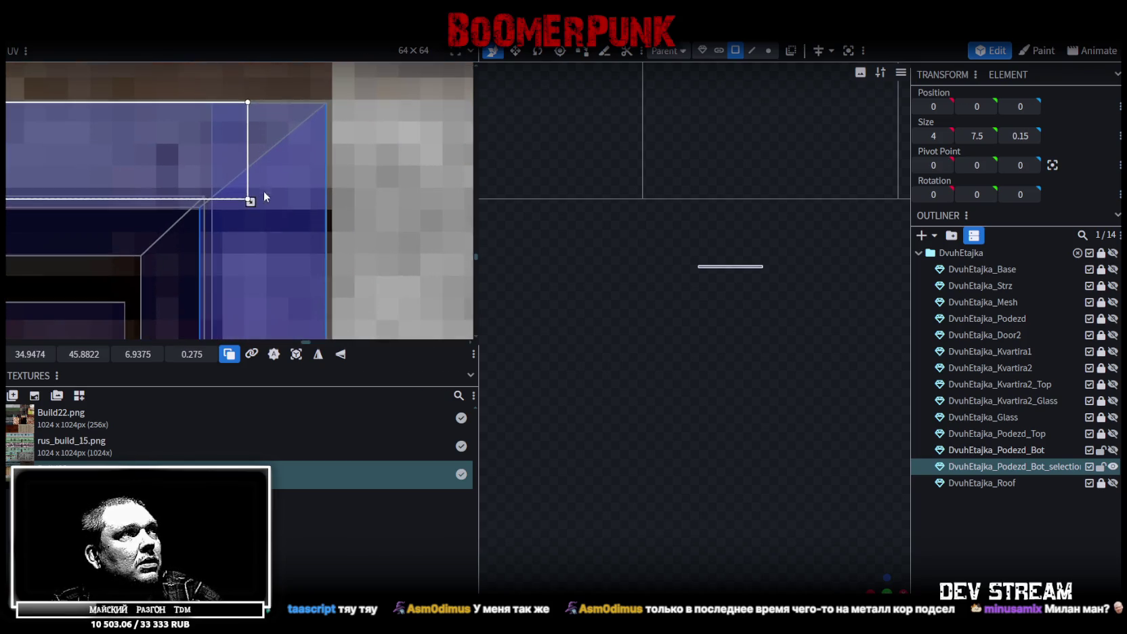
{"action": "left_click_drag", "start_coordinate": [250, 202], "coordinate": [325, 201]}
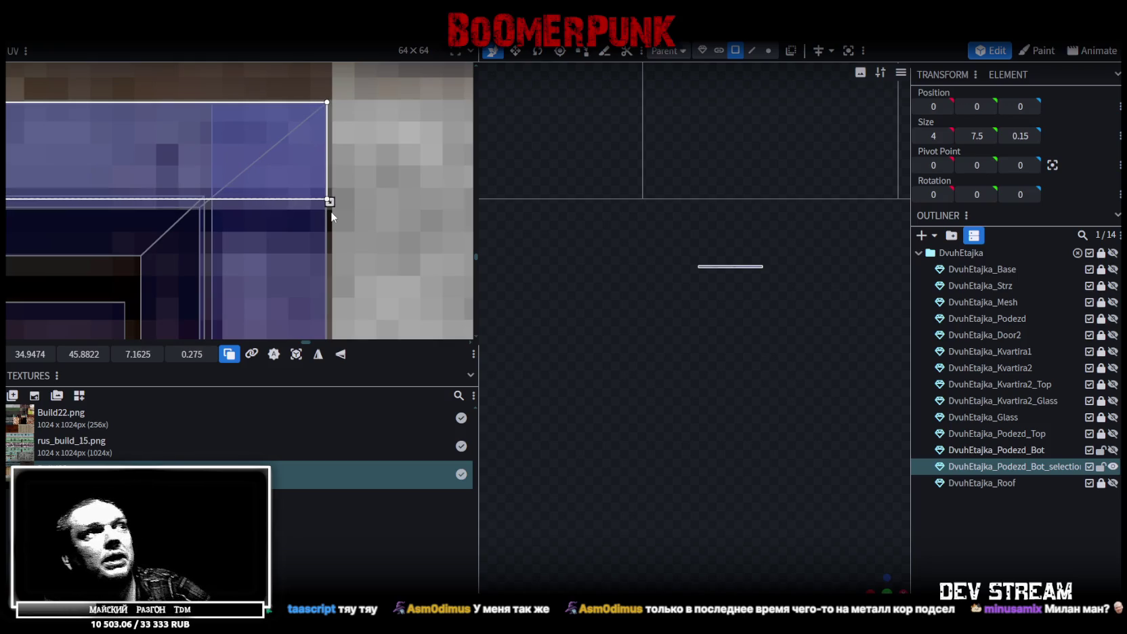
{"action": "left_click_drag", "start_coordinate": [330, 202], "coordinate": [327, 208]}
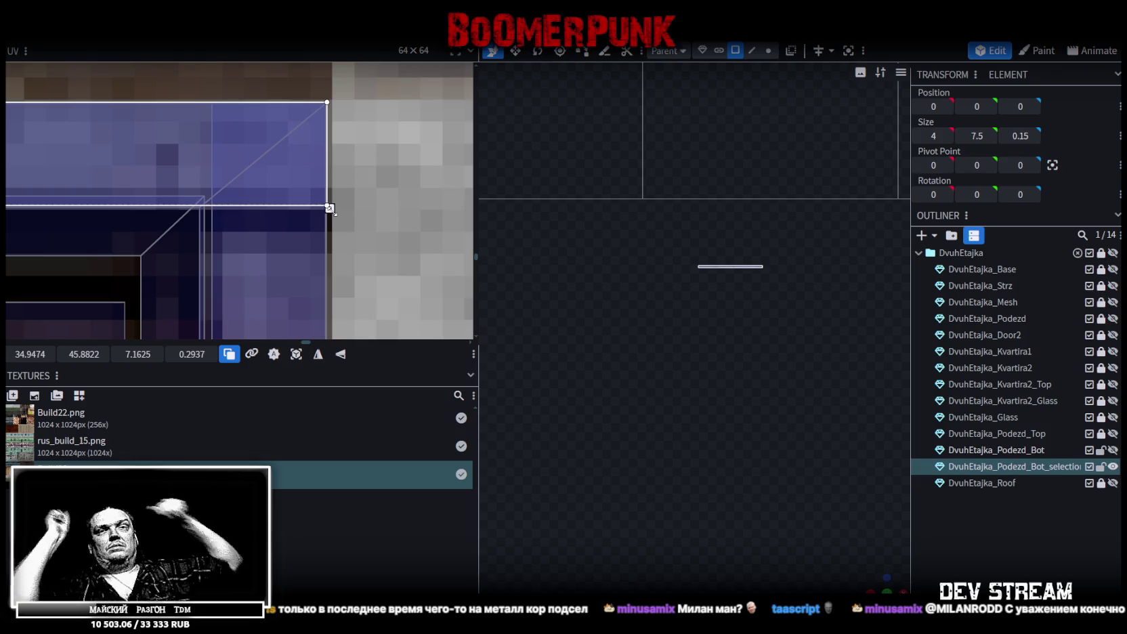
Select the door's face and mirror its texture vertically and horizontally.
{"action": "scroll", "coordinate": [810, 523], "scroll_direction": "up", "scroll_amount": 2}
{"action": "mouse_move", "coordinate": [810, 523]}
{"action": "left_mouse_down"}
{"action": "mouse_move", "coordinate": [708, 333]}
{"action": "mouse_move", "coordinate": [684, 435]}
{"action": "mouse_move", "coordinate": [660, 469]}
{"action": "mouse_move", "coordinate": [741, 458]}
{"action": "mouse_move", "coordinate": [743, 476]}
{"action": "mouse_move", "coordinate": [690, 469]}
{"action": "mouse_move", "coordinate": [578, 491]}
{"action": "mouse_move", "coordinate": [634, 431]}
{"action": "mouse_move", "coordinate": [625, 466]}
{"action": "mouse_move", "coordinate": [822, 489]}
{"action": "mouse_move", "coordinate": [781, 484]}
{"action": "mouse_move", "coordinate": [757, 243]}
{"action": "mouse_move", "coordinate": [772, 238]}
{"action": "mouse_move", "coordinate": [608, 299]}
{"action": "left_mouse_up"}
{"action": "left_click", "coordinate": [822, 489]}
{"action": "left_click", "coordinate": [739, 231]}
{"action": "left_click", "coordinate": [738, 233]}
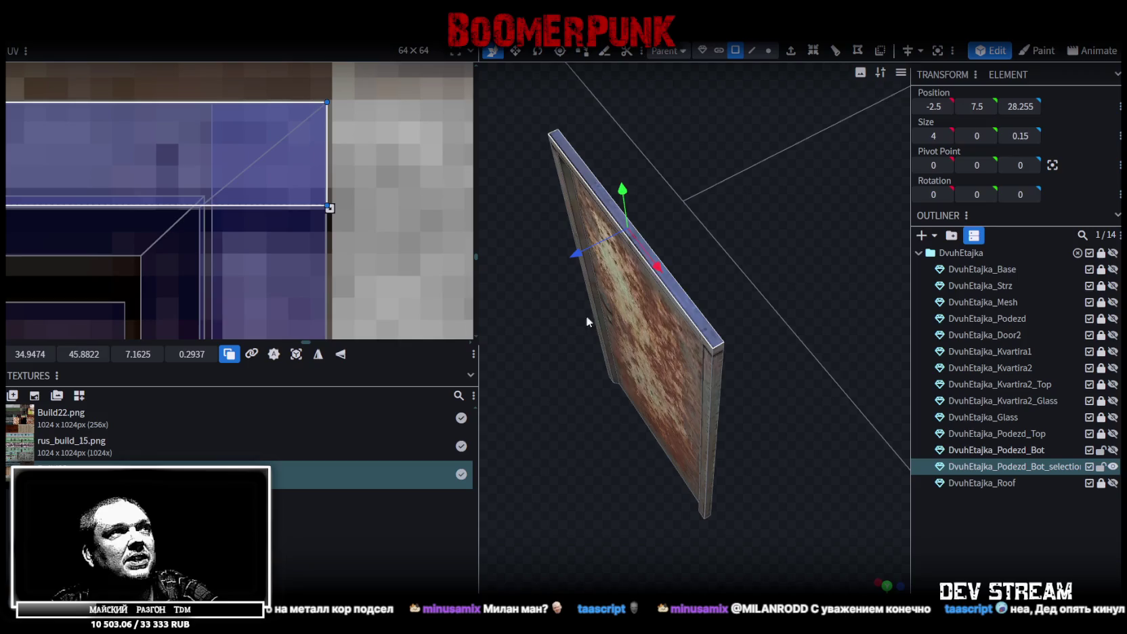
{"action": "left_click", "coordinate": [340, 355]}
{"action": "left_click", "coordinate": [316, 357]}
{"action": "left_click", "coordinate": [929, 533]}
Orbit in close to check the upright rusty door and reselect it.
{"action": "mouse_move", "coordinate": [595, 469]}
{"action": "left_mouse_down"}
{"action": "mouse_move", "coordinate": [740, 457]}
{"action": "mouse_move", "coordinate": [819, 429]}
{"action": "mouse_move", "coordinate": [628, 434]}
{"action": "mouse_move", "coordinate": [608, 349]}
{"action": "mouse_move", "coordinate": [646, 359]}
{"action": "left_mouse_up"}
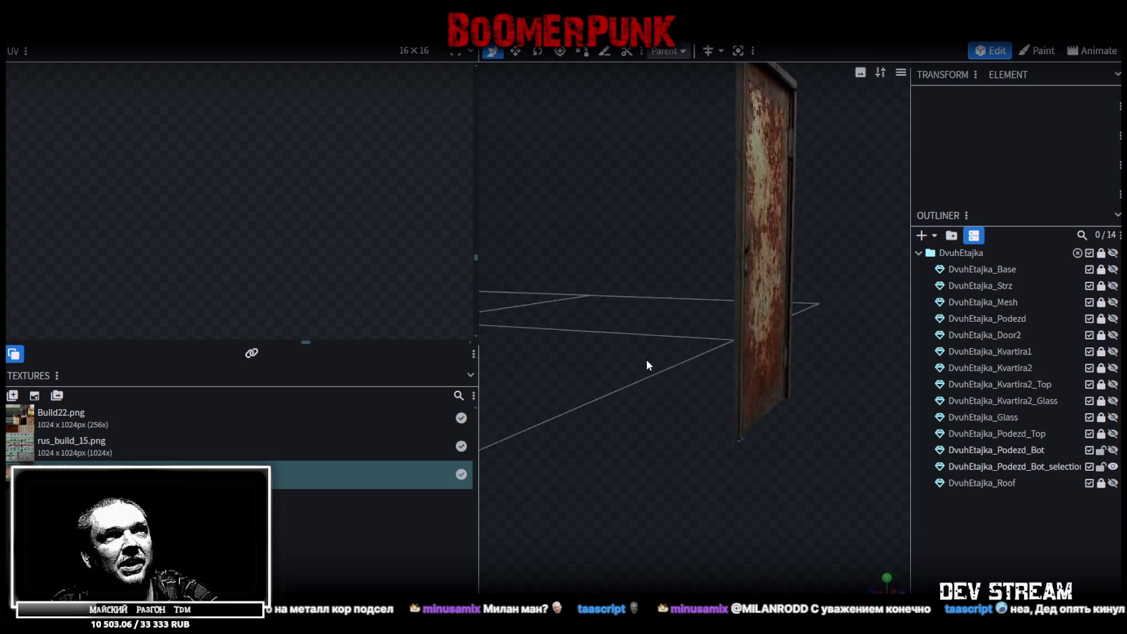
{"action": "scroll", "coordinate": [518, 390], "scroll_direction": "up", "scroll_amount": 3}
{"action": "mouse_move", "coordinate": [493, 383]}
{"action": "left_mouse_down"}
{"action": "mouse_move", "coordinate": [667, 429]}
{"action": "mouse_move", "coordinate": [711, 492]}
{"action": "mouse_move", "coordinate": [658, 507]}
{"action": "mouse_move", "coordinate": [711, 509]}
{"action": "left_mouse_up"}
{"action": "left_click", "coordinate": [603, 428]}
{"action": "scroll", "coordinate": [704, 493], "scroll_direction": "up", "scroll_amount": 3}
{"action": "scroll", "coordinate": [658, 507], "scroll_direction": "down", "scroll_amount": 5}
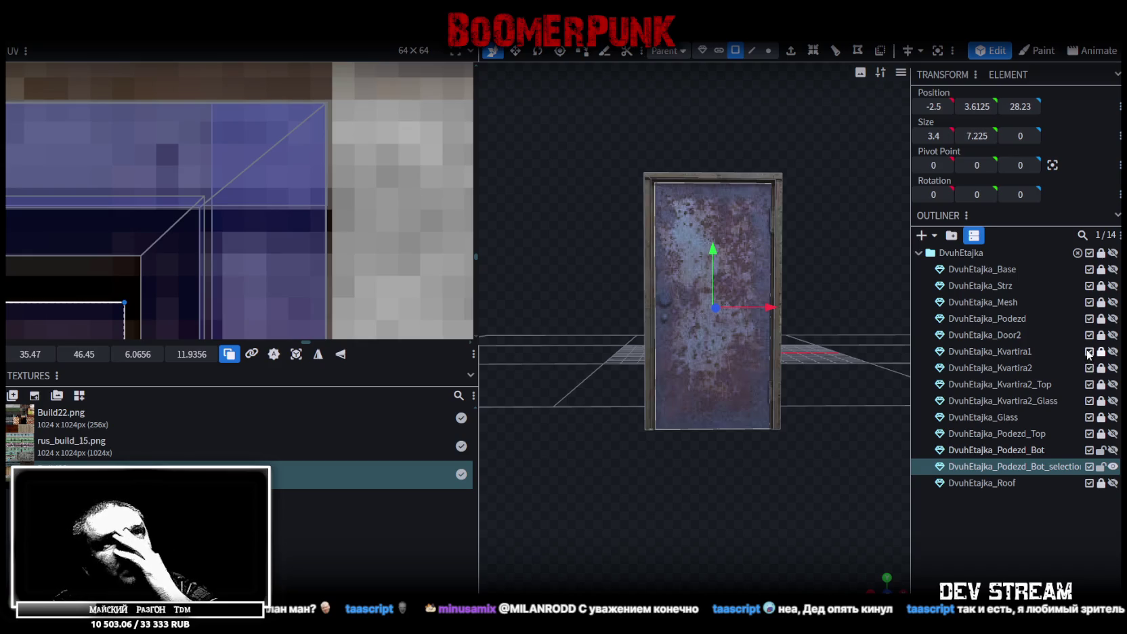
Unhide DvuhEtajka_Podezd and orbit around to inspect the walls with the new door.
{"action": "left_click", "coordinate": [1113, 318]}
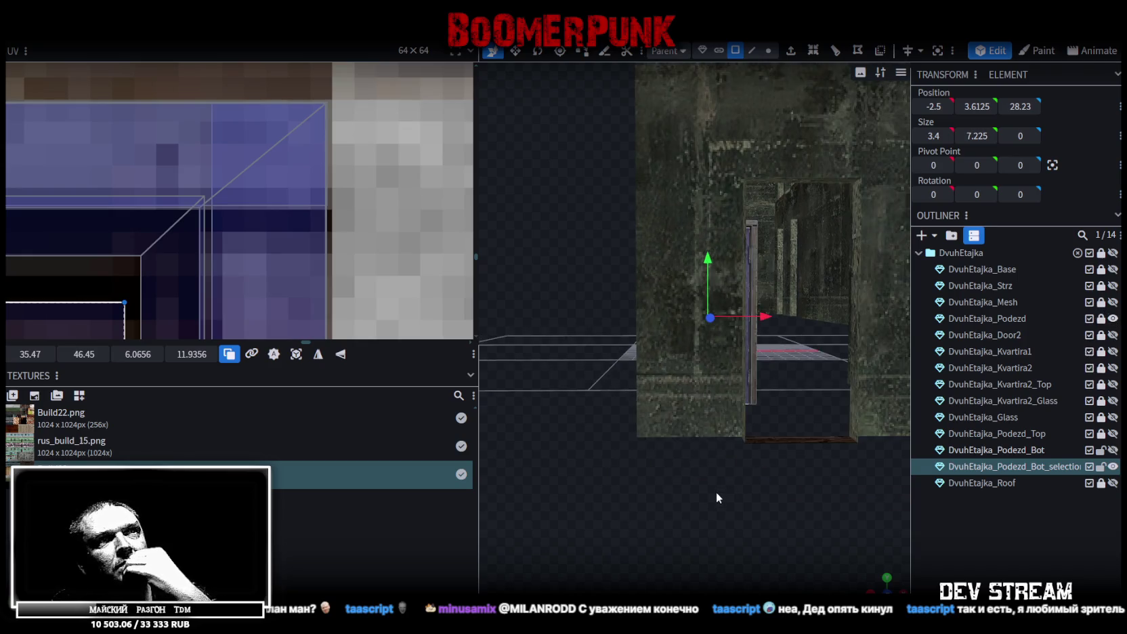
{"action": "left_click_drag", "start_coordinate": [716, 491], "coordinate": [788, 518]}
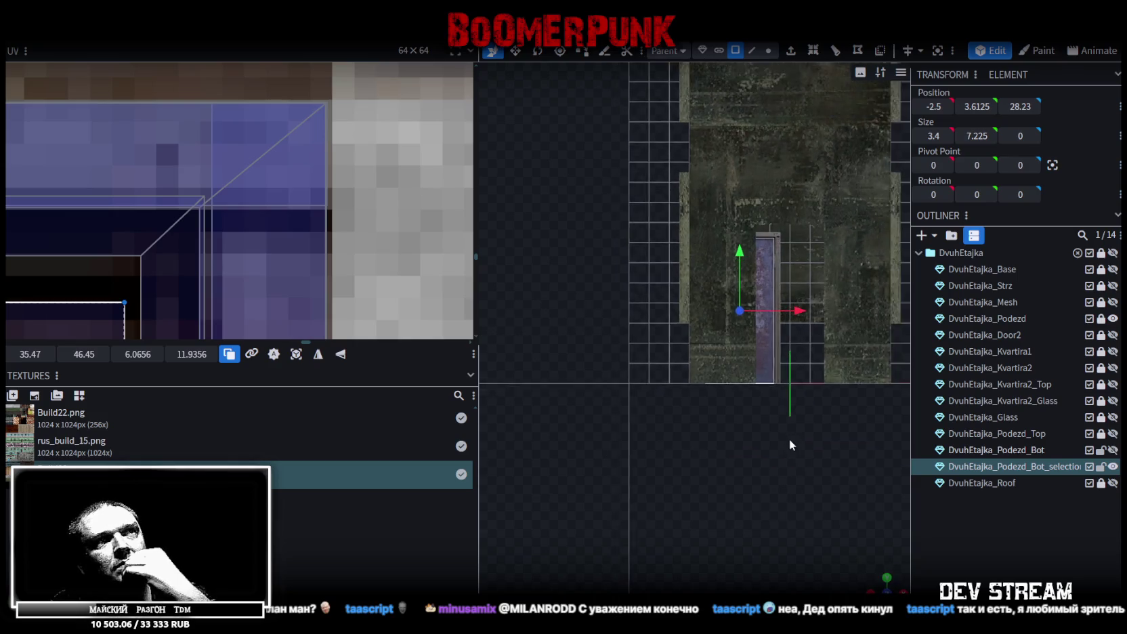
{"action": "left_click_drag", "start_coordinate": [789, 438], "coordinate": [681, 504]}
{"action": "scroll", "coordinate": [648, 397], "scroll_direction": "up", "scroll_amount": 3}
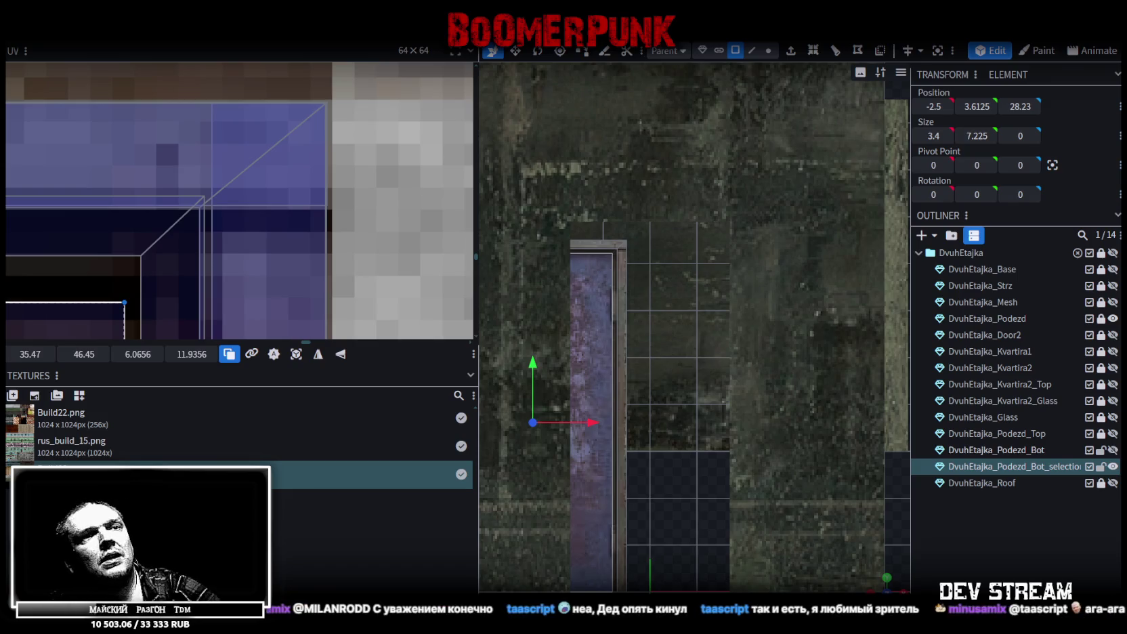
{"action": "mouse_move", "coordinate": [589, 277]}
{"action": "left_mouse_down"}
{"action": "mouse_move", "coordinate": [825, 523]}
{"action": "mouse_move", "coordinate": [736, 475]}
{"action": "mouse_move", "coordinate": [690, 476]}
{"action": "left_mouse_up"}
{"action": "scroll", "coordinate": [736, 476], "scroll_direction": "down", "scroll_amount": 5}
{"action": "scroll", "coordinate": [690, 476], "scroll_direction": "up", "scroll_amount": 5}
{"action": "mouse_move", "coordinate": [763, 590]}
{"action": "left_mouse_down"}
{"action": "mouse_move", "coordinate": [681, 451]}
{"action": "mouse_move", "coordinate": [653, 466]}
{"action": "mouse_move", "coordinate": [622, 446]}
{"action": "mouse_move", "coordinate": [689, 446]}
{"action": "left_mouse_up"}
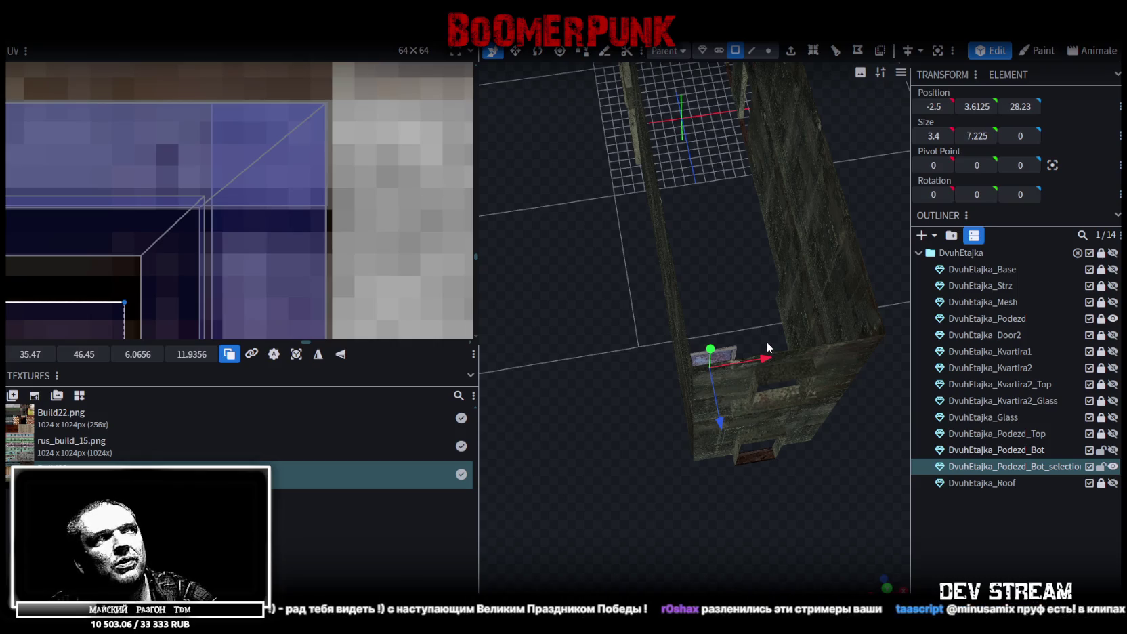
Rename the door element DvuhEtajka_Podezd_Bot_Door and save the project as Build28.bbmodel.
{"action": "double_click", "coordinate": [1045, 468]}
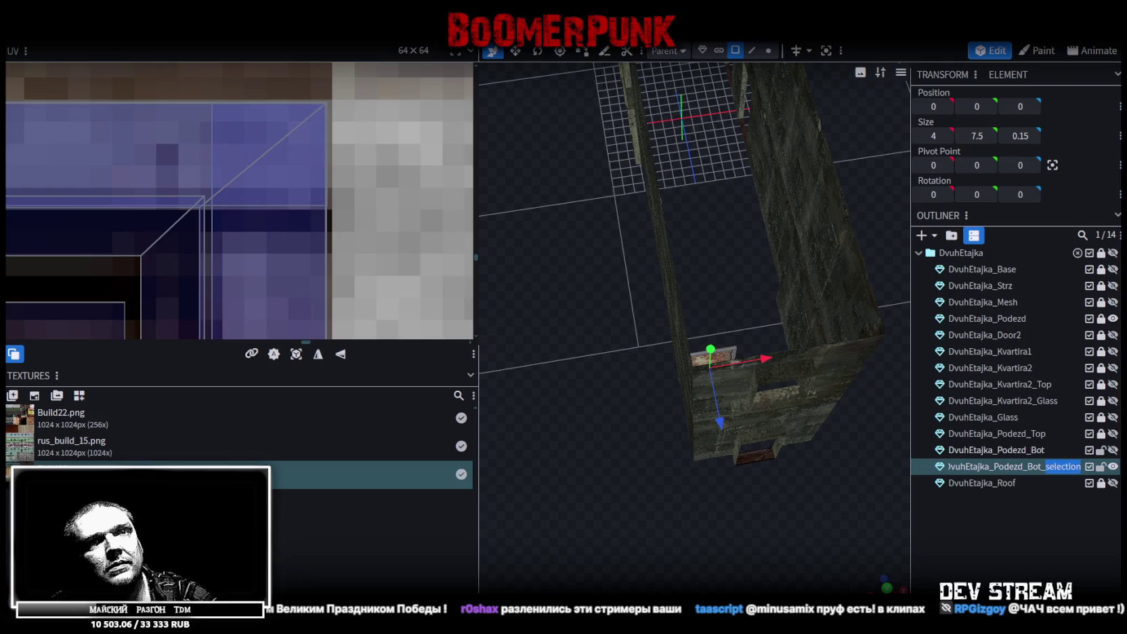
{"action": "type", "text": "B"}
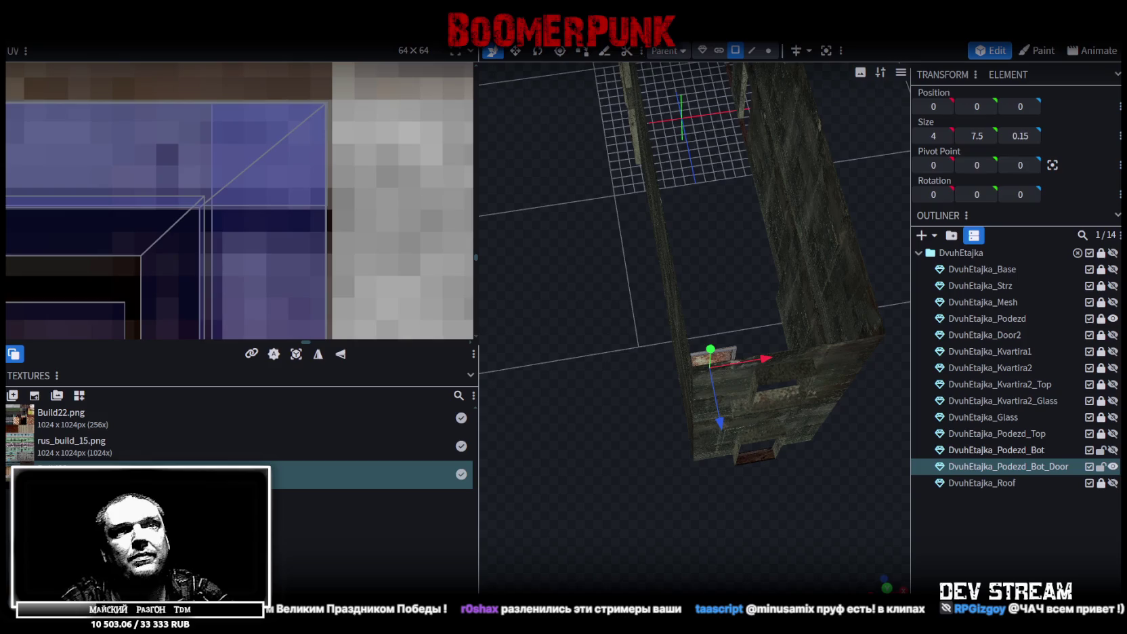
{"action": "key", "text": "ctrl+s"}
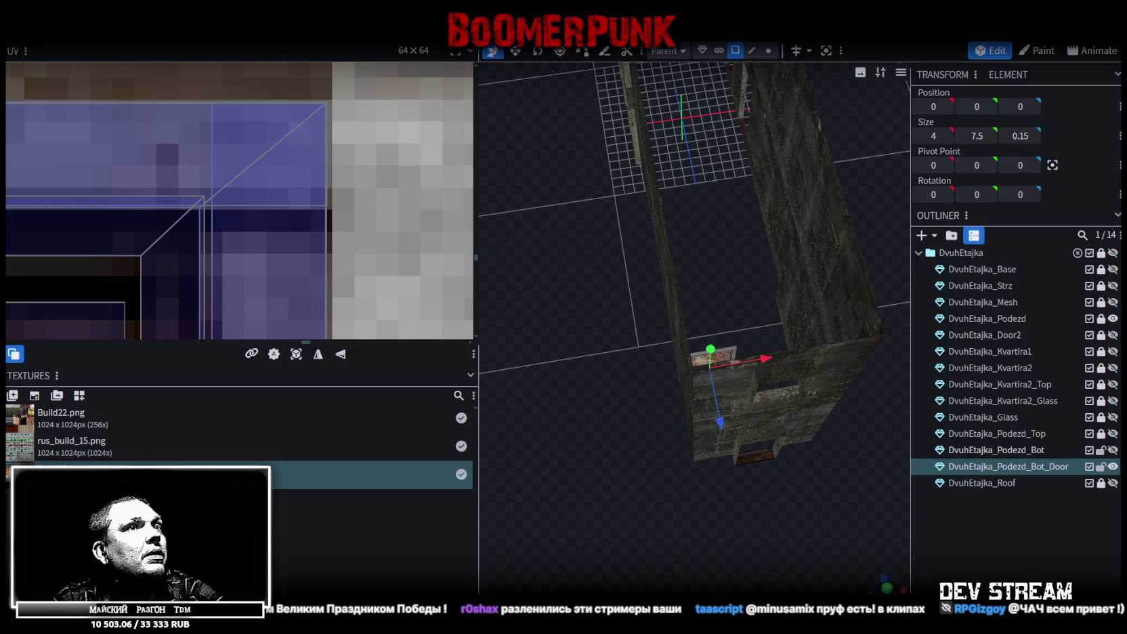
{"action": "left_click", "coordinate": [101, 32]}
{"action": "mouse_move", "coordinate": [141, 268]}
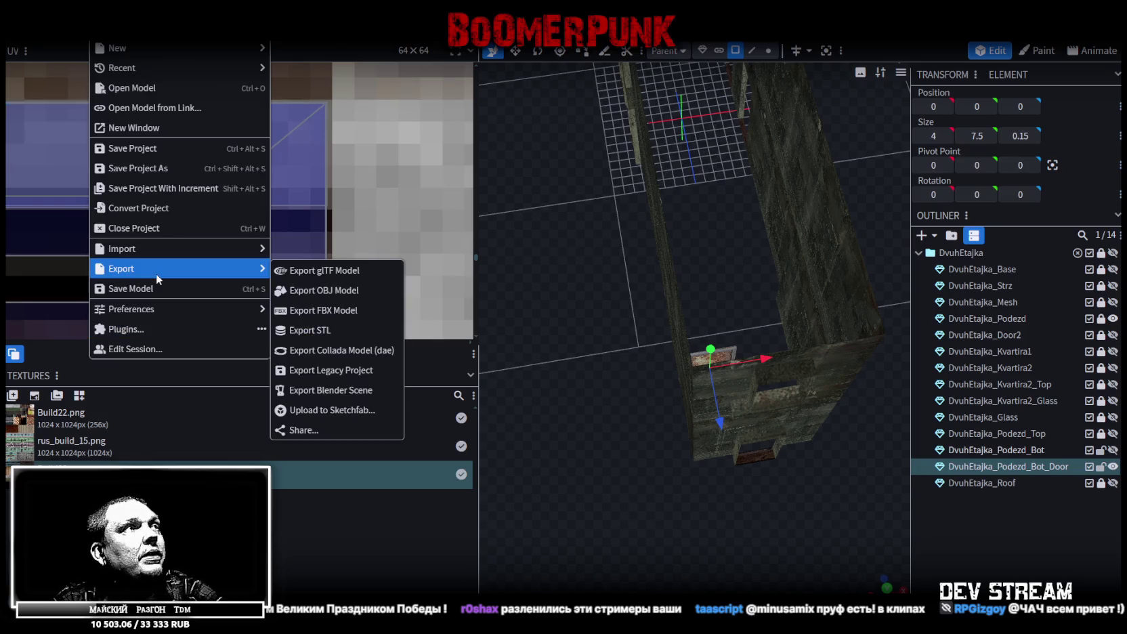
Export the model as Build28.fbx at scale 16, then switch to Unity.
{"action": "left_click", "coordinate": [331, 312]}
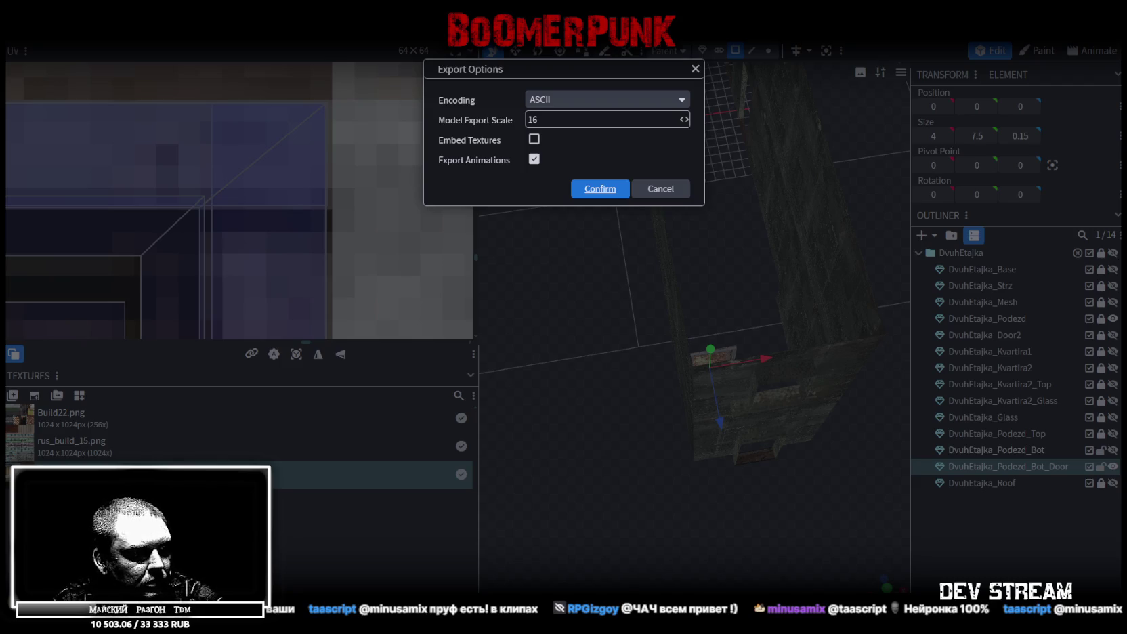
{"action": "key", "text": "Return"}
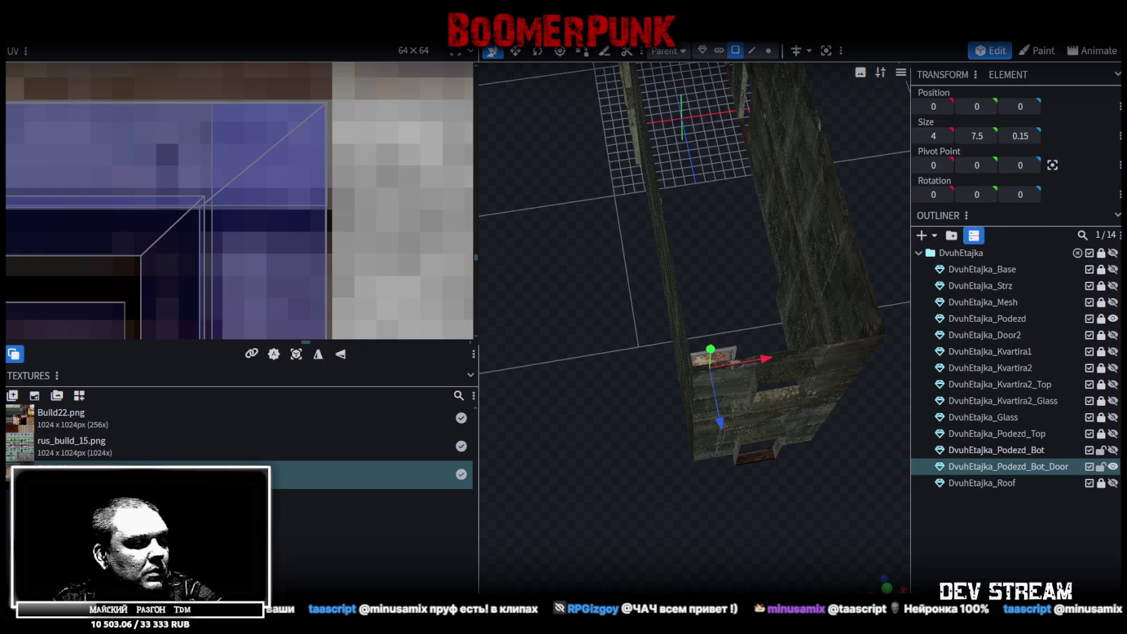
{"action": "key", "text": "alt+Tab"}
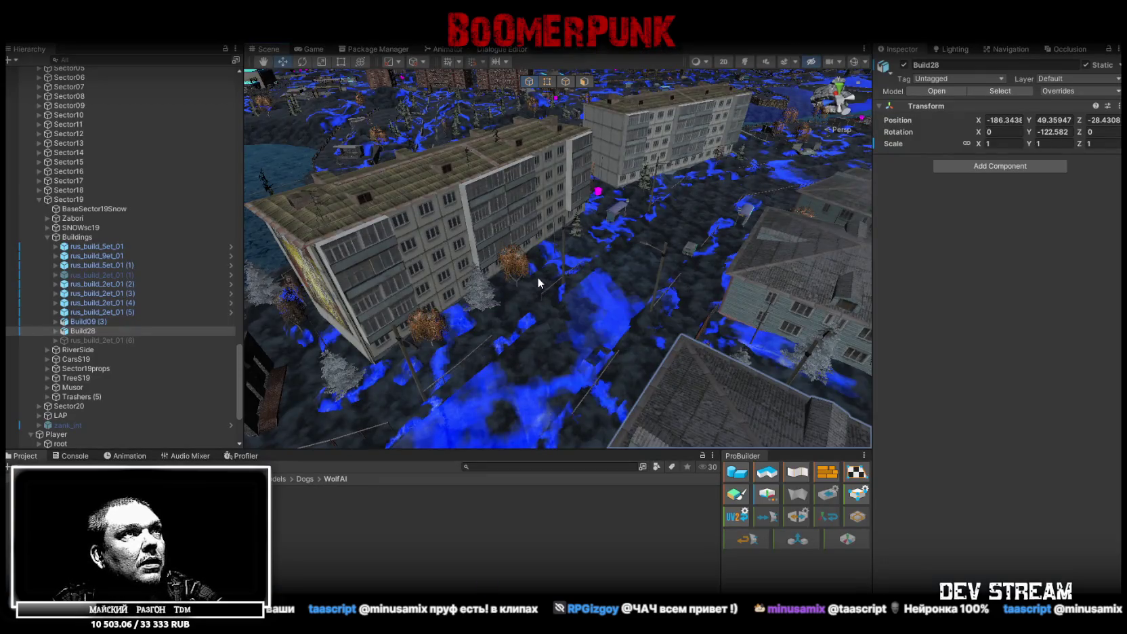
Add a Box Collider component to the Build28 door DvuhEtajka_Podezd_Bot_Door.
{"action": "key", "text": "f"}
{"action": "mouse_move", "coordinate": [352, 217]}
{"action": "right_mouse_down"}
{"action": "mouse_move", "coordinate": [654, 248]}
{"action": "mouse_move", "coordinate": [592, 165]}
{"action": "right_mouse_up"}
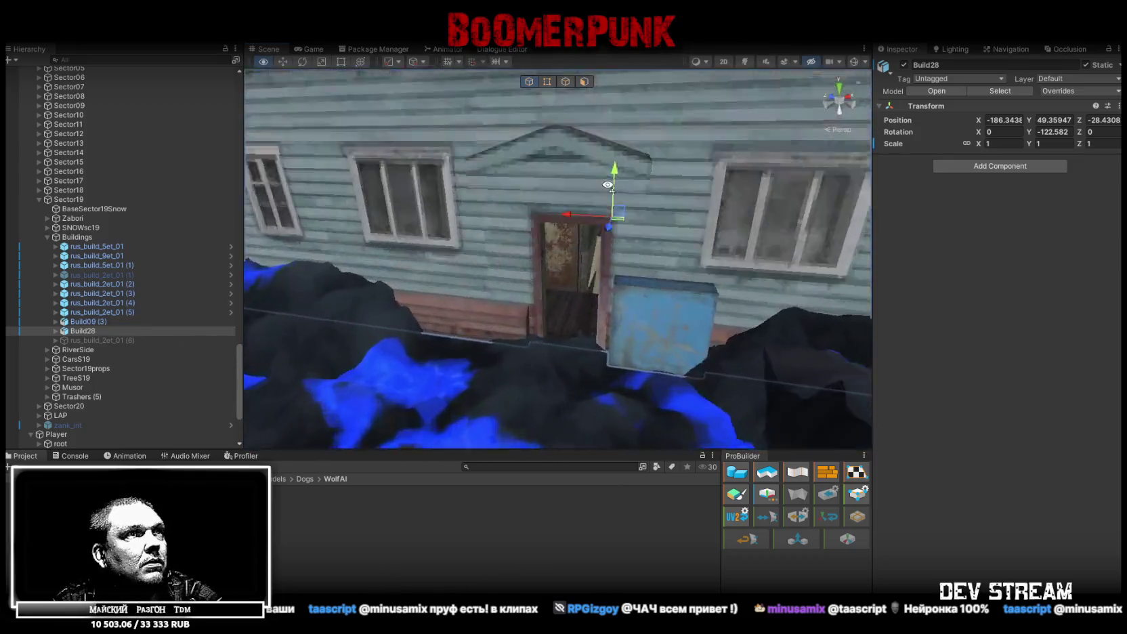
{"action": "left_click", "coordinate": [579, 300]}
{"action": "mouse_move", "coordinate": [579, 300]}
{"action": "right_mouse_down"}
{"action": "mouse_move", "coordinate": [529, 317]}
{"action": "mouse_move", "coordinate": [562, 325]}
{"action": "right_mouse_up"}
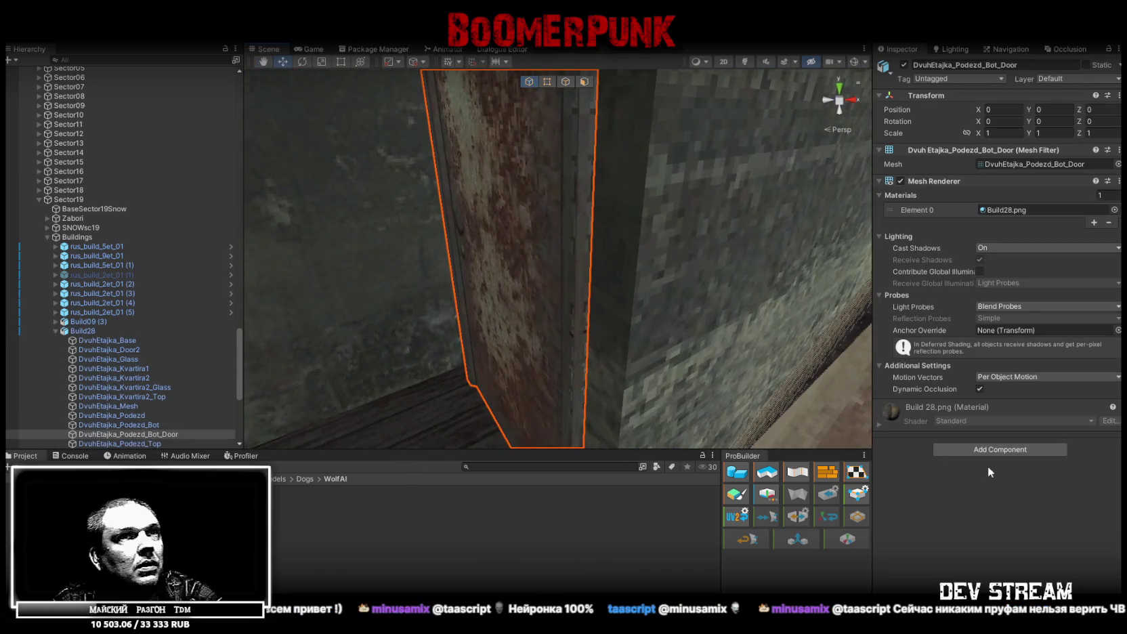
{"action": "left_click", "coordinate": [985, 449]}
{"action": "type", "text": "col"}
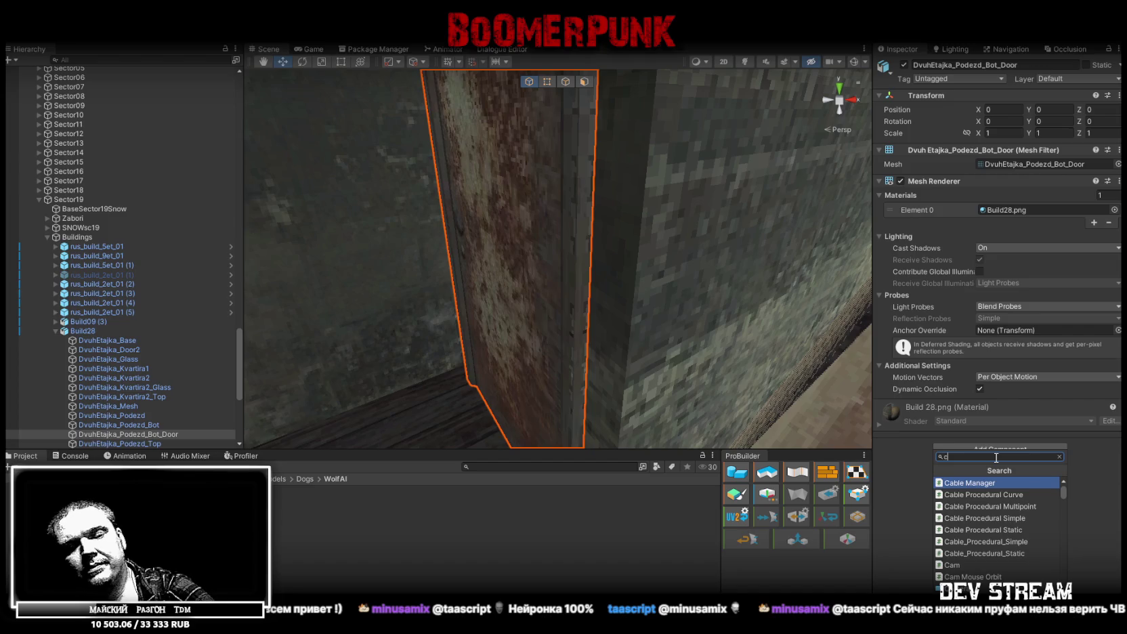
{"action": "left_click", "coordinate": [956, 530]}
{"action": "mouse_move", "coordinate": [568, 290]}
{"action": "right_mouse_down"}
{"action": "mouse_move", "coordinate": [691, 260]}
{"action": "mouse_move", "coordinate": [837, 271]}
{"action": "mouse_move", "coordinate": [297, 292]}
{"action": "right_mouse_up"}
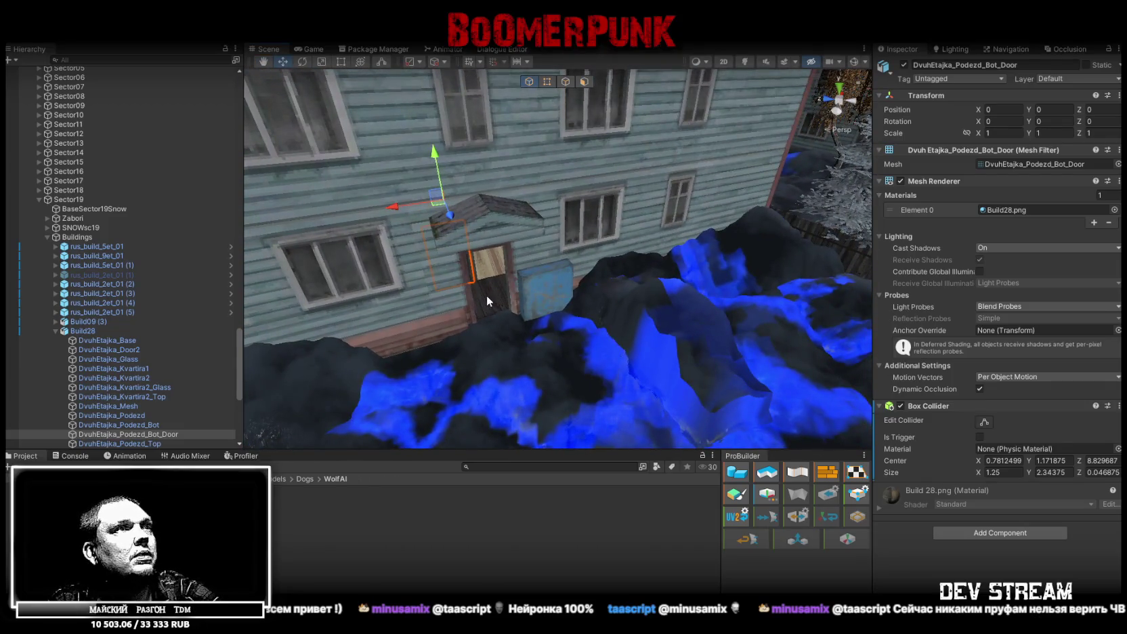
Collapse the ###TRG### and ==SYSTEM== groups, then select the Player and move it toward the house.
{"action": "left_click", "coordinate": [487, 297]}
{"action": "left_click", "coordinate": [497, 299]}
{"action": "scroll", "coordinate": [489, 196], "scroll_direction": "down", "scroll_amount": 2}
{"action": "scroll", "coordinate": [477, 185], "scroll_direction": "down", "scroll_amount": 2}
{"action": "scroll", "coordinate": [184, 231], "scroll_direction": "up", "scroll_amount": 5}
{"action": "scroll", "coordinate": [193, 241], "scroll_direction": "up", "scroll_amount": 5}
{"action": "scroll", "coordinate": [203, 237], "scroll_direction": "up", "scroll_amount": 5}
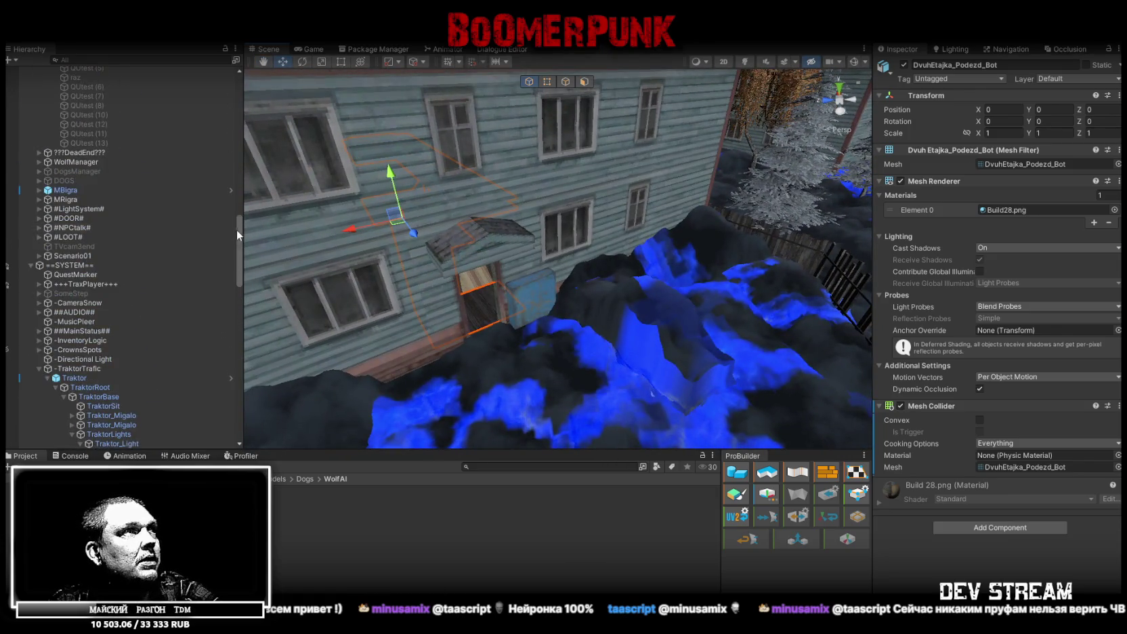
{"action": "scroll", "coordinate": [236, 229], "scroll_direction": "up", "scroll_amount": 10}
{"action": "left_click", "coordinate": [33, 145]}
{"action": "left_click", "coordinate": [30, 145]}
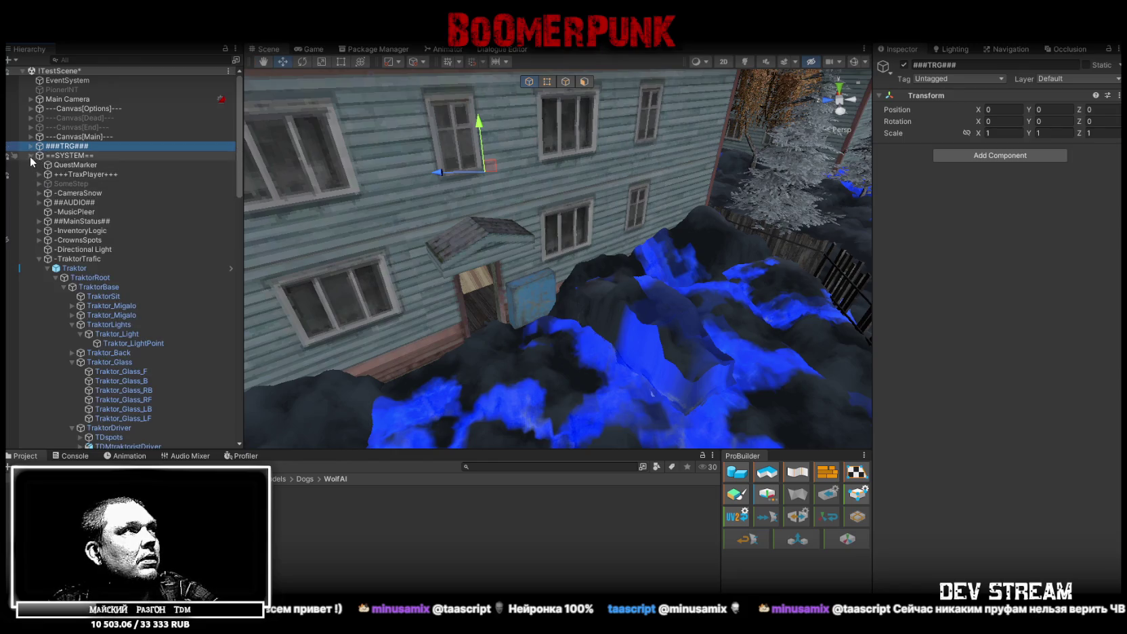
{"action": "left_click", "coordinate": [31, 156]}
{"action": "double_click", "coordinate": [56, 174]}
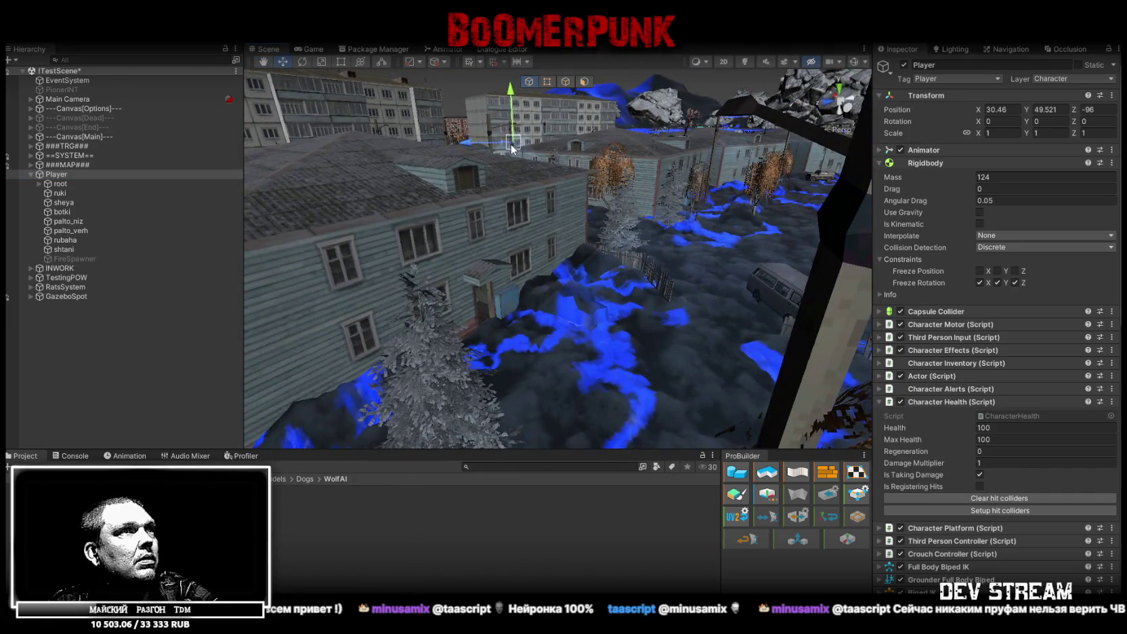
{"action": "mouse_move", "coordinate": [511, 148]}
{"action": "left_mouse_down"}
{"action": "mouse_move", "coordinate": [588, 315]}
{"action": "mouse_move", "coordinate": [623, 237]}
{"action": "mouse_move", "coordinate": [632, 286]}
{"action": "left_mouse_up"}
Frame the Player beside the Build28 house and maximize the Game view for play.
{"action": "key", "text": "f"}
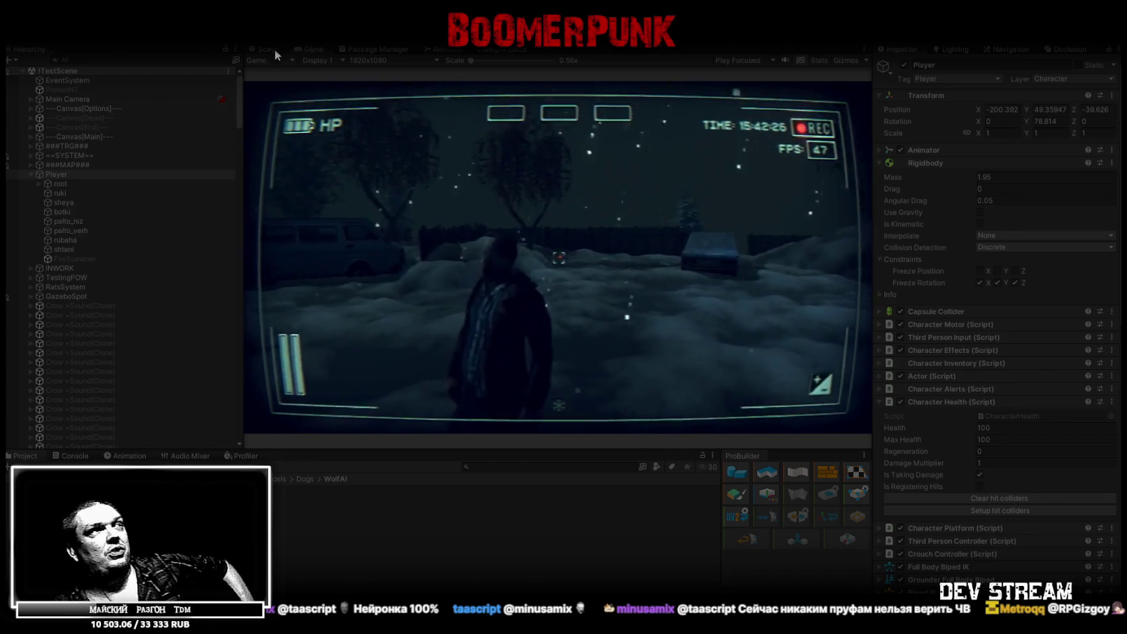
{"action": "left_click", "coordinate": [319, 50]}
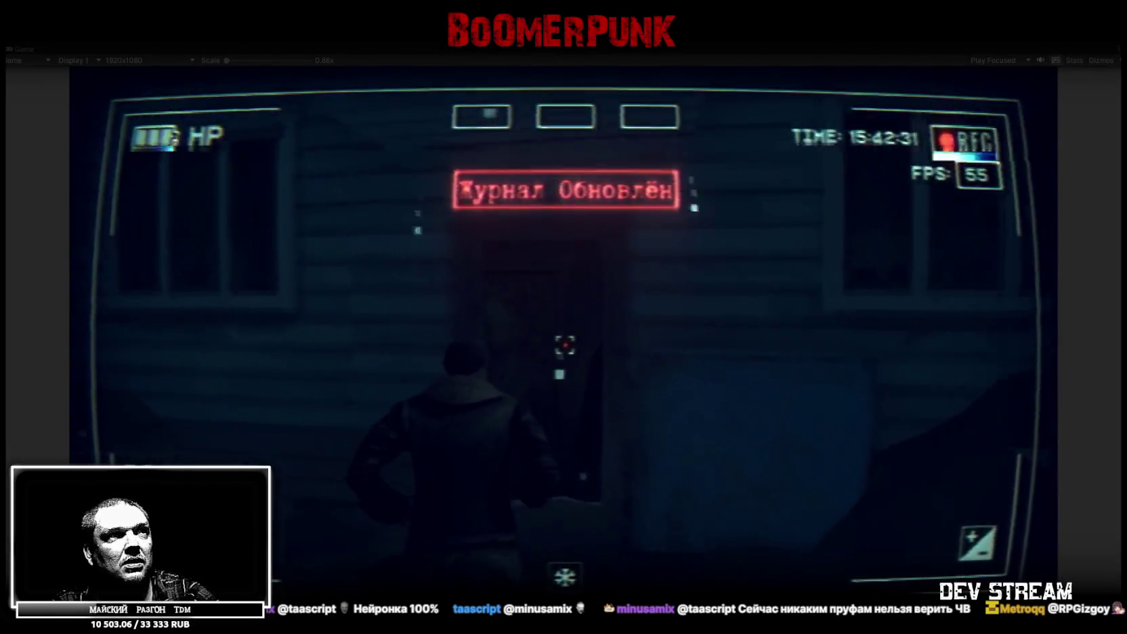
Walk the character to the door, browse the tablet's bag inventory, then stop Play mode with Ctrl+P.
{"action": "key", "text": "Tab"}
{"action": "left_click", "coordinate": [673, 216]}
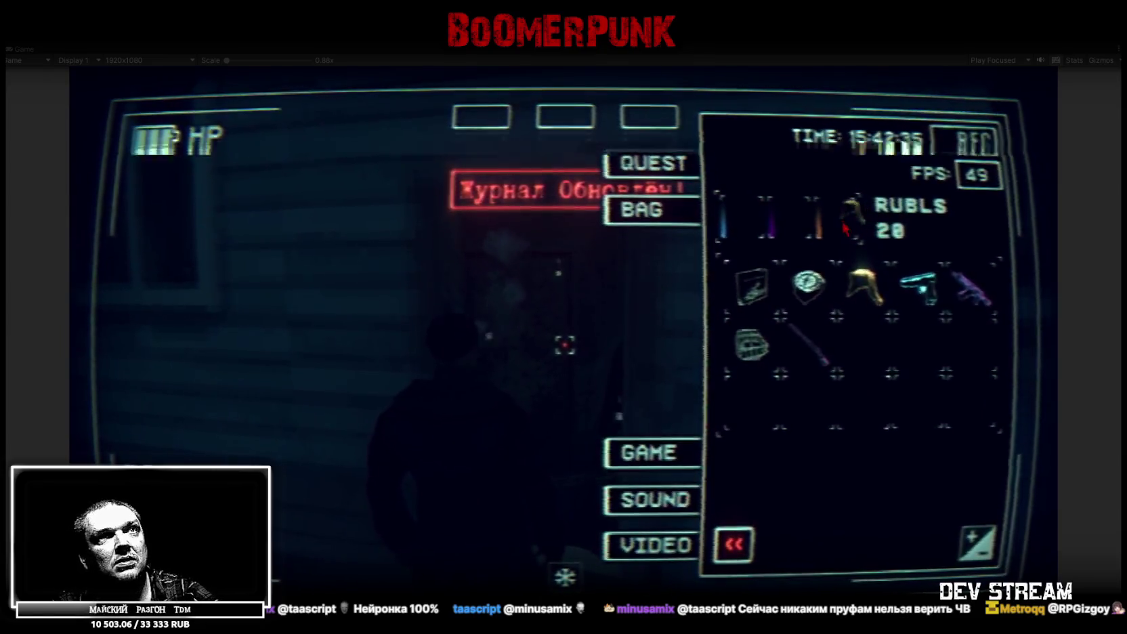
{"action": "key", "text": "Tab"}
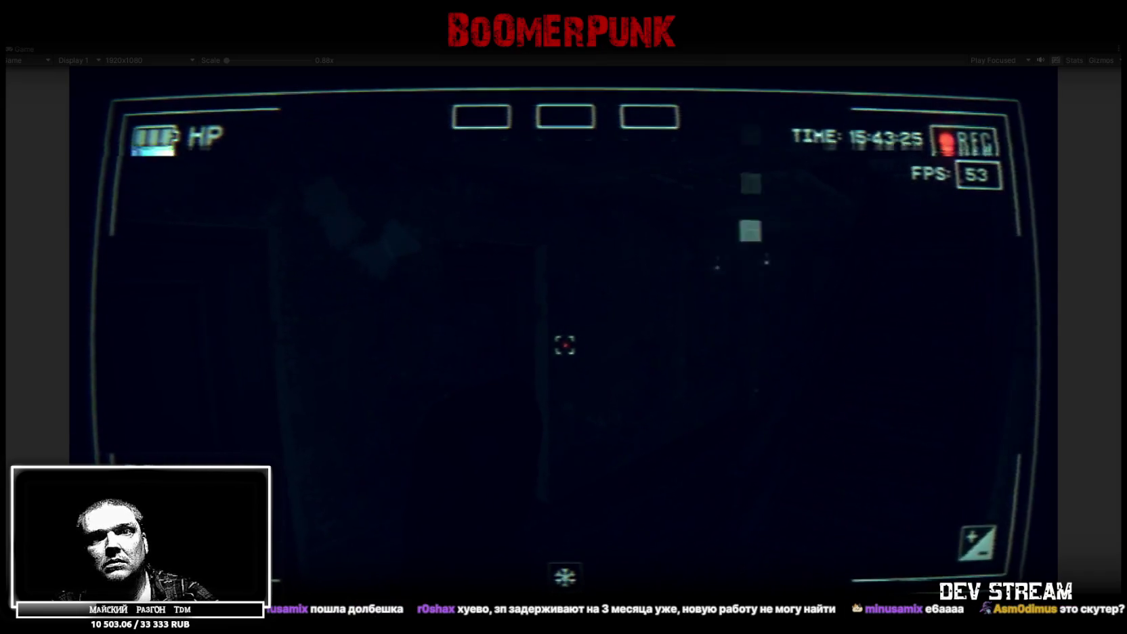
{"action": "key", "text": "Tab"}
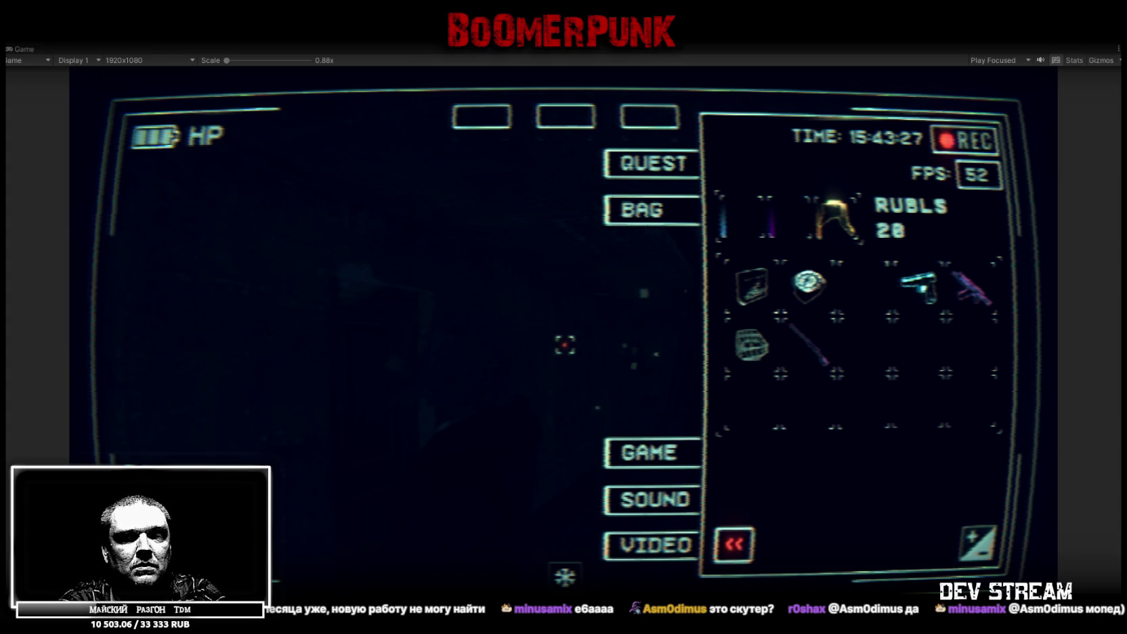
{"action": "key", "text": "ctrl+p"}
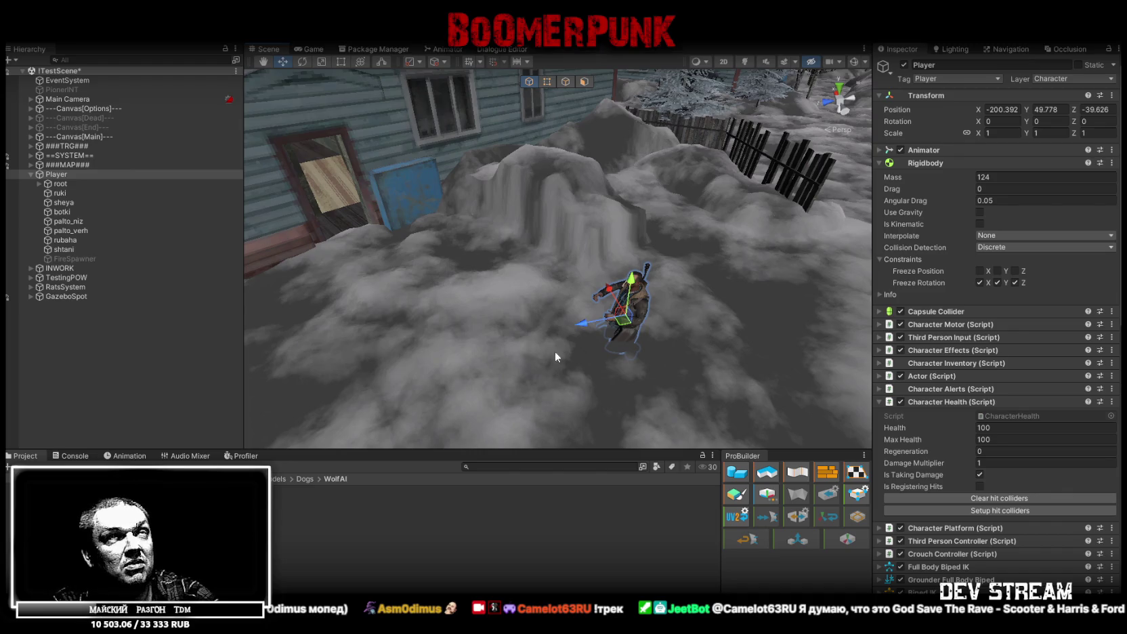
Inspect the blue building's entrance door in the Scene view, then return to the Blockbench model.
{"action": "right_click_drag", "start_coordinate": [601, 250], "coordinate": [492, 242]}
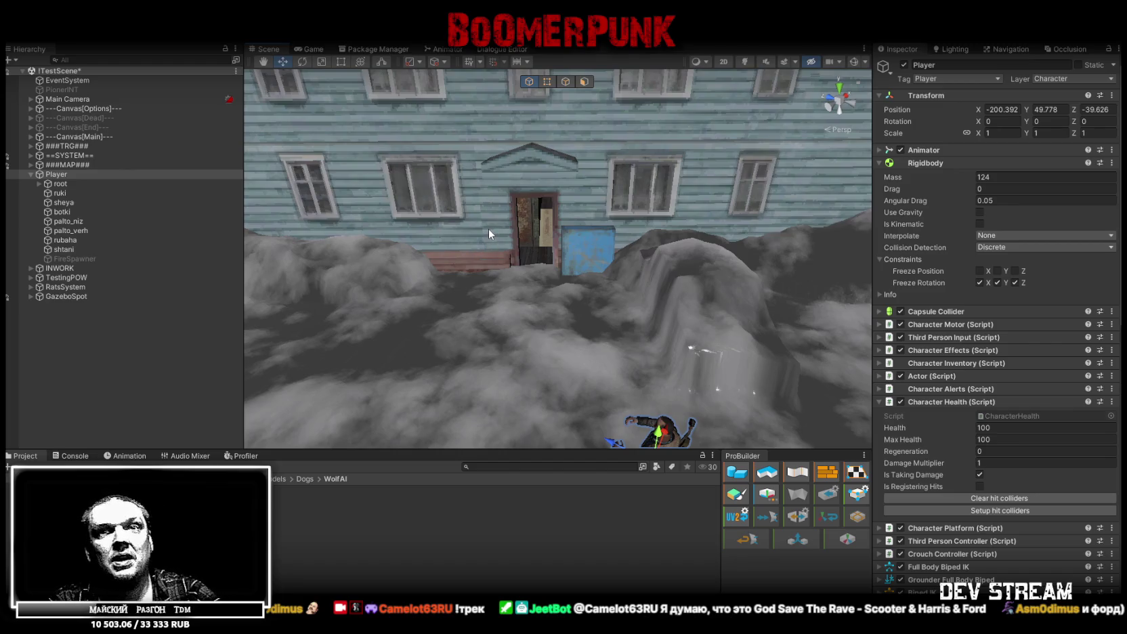
{"action": "left_click_drag", "start_coordinate": [488, 228], "coordinate": [513, 250], "text": "alt"}
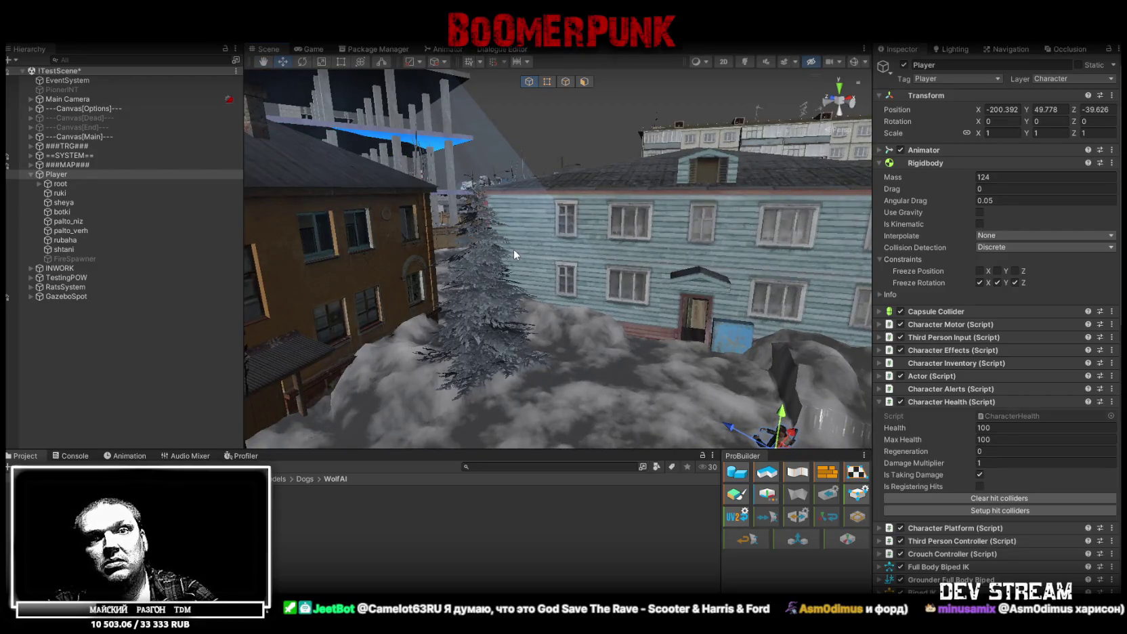
{"action": "mouse_move", "coordinate": [514, 253]}
{"action": "right_mouse_down"}
{"action": "mouse_move", "coordinate": [596, 311]}
{"action": "mouse_move", "coordinate": [512, 349]}
{"action": "mouse_move", "coordinate": [570, 352]}
{"action": "mouse_move", "coordinate": [560, 348]}
{"action": "mouse_move", "coordinate": [553, 367]}
{"action": "mouse_move", "coordinate": [564, 348]}
{"action": "right_mouse_up"}
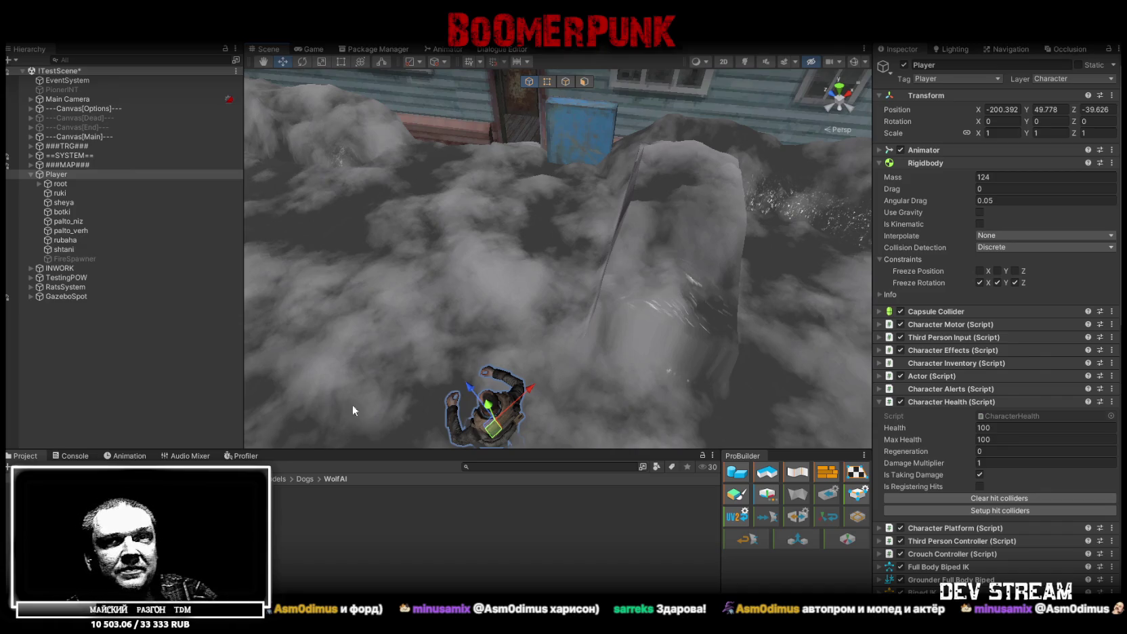
{"action": "mouse_move", "coordinate": [510, 295]}
{"action": "right_mouse_down"}
{"action": "mouse_move", "coordinate": [560, 183]}
{"action": "mouse_move", "coordinate": [542, 188]}
{"action": "right_mouse_up"}
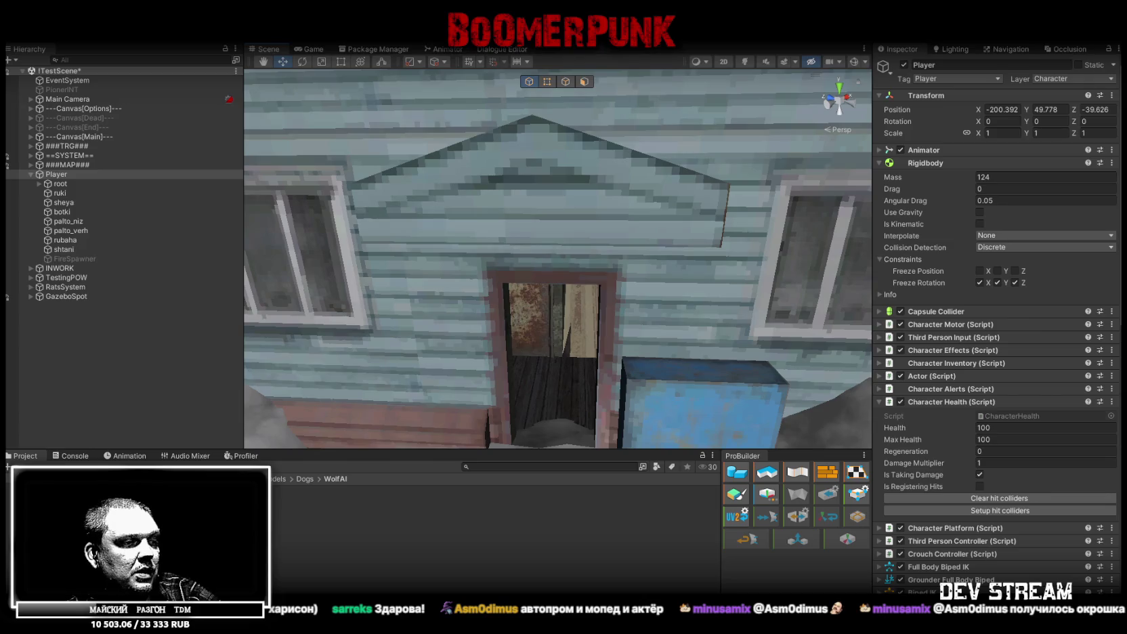
{"action": "key", "text": "alt+Tab"}
{"action": "mouse_move", "coordinate": [587, 499]}
{"action": "left_mouse_down"}
{"action": "mouse_move", "coordinate": [643, 460]}
{"action": "mouse_move", "coordinate": [709, 456]}
{"action": "mouse_move", "coordinate": [598, 559]}
{"action": "mouse_move", "coordinate": [572, 555]}
{"action": "mouse_move", "coordinate": [603, 425]}
{"action": "left_mouse_up"}
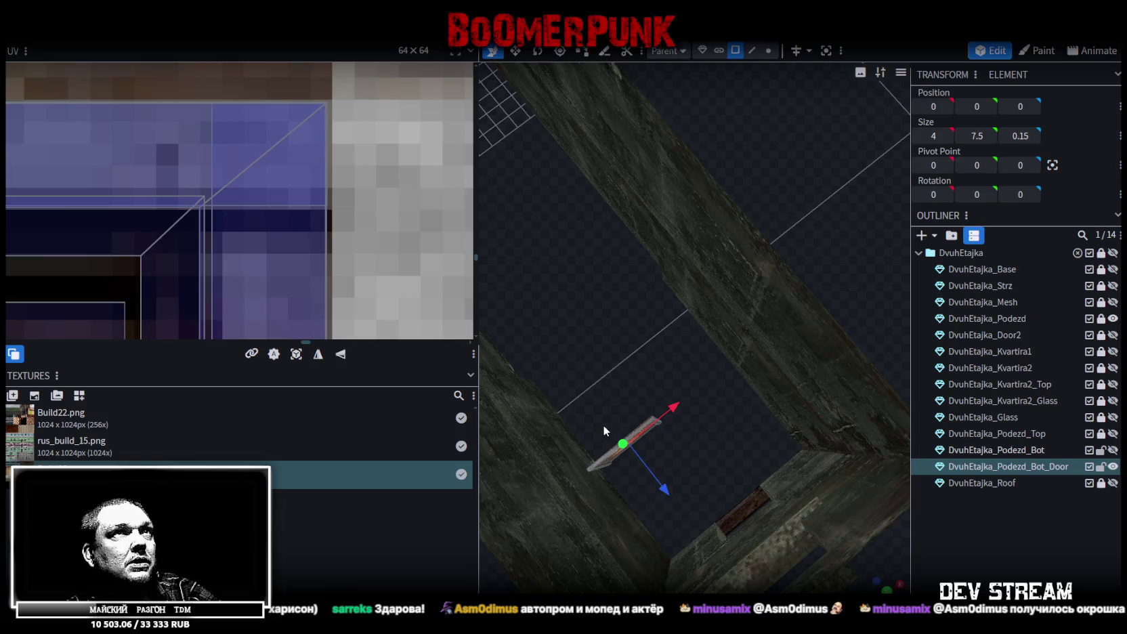
Lower the entrance door to Y 6.8875 and save the model as Build28.bbmodel.
{"action": "left_click", "coordinate": [768, 50]}
{"action": "mouse_move", "coordinate": [811, 182]}
{"action": "left_mouse_down"}
{"action": "mouse_move", "coordinate": [636, 185]}
{"action": "mouse_move", "coordinate": [607, 137]}
{"action": "mouse_move", "coordinate": [508, 98]}
{"action": "mouse_move", "coordinate": [716, 190]}
{"action": "left_mouse_up"}
{"action": "mouse_move", "coordinate": [553, 355]}
{"action": "left_mouse_down"}
{"action": "mouse_move", "coordinate": [707, 379]}
{"action": "mouse_move", "coordinate": [741, 439]}
{"action": "mouse_move", "coordinate": [683, 420]}
{"action": "mouse_move", "coordinate": [712, 515]}
{"action": "left_mouse_up"}
{"action": "scroll", "coordinate": [680, 400], "scroll_direction": "up", "scroll_amount": 3}
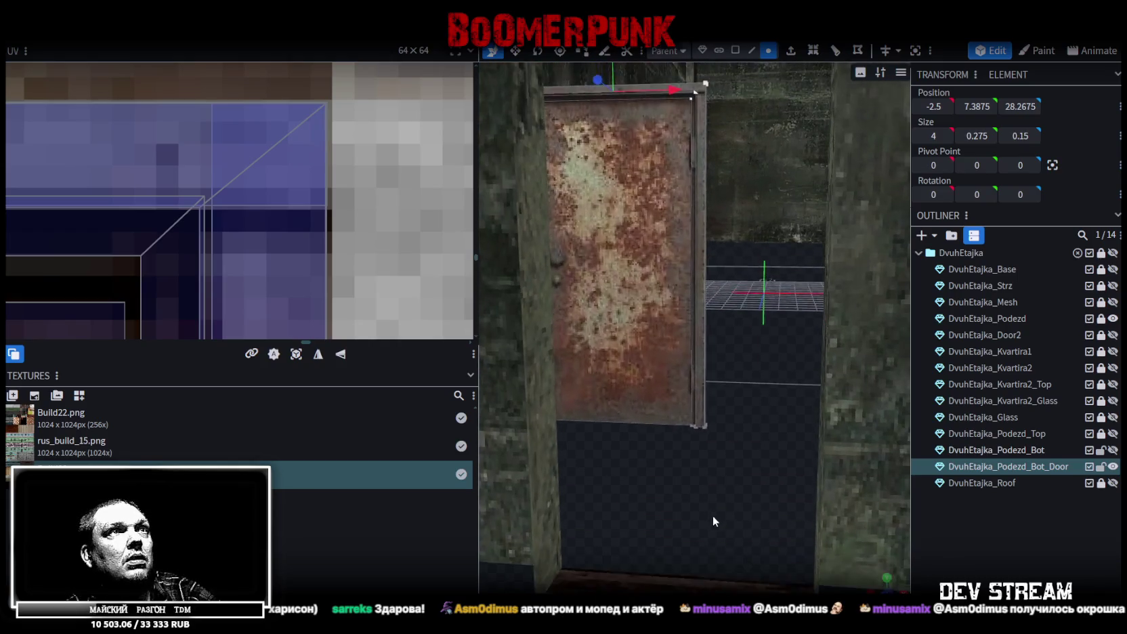
{"action": "left_click_drag", "start_coordinate": [704, 166], "coordinate": [732, 250]}
{"action": "left_click_drag", "start_coordinate": [608, 88], "coordinate": [753, 415]}
{"action": "scroll", "coordinate": [718, 477], "scroll_direction": "up", "scroll_amount": 2}
{"action": "mouse_move", "coordinate": [718, 477]}
{"action": "left_mouse_down"}
{"action": "mouse_move", "coordinate": [727, 462]}
{"action": "mouse_move", "coordinate": [687, 417]}
{"action": "left_mouse_up"}
{"action": "key", "text": "ctrl+s"}
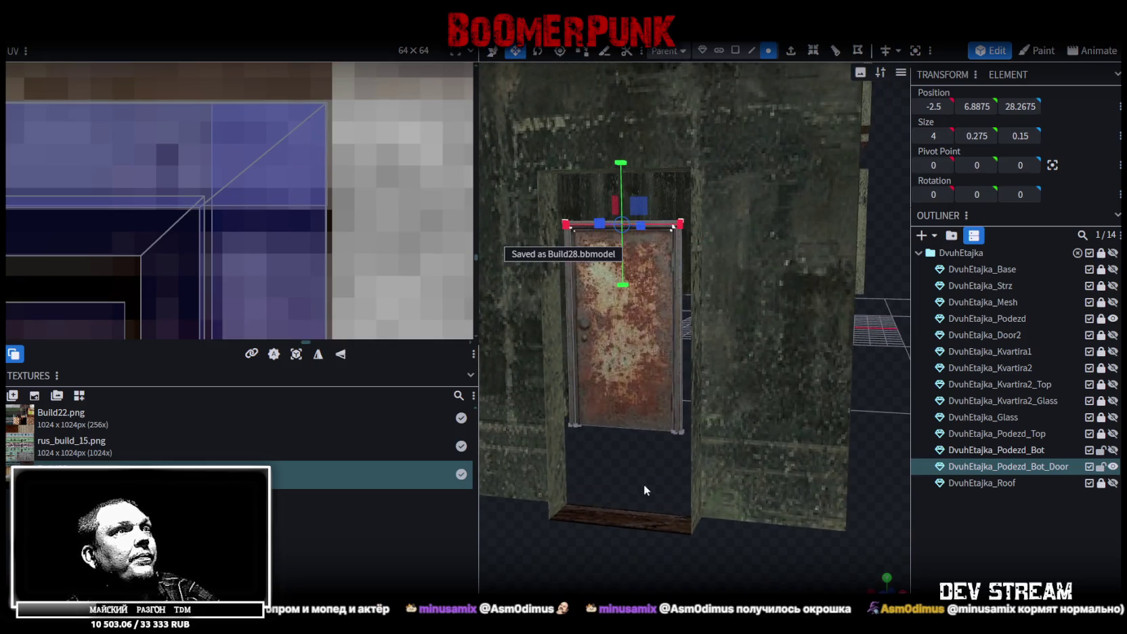
Mirror the door's front face texture horizontally with UV Mirror X.
{"action": "scroll", "coordinate": [640, 480], "scroll_direction": "up", "scroll_amount": 5}
{"action": "left_click_drag", "start_coordinate": [592, 452], "coordinate": [645, 327]}
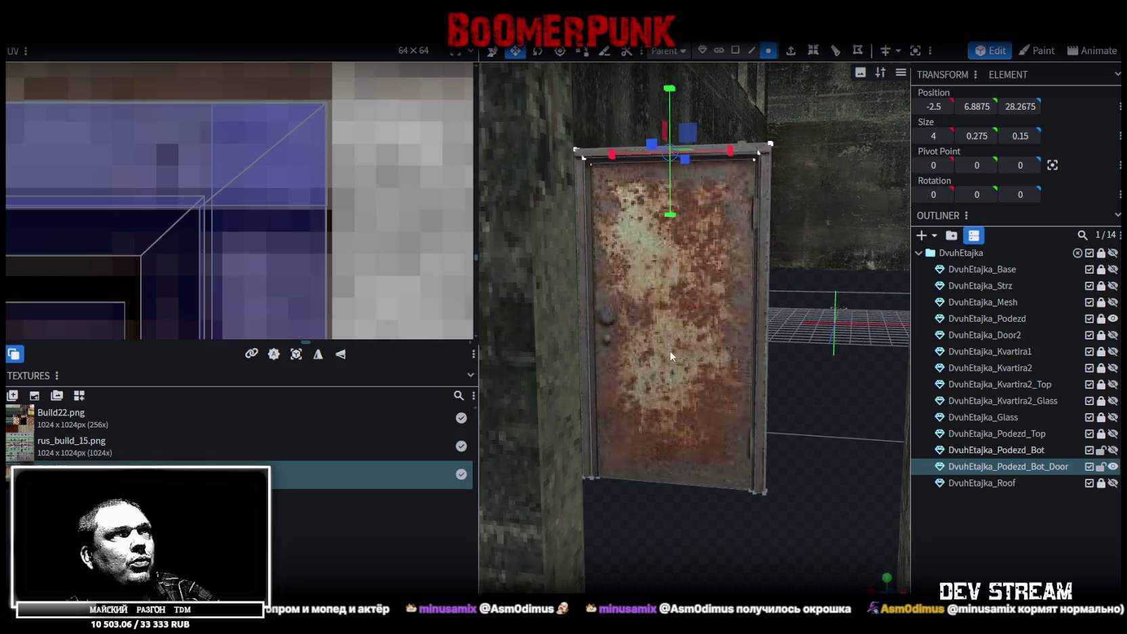
{"action": "scroll", "coordinate": [609, 338], "scroll_direction": "up", "scroll_amount": 1}
{"action": "left_click", "coordinate": [735, 50]}
{"action": "left_click", "coordinate": [689, 327]}
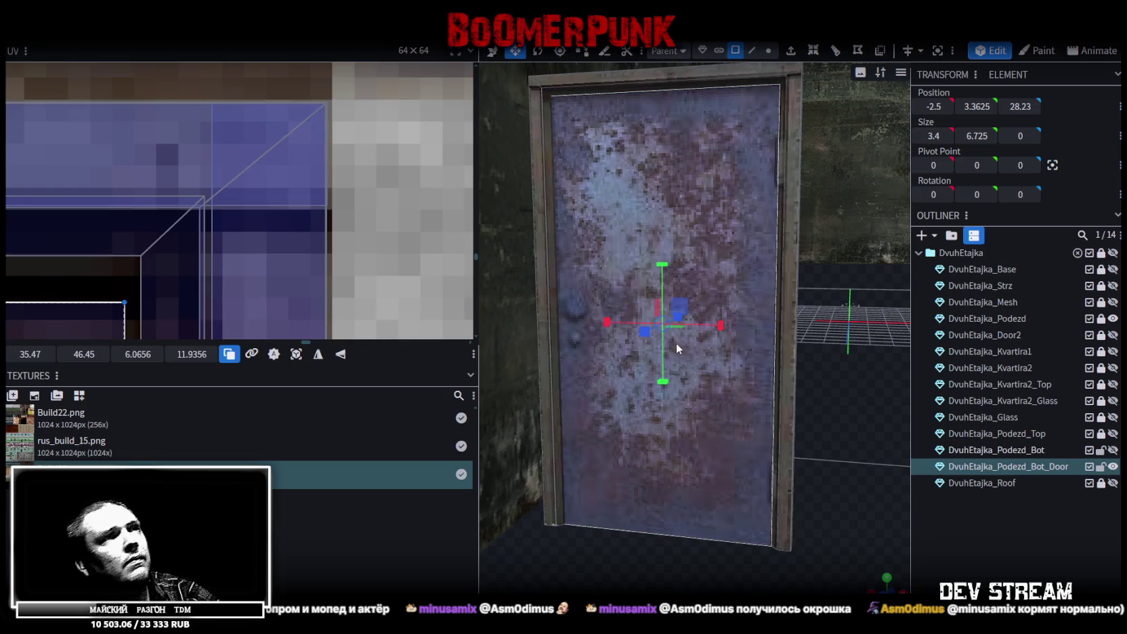
{"action": "left_click", "coordinate": [318, 356]}
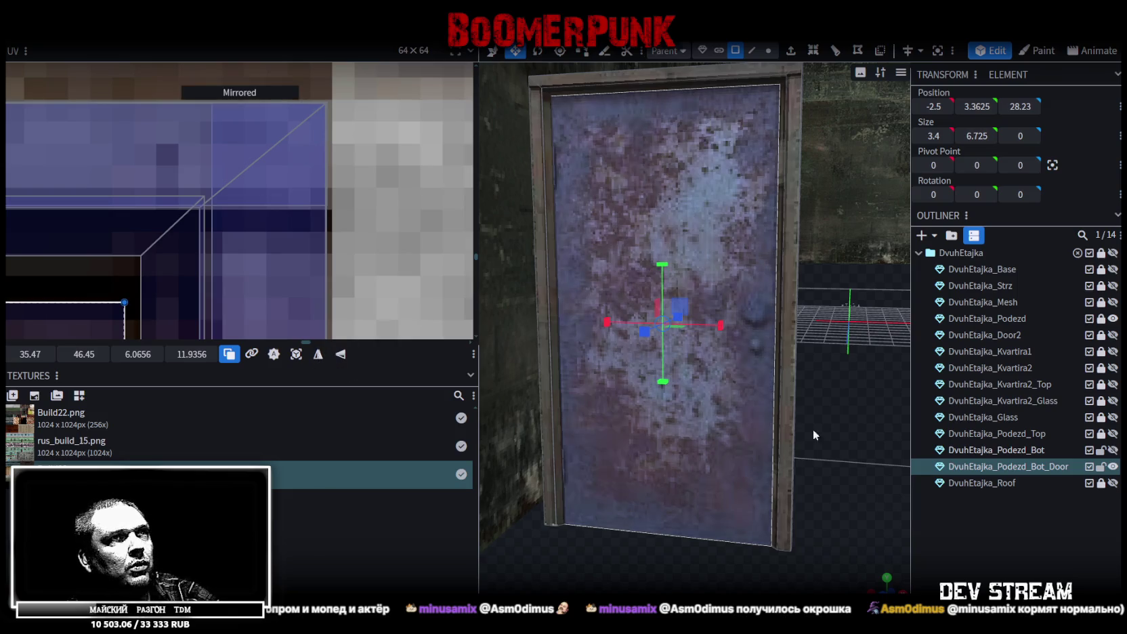
Reselect the door and flip its face texture horizontally again with UV Mirror X.
{"action": "scroll", "coordinate": [694, 457], "scroll_direction": "down", "scroll_amount": 2}
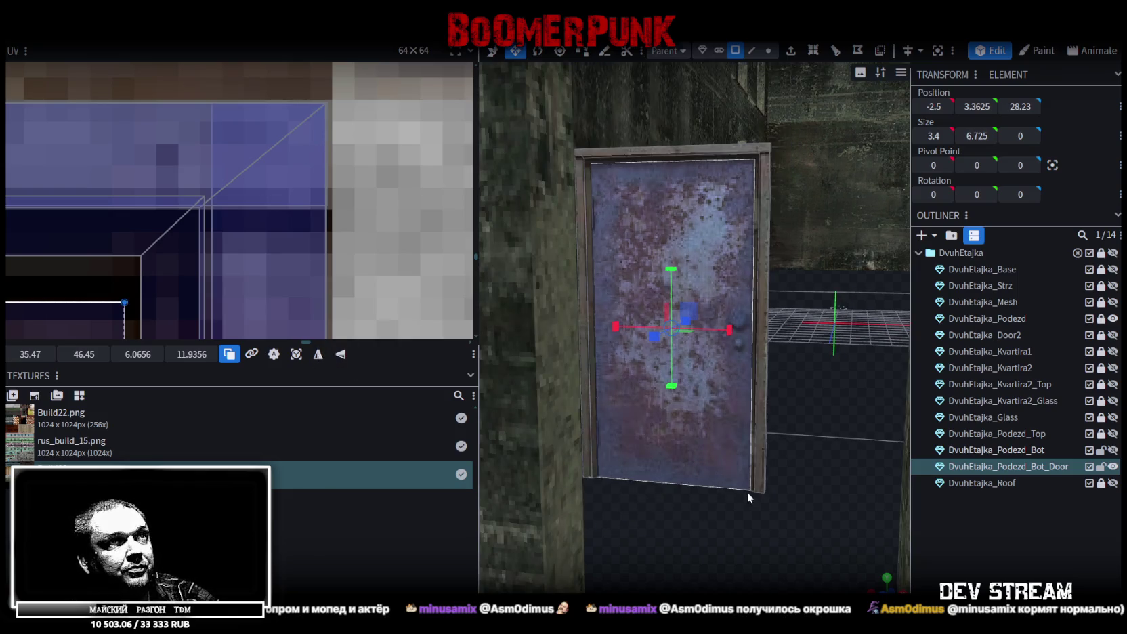
{"action": "scroll", "coordinate": [215, 253], "scroll_direction": "down", "scroll_amount": 2}
{"action": "scroll", "coordinate": [225, 248], "scroll_direction": "down", "scroll_amount": 2}
{"action": "scroll", "coordinate": [230, 237], "scroll_direction": "down", "scroll_amount": 2}
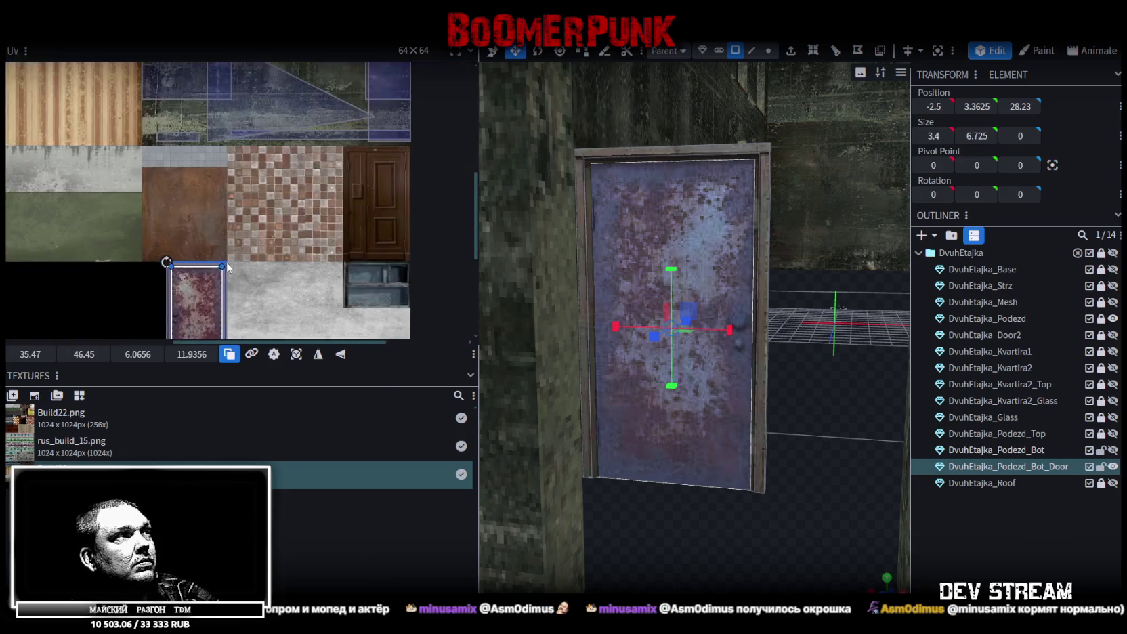
{"action": "scroll", "coordinate": [261, 201], "scroll_direction": "down", "scroll_amount": 2}
{"action": "scroll", "coordinate": [188, 274], "scroll_direction": "up", "scroll_amount": 3}
{"action": "scroll", "coordinate": [765, 569], "scroll_direction": "down", "scroll_amount": 3}
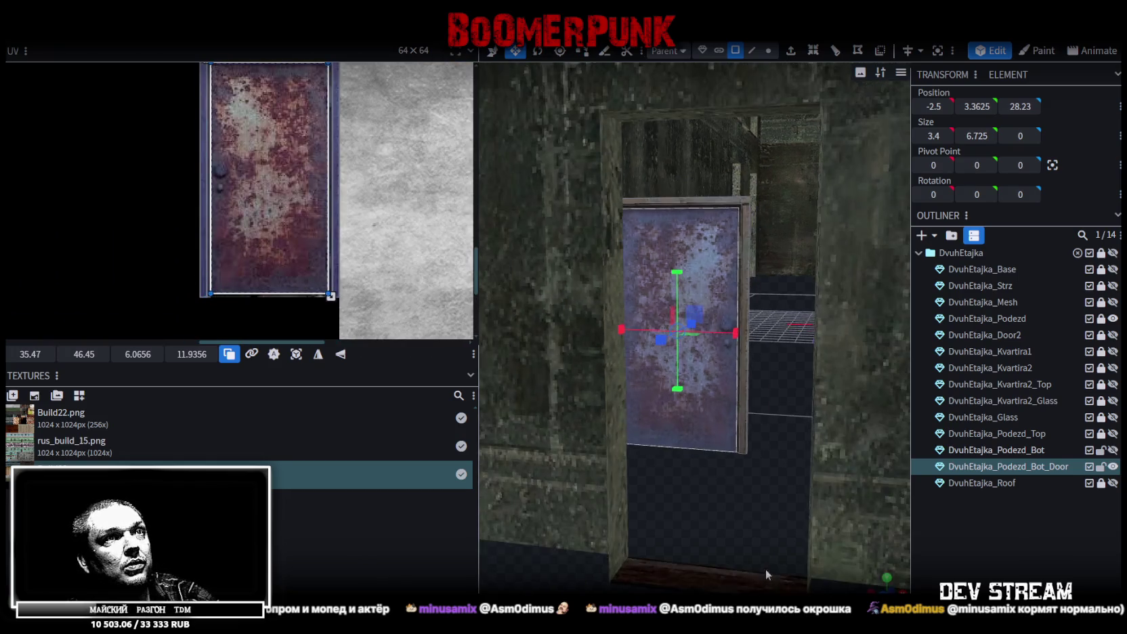
{"action": "scroll", "coordinate": [745, 500], "scroll_direction": "up", "scroll_amount": 2}
{"action": "scroll", "coordinate": [745, 500], "scroll_direction": "up", "scroll_amount": 3}
{"action": "scroll", "coordinate": [737, 504], "scroll_direction": "up", "scroll_amount": 1}
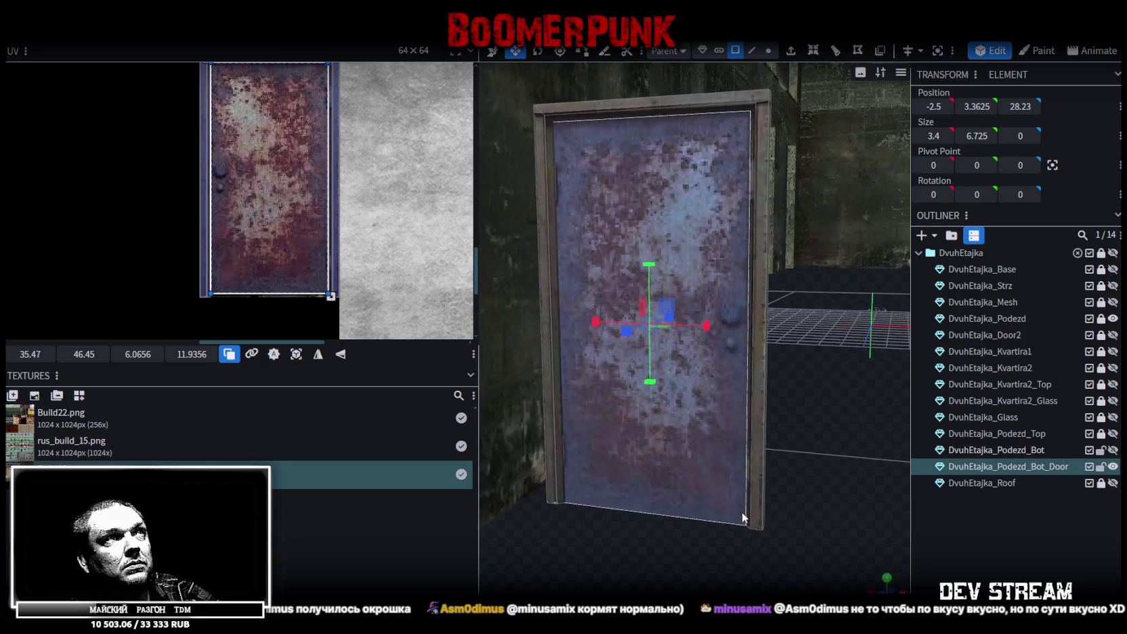
{"action": "left_click", "coordinate": [884, 548]}
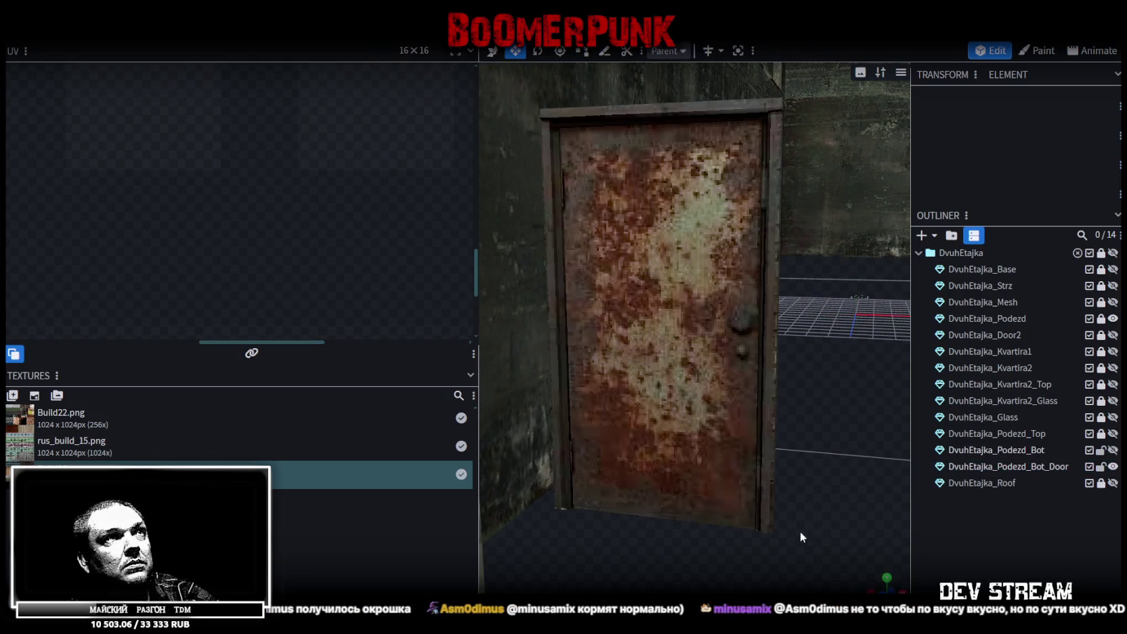
{"action": "left_click", "coordinate": [682, 299]}
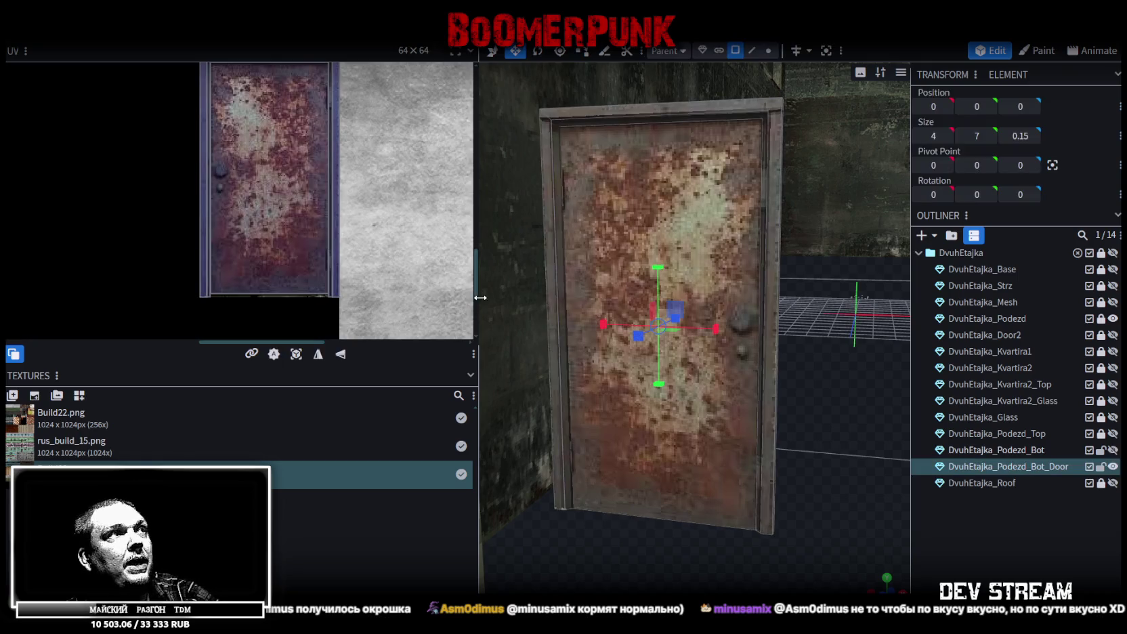
{"action": "left_click", "coordinate": [647, 420]}
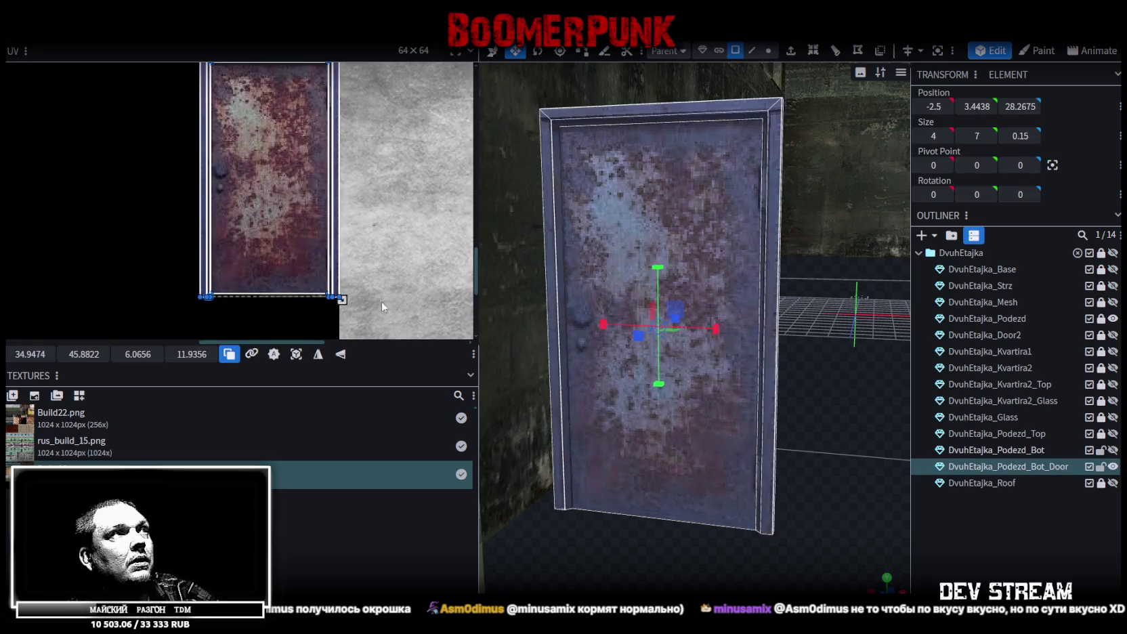
{"action": "left_click", "coordinate": [319, 355]}
Check the flipped rusty door texture and save the model with Ctrl+S.
{"action": "left_click", "coordinate": [995, 558]}
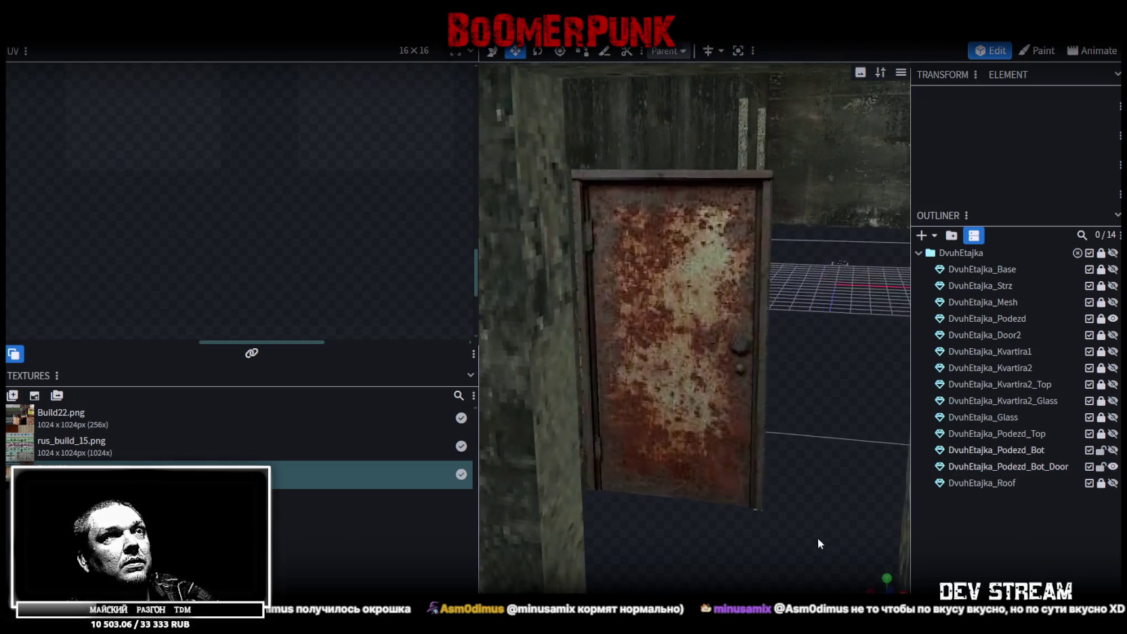
{"action": "left_click", "coordinate": [669, 446]}
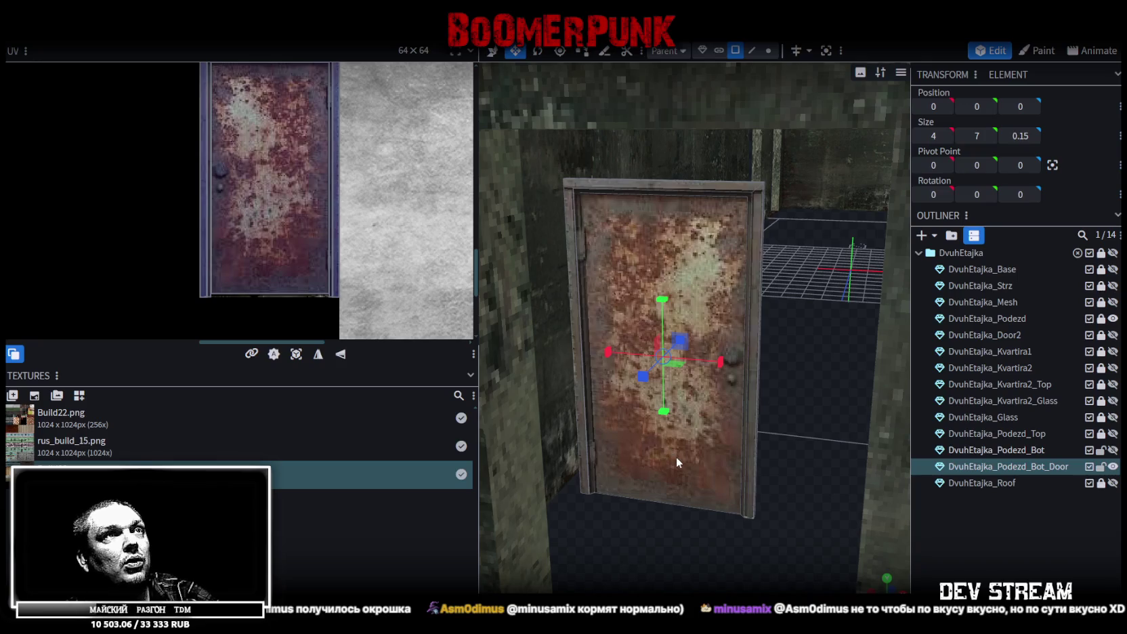
{"action": "key", "text": "ctrl+s"}
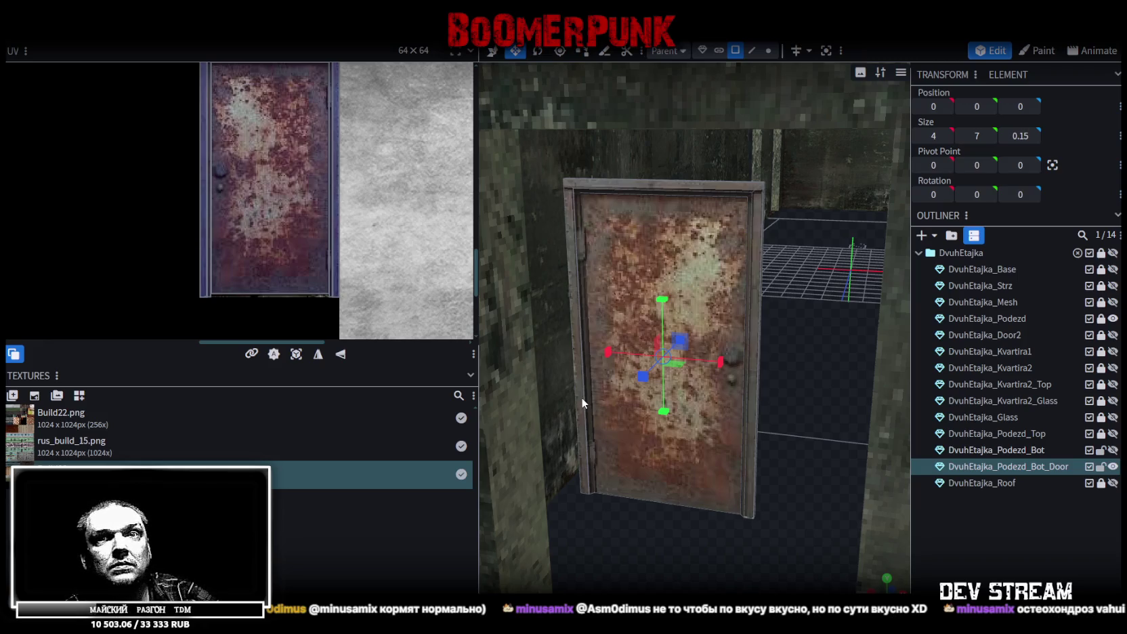
{"action": "scroll", "coordinate": [600, 389], "scroll_direction": "down", "scroll_amount": 5}
{"action": "scroll", "coordinate": [645, 555], "scroll_direction": "down", "scroll_amount": 4}
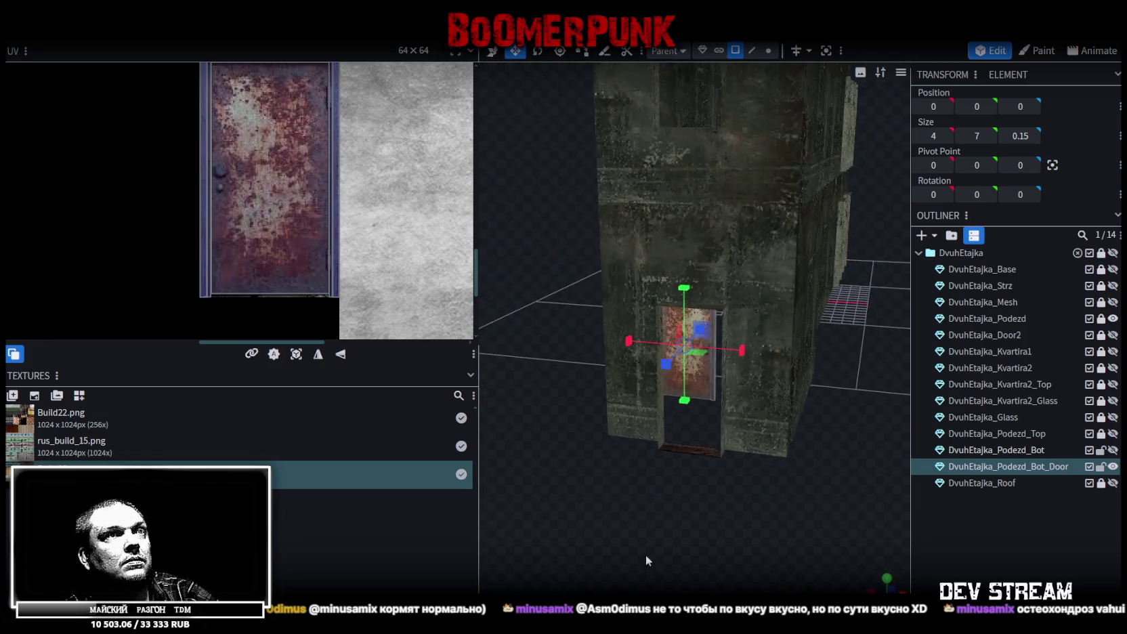
Zoom out and orbit around the whole building.
{"action": "scroll", "coordinate": [761, 446], "scroll_direction": "down", "scroll_amount": 2}
{"action": "mouse_move", "coordinate": [761, 446]}
{"action": "left_mouse_down"}
{"action": "mouse_move", "coordinate": [642, 550]}
{"action": "mouse_move", "coordinate": [724, 467]}
{"action": "mouse_move", "coordinate": [609, 460]}
{"action": "mouse_move", "coordinate": [515, 434]}
{"action": "left_mouse_up"}
{"action": "scroll", "coordinate": [341, 266], "scroll_direction": "down", "scroll_amount": 3}
{"action": "scroll", "coordinate": [337, 273], "scroll_direction": "down", "scroll_amount": 2}
{"action": "scroll", "coordinate": [349, 320], "scroll_direction": "down", "scroll_amount": 2}
{"action": "scroll", "coordinate": [320, 287], "scroll_direction": "down", "scroll_amount": 2}
{"action": "scroll", "coordinate": [320, 287], "scroll_direction": "up", "scroll_amount": 2}
{"action": "scroll", "coordinate": [290, 255], "scroll_direction": "up", "scroll_amount": 2}
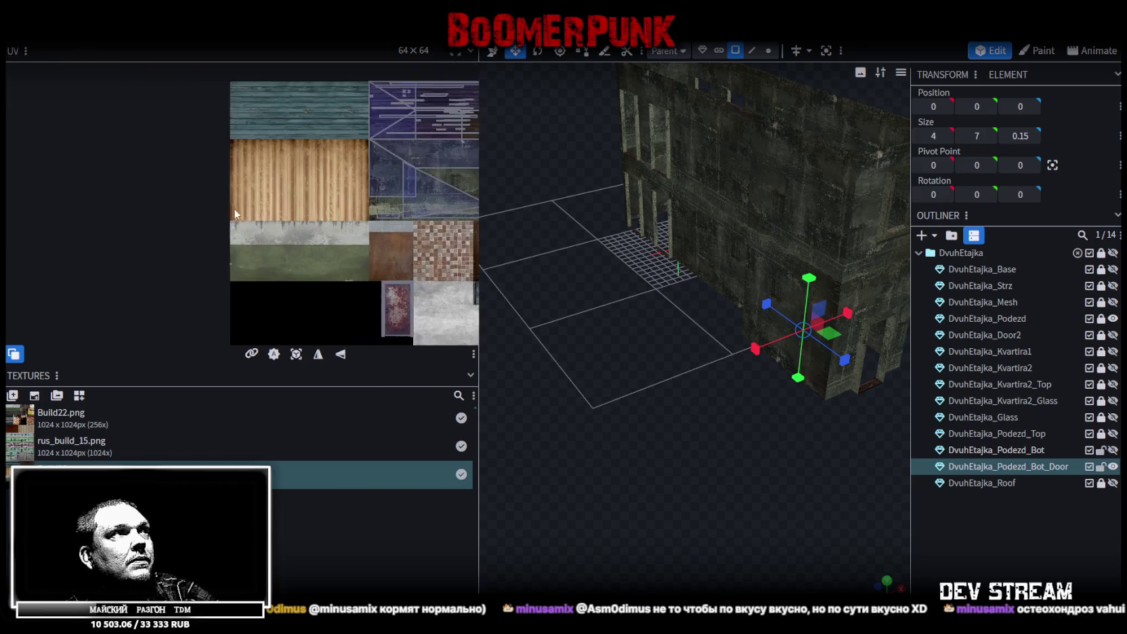
{"action": "scroll", "coordinate": [233, 208], "scroll_direction": "up", "scroll_amount": 2}
{"action": "scroll", "coordinate": [308, 236], "scroll_direction": "up", "scroll_amount": 2}
{"action": "scroll", "coordinate": [325, 191], "scroll_direction": "right", "scroll_amount": 2}
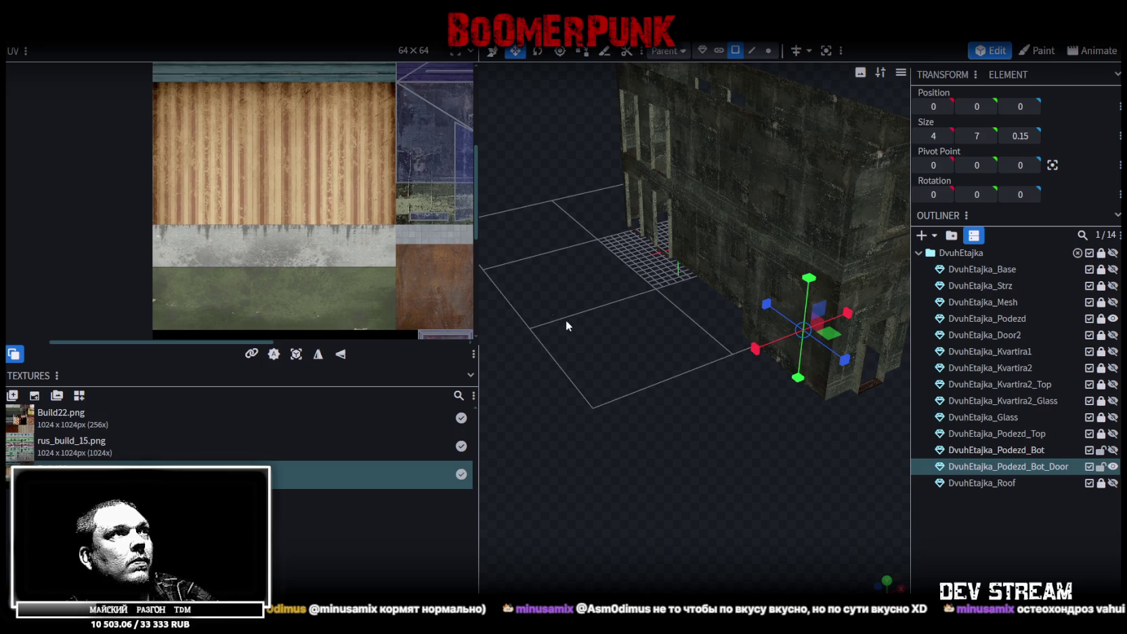
{"action": "scroll", "coordinate": [406, 271], "scroll_direction": "down", "scroll_amount": 1}
{"action": "scroll", "coordinate": [328, 219], "scroll_direction": "down", "scroll_amount": 1}
{"action": "scroll", "coordinate": [243, 238], "scroll_direction": "down", "scroll_amount": 1}
{"action": "scroll", "coordinate": [246, 247], "scroll_direction": "down", "scroll_amount": 1}
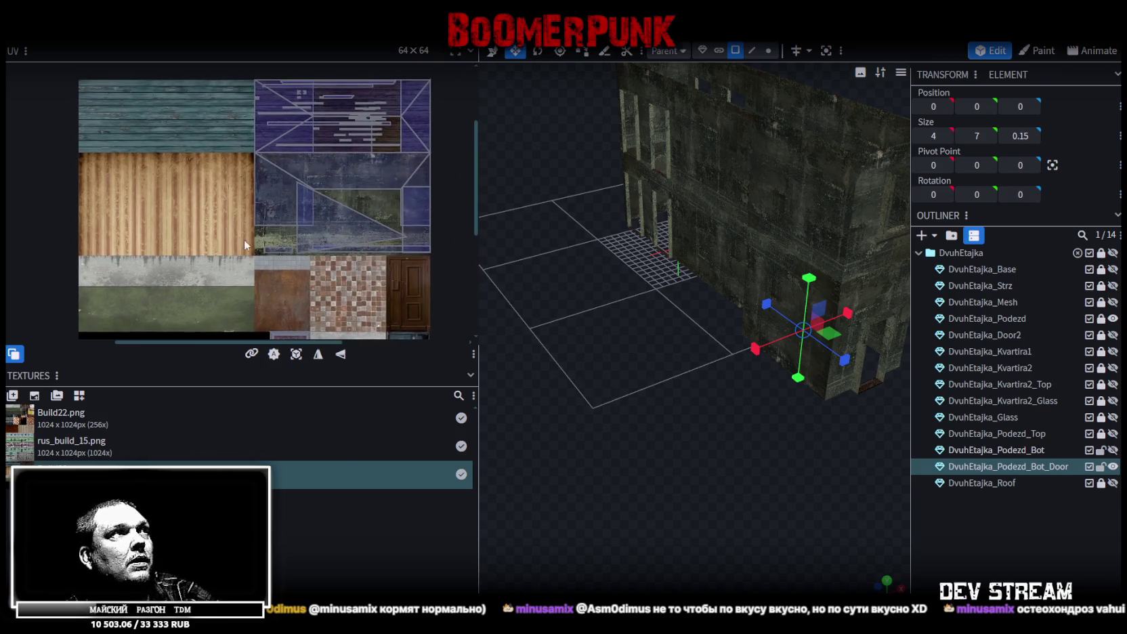
{"action": "scroll", "coordinate": [153, 239], "scroll_direction": "down", "scroll_amount": 1}
{"action": "scroll", "coordinate": [229, 266], "scroll_direction": "down", "scroll_amount": 1}
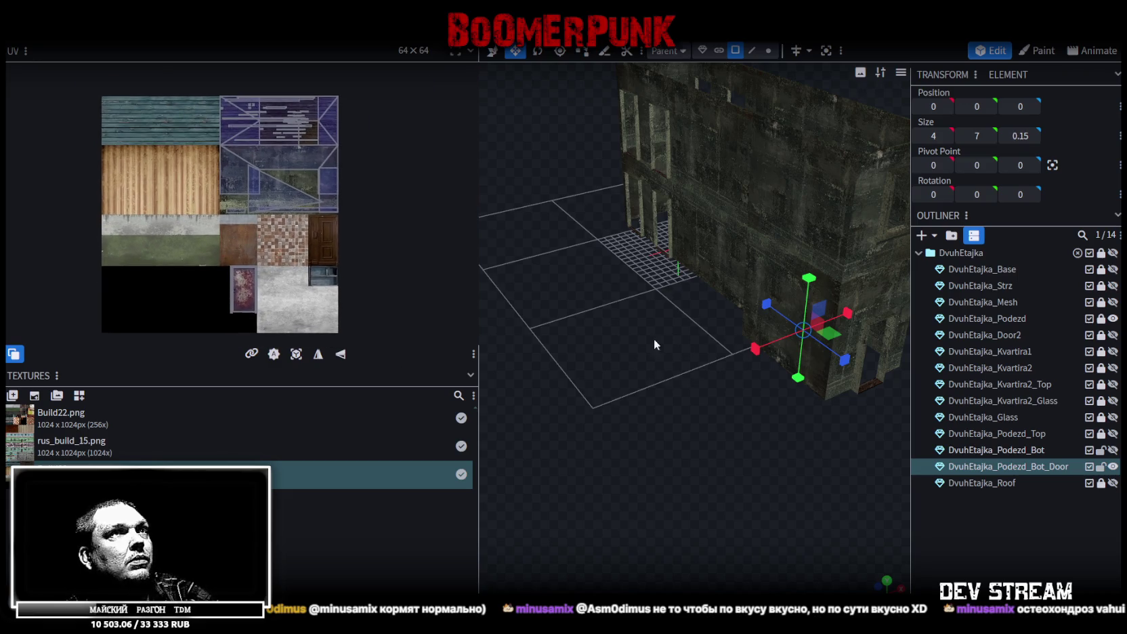
{"action": "left_click_drag", "start_coordinate": [665, 343], "coordinate": [624, 346]}
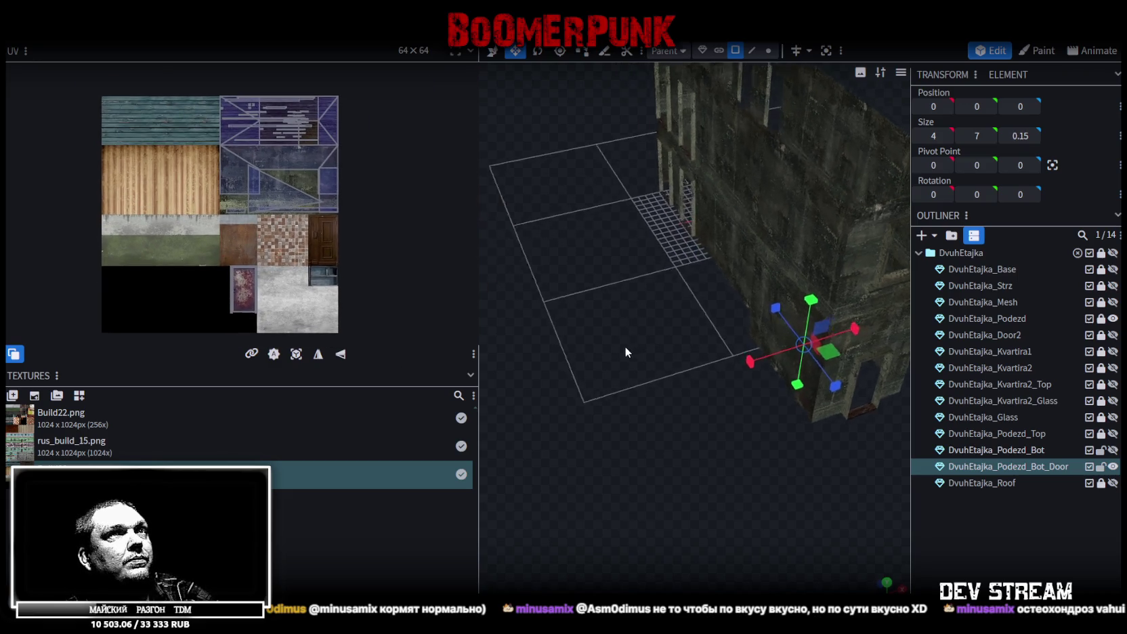
Show Kvartira1 and Kvartira2, hide Door2, and unlock Kvartira2 to view the rooms.
{"action": "left_click", "coordinate": [1112, 351]}
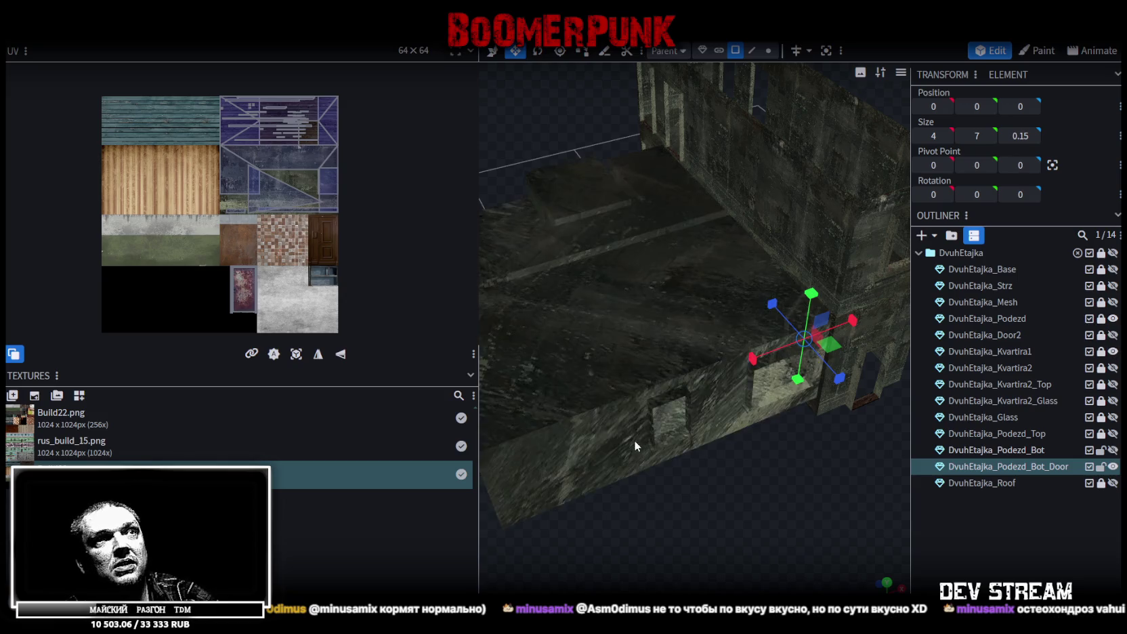
{"action": "scroll", "coordinate": [633, 439], "scroll_direction": "down", "scroll_amount": 3}
{"action": "left_click", "coordinate": [1112, 335]}
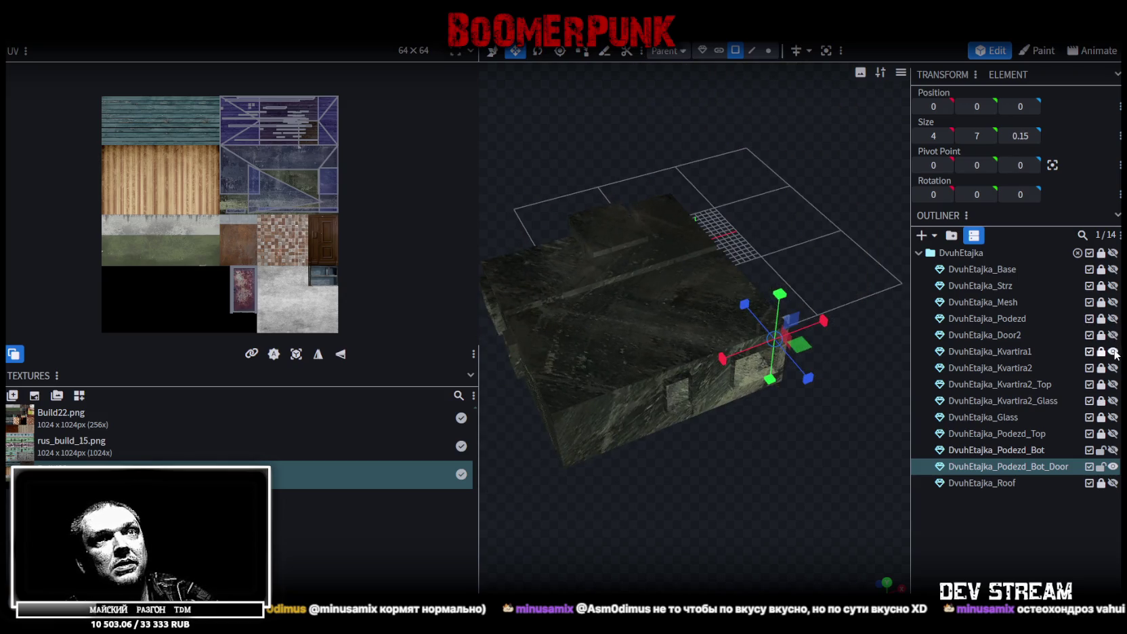
{"action": "left_click", "coordinate": [1112, 367]}
{"action": "mouse_move", "coordinate": [772, 410]}
{"action": "left_mouse_down"}
{"action": "mouse_move", "coordinate": [618, 300]}
{"action": "mouse_move", "coordinate": [532, 279]}
{"action": "mouse_move", "coordinate": [708, 429]}
{"action": "mouse_move", "coordinate": [769, 152]}
{"action": "left_mouse_up"}
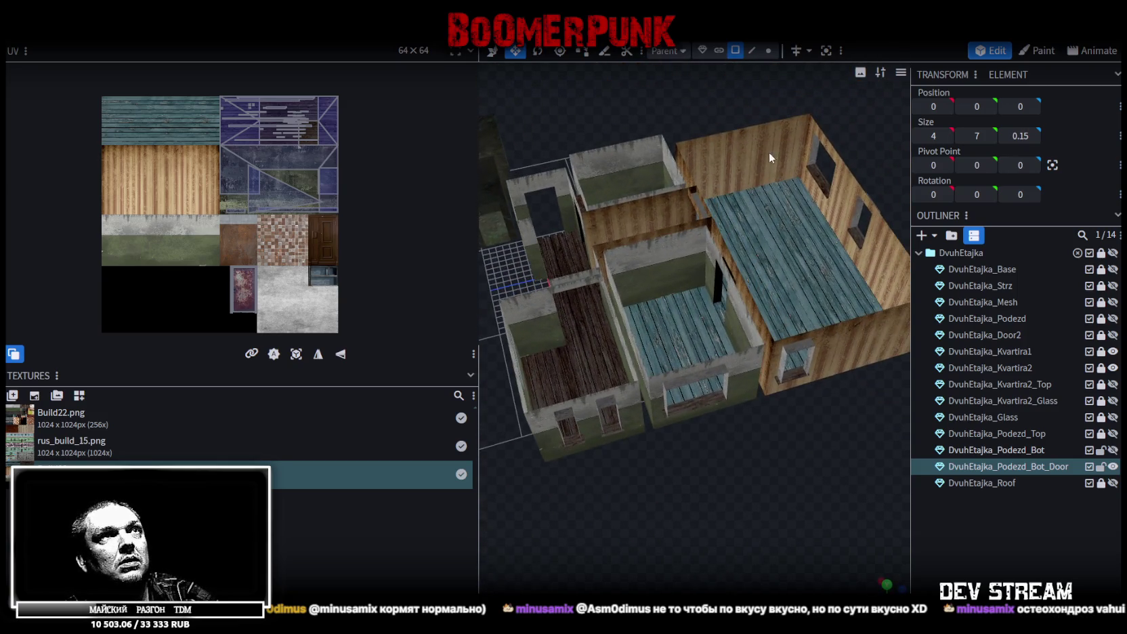
{"action": "left_click", "coordinate": [1101, 368]}
Select Kvartira2 and two adjacent wall-glass faces, then pan the UV editor across the atlas.
{"action": "left_click", "coordinate": [990, 368]}
{"action": "scroll", "coordinate": [119, 204], "scroll_direction": "up", "scroll_amount": 4}
{"action": "middle_click_drag", "start_coordinate": [163, 180], "coordinate": [172, 228]}
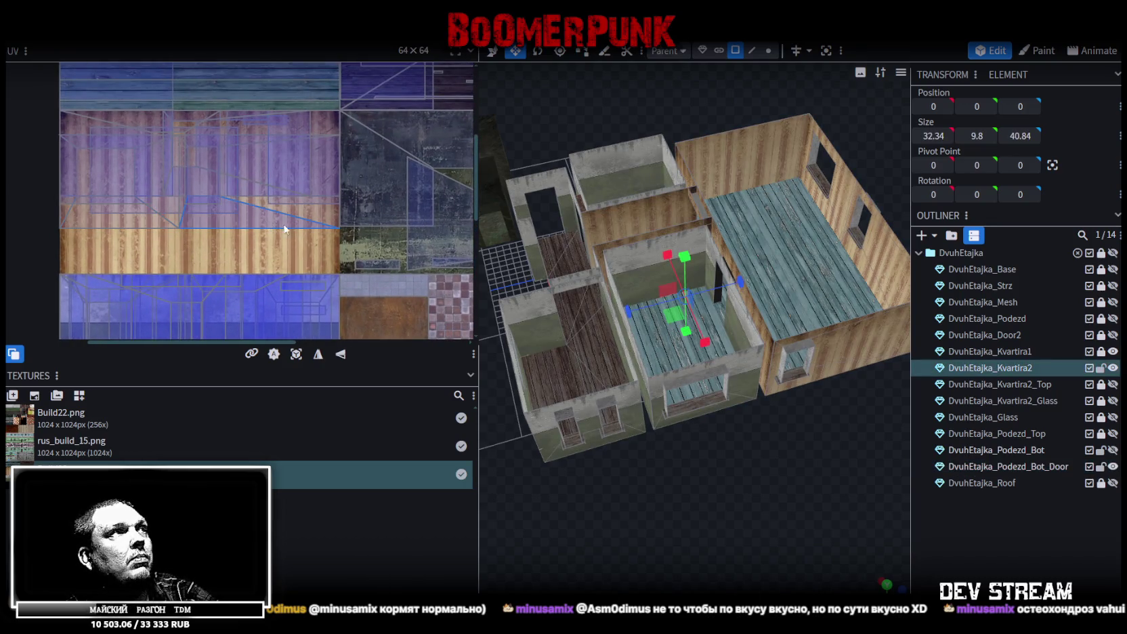
{"action": "left_click_drag", "start_coordinate": [634, 499], "coordinate": [424, 339]}
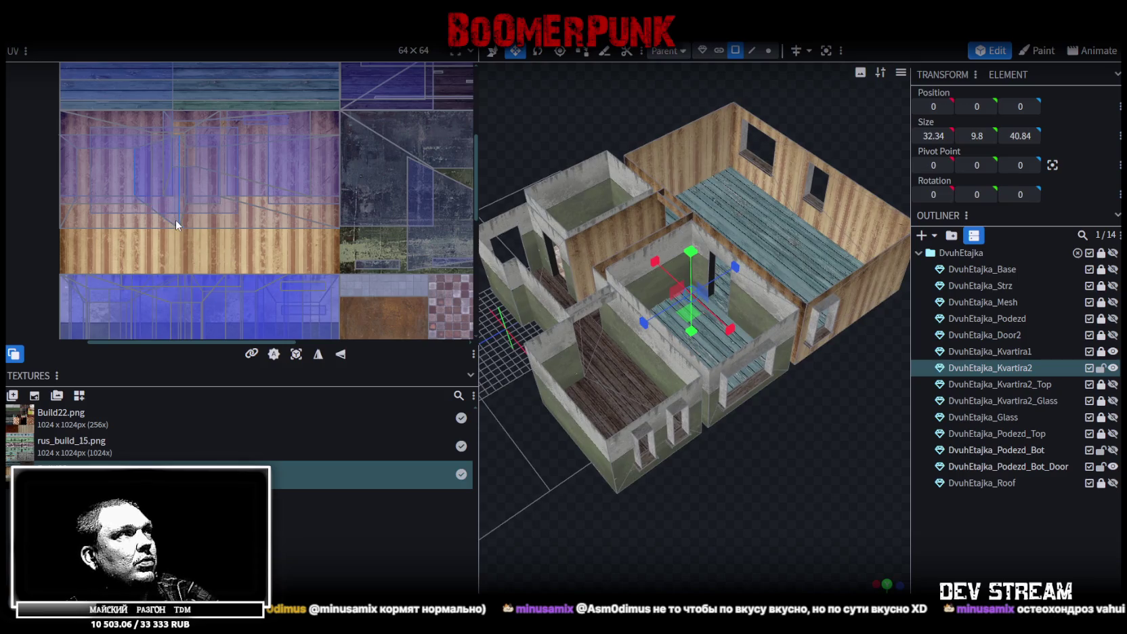
{"action": "left_click", "coordinate": [864, 226]}
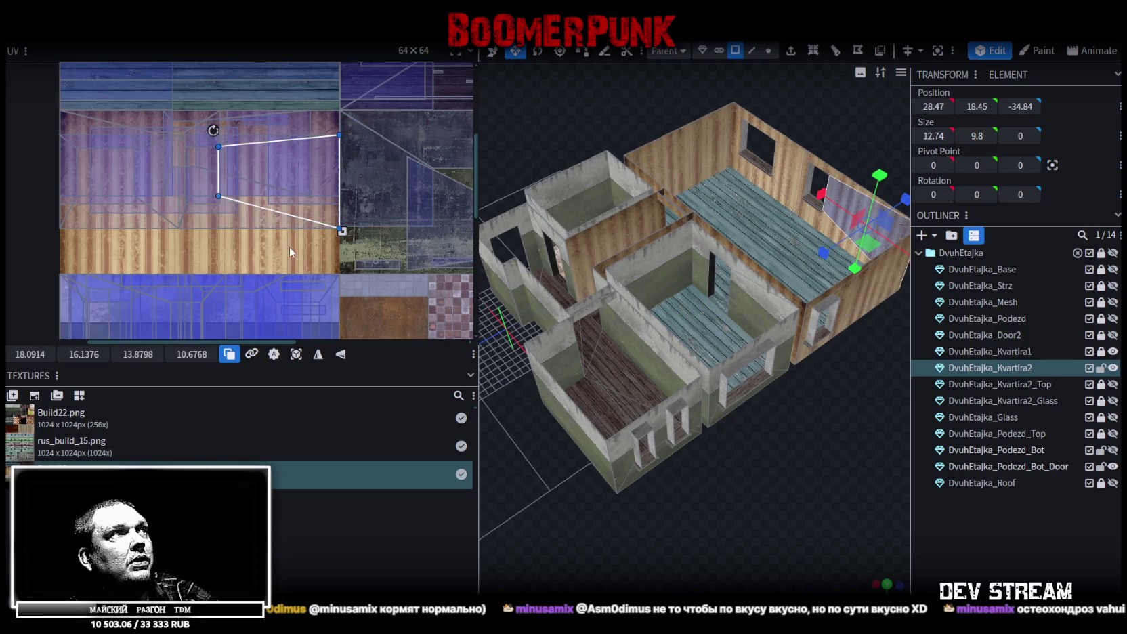
{"action": "left_click", "coordinate": [271, 214], "text": "shift"}
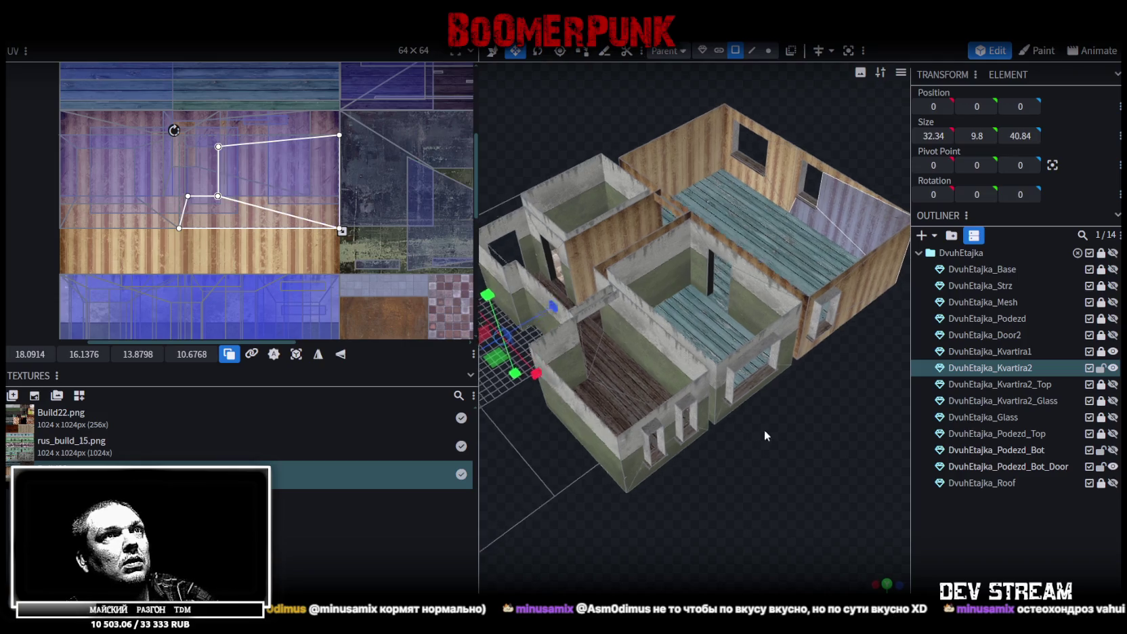
{"action": "left_click_drag", "start_coordinate": [764, 429], "coordinate": [780, 420]}
{"action": "scroll", "coordinate": [313, 262], "scroll_direction": "down", "scroll_amount": 3}
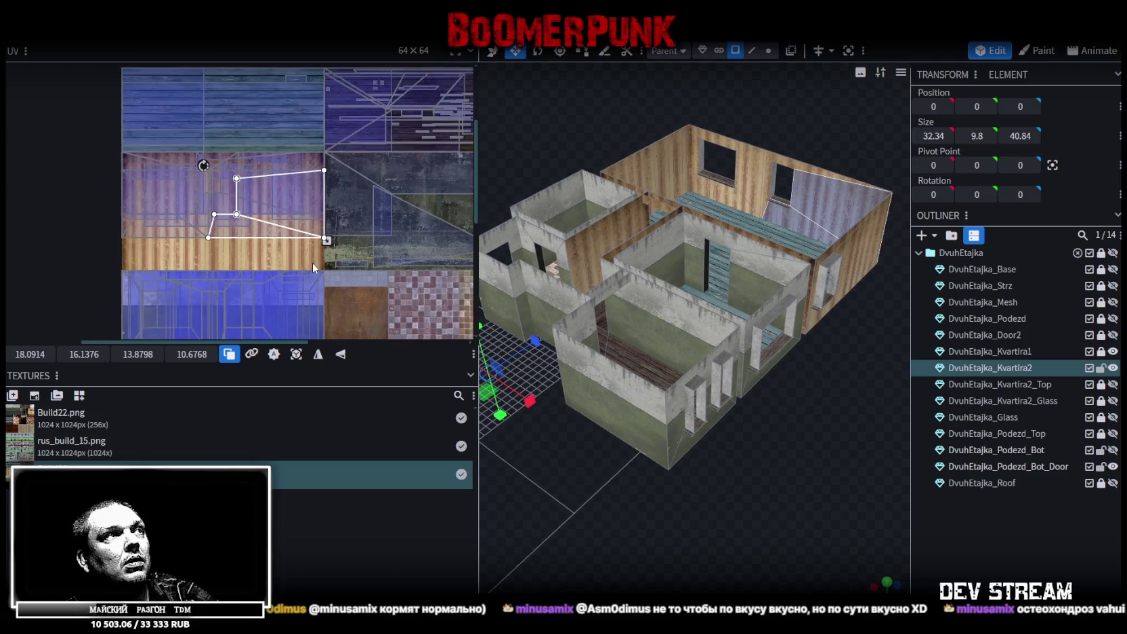
{"action": "scroll", "coordinate": [310, 260], "scroll_direction": "up", "scroll_amount": 2}
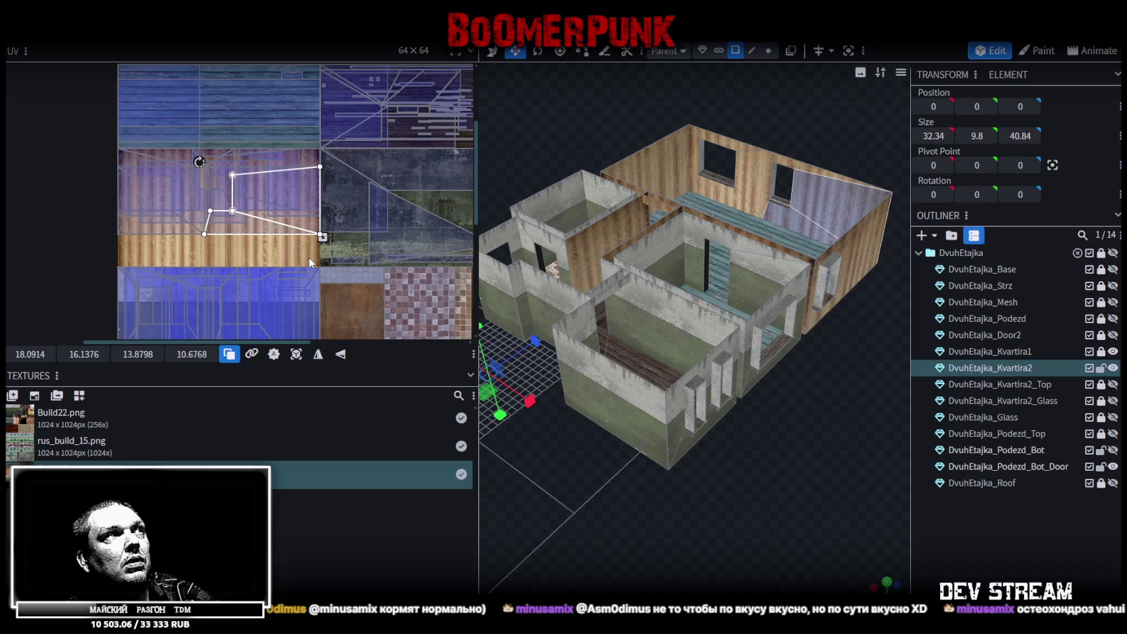
{"action": "middle_click_drag", "start_coordinate": [310, 262], "coordinate": [194, 231]}
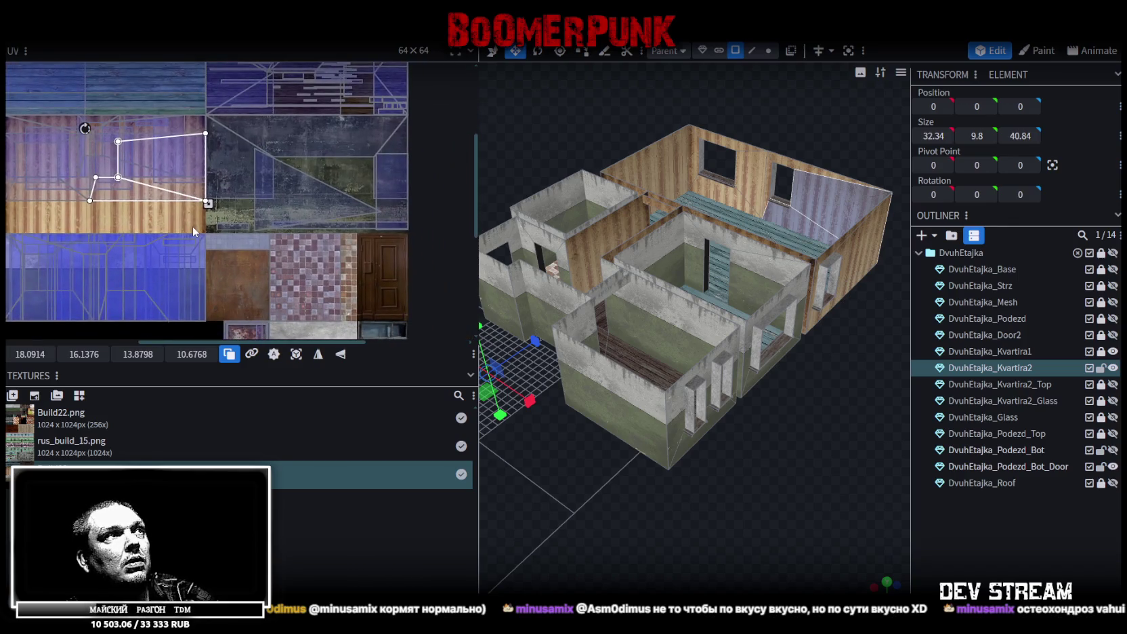
{"action": "middle_click_drag", "start_coordinate": [193, 230], "coordinate": [218, 184]}
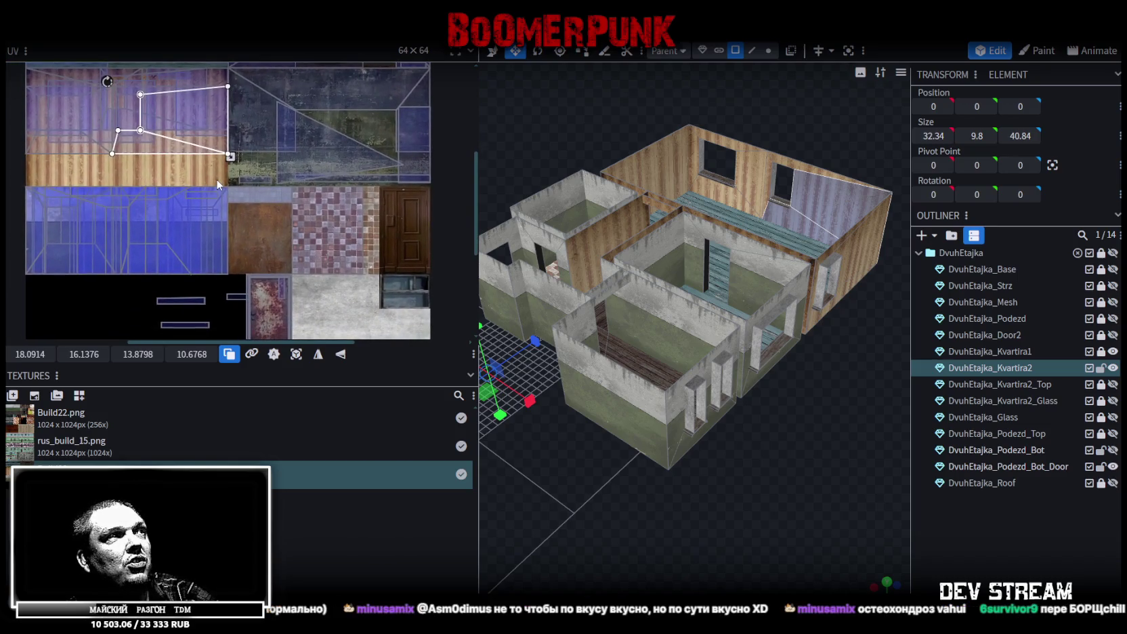
Orbit to a top-down view and pick the apartment's outer wall face on the wood texture.
{"action": "mouse_move", "coordinate": [779, 423]}
{"action": "left_mouse_down"}
{"action": "mouse_move", "coordinate": [667, 452]}
{"action": "mouse_move", "coordinate": [781, 426]}
{"action": "left_mouse_up"}
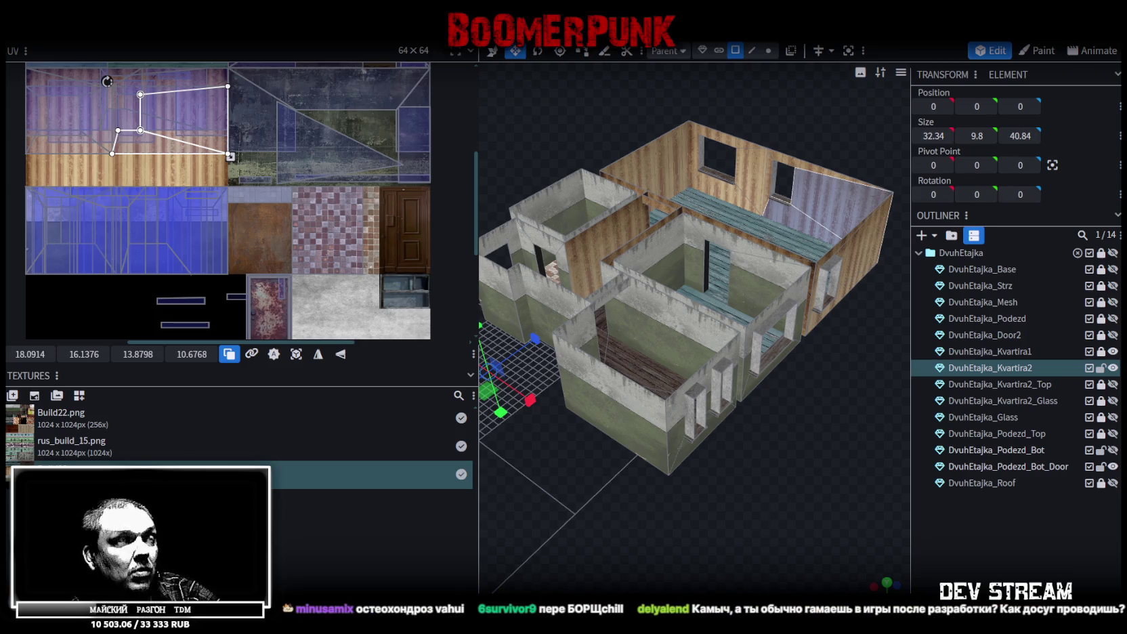
{"action": "mouse_move", "coordinate": [665, 533]}
{"action": "left_mouse_down"}
{"action": "mouse_move", "coordinate": [634, 544]}
{"action": "mouse_move", "coordinate": [642, 542]}
{"action": "mouse_move", "coordinate": [607, 517]}
{"action": "left_mouse_up"}
{"action": "mouse_move", "coordinate": [737, 497]}
{"action": "left_mouse_down"}
{"action": "mouse_move", "coordinate": [717, 519]}
{"action": "mouse_move", "coordinate": [633, 530]}
{"action": "mouse_move", "coordinate": [712, 525]}
{"action": "mouse_move", "coordinate": [728, 472]}
{"action": "mouse_move", "coordinate": [704, 440]}
{"action": "left_mouse_up"}
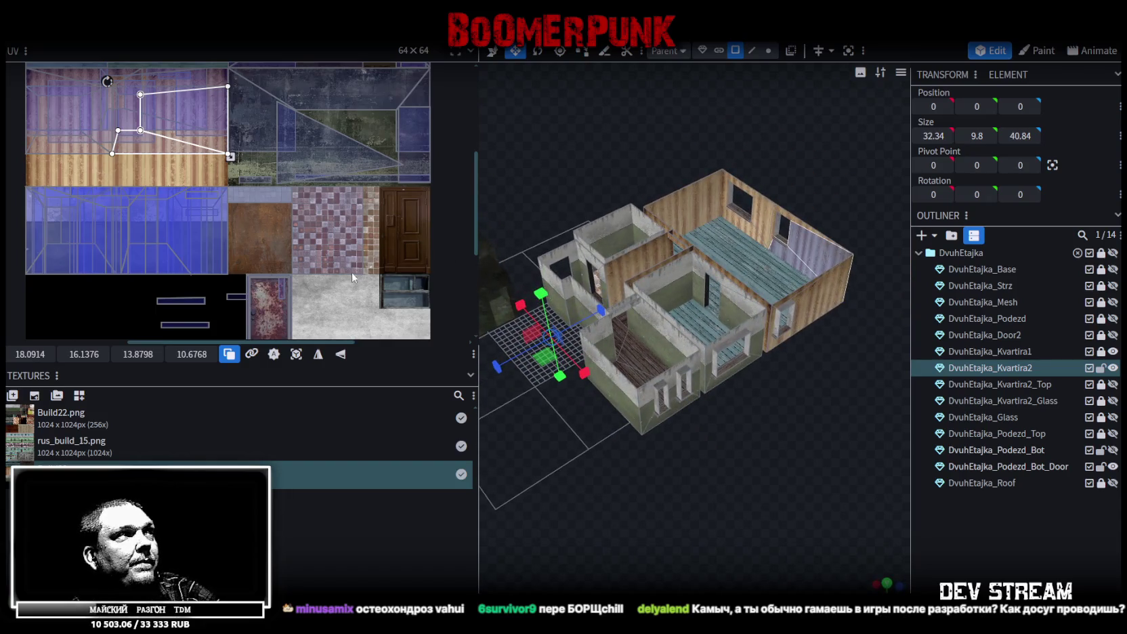
{"action": "scroll", "coordinate": [242, 233], "scroll_direction": "up", "scroll_amount": 1}
{"action": "scroll", "coordinate": [253, 240], "scroll_direction": "up", "scroll_amount": 1}
{"action": "scroll", "coordinate": [144, 200], "scroll_direction": "up", "scroll_amount": 2}
{"action": "scroll", "coordinate": [211, 226], "scroll_direction": "up", "scroll_amount": 2}
{"action": "scroll", "coordinate": [225, 207], "scroll_direction": "down", "scroll_amount": 1}
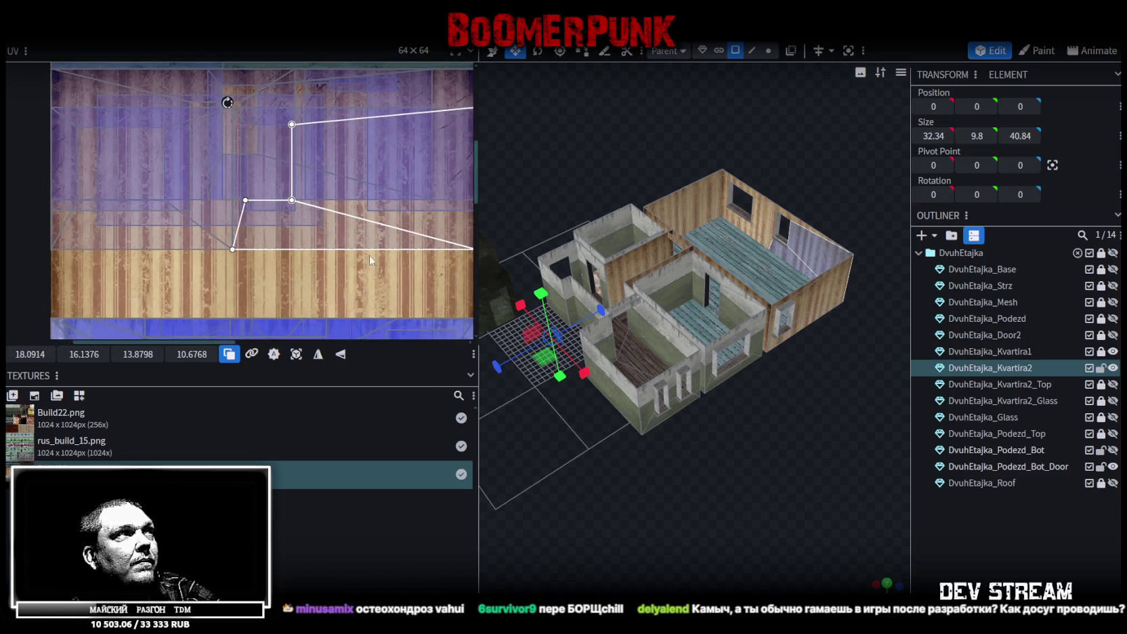
{"action": "scroll", "coordinate": [372, 261], "scroll_direction": "right", "scroll_amount": 2}
{"action": "left_click_drag", "start_coordinate": [700, 435], "coordinate": [698, 426]}
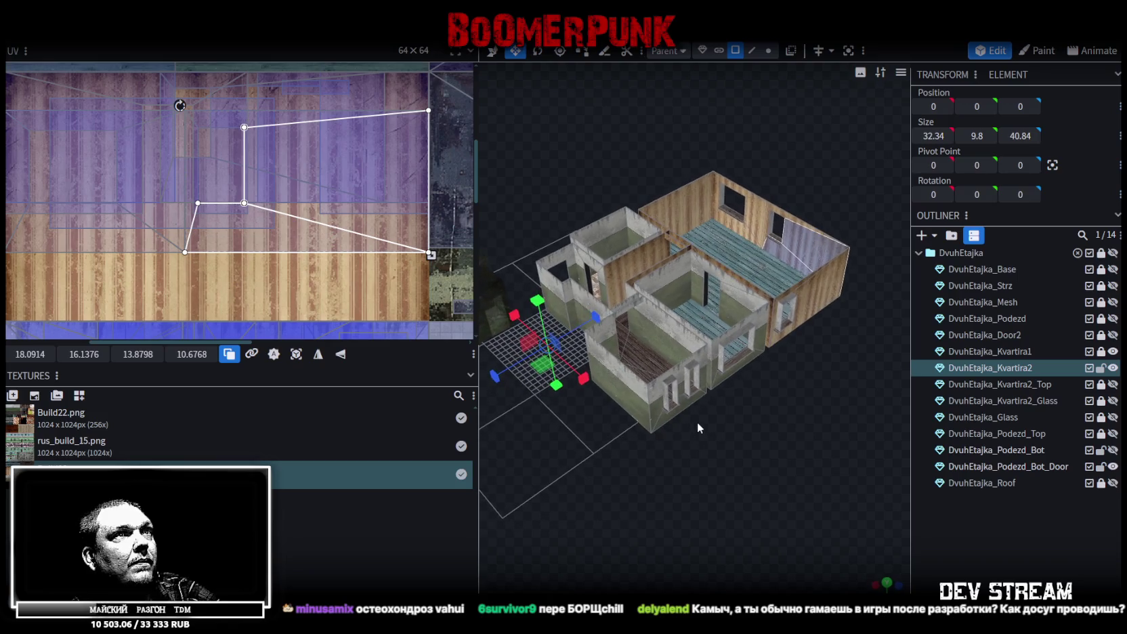
{"action": "left_click", "coordinate": [820, 291]}
{"action": "scroll", "coordinate": [241, 208], "scroll_direction": "down", "scroll_amount": 2}
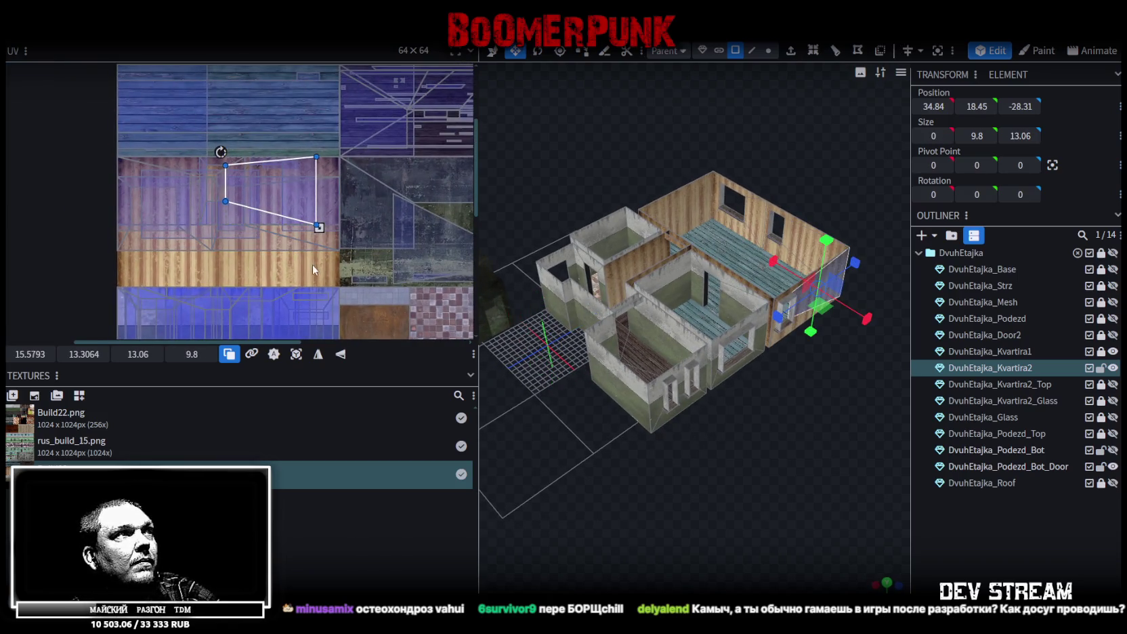
Box-select all the apartment's wall faces in the UV editor and scale them to 9.2804 × 7.0612.
{"action": "left_click_drag", "start_coordinate": [332, 263], "coordinate": [94, 161]}
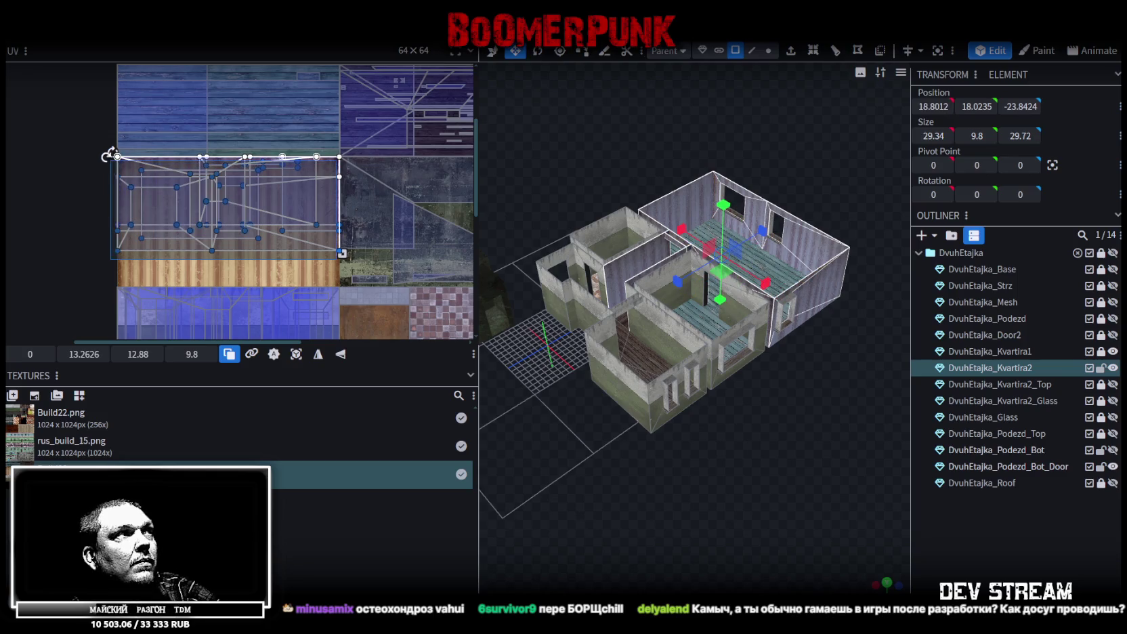
{"action": "scroll", "coordinate": [203, 189], "scroll_direction": "up", "scroll_amount": 1}
{"action": "scroll", "coordinate": [196, 183], "scroll_direction": "up", "scroll_amount": 1}
{"action": "scroll", "coordinate": [183, 171], "scroll_direction": "up", "scroll_amount": 1}
{"action": "scroll", "coordinate": [185, 174], "scroll_direction": "down", "scroll_amount": 1}
{"action": "scroll", "coordinate": [185, 175], "scroll_direction": "down", "scroll_amount": 1}
{"action": "scroll", "coordinate": [187, 176], "scroll_direction": "up", "scroll_amount": 1}
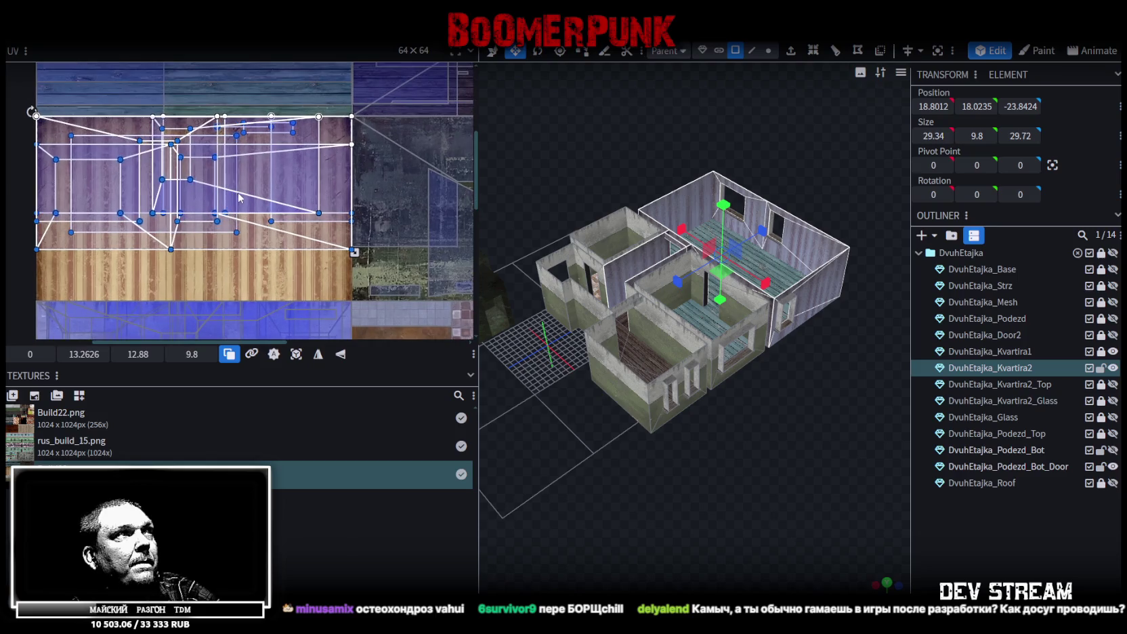
{"action": "scroll", "coordinate": [737, 475], "scroll_direction": "up", "scroll_amount": 1}
{"action": "scroll", "coordinate": [704, 465], "scroll_direction": "up", "scroll_amount": 2}
{"action": "scroll", "coordinate": [728, 497], "scroll_direction": "up", "scroll_amount": 2}
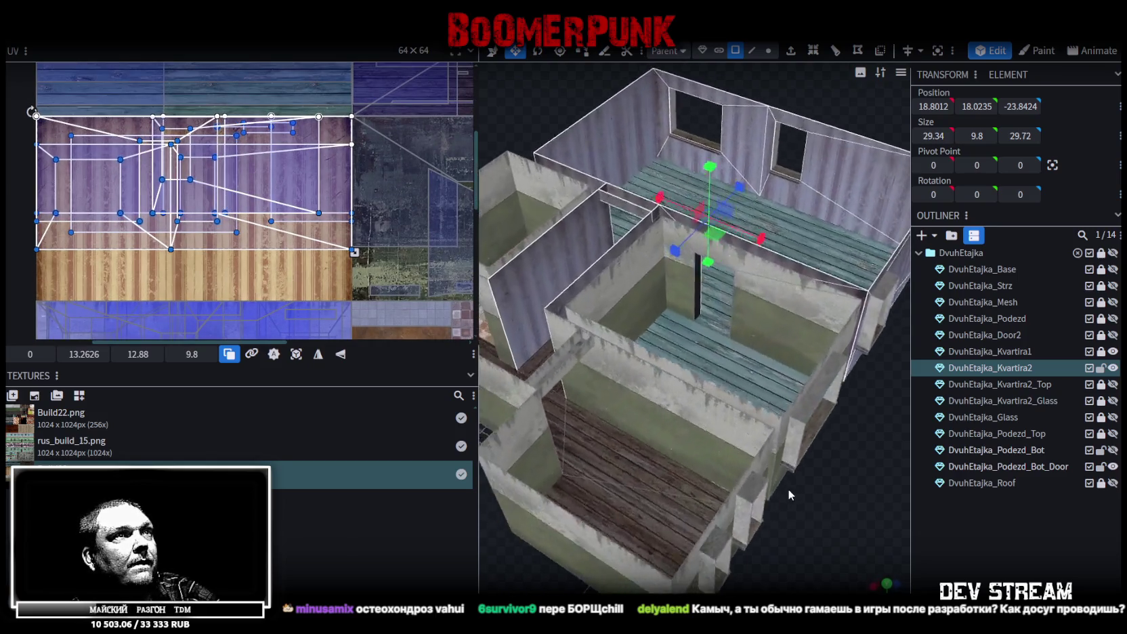
{"action": "scroll", "coordinate": [786, 489], "scroll_direction": "up", "scroll_amount": 2}
{"action": "scroll", "coordinate": [803, 482], "scroll_direction": "down", "scroll_amount": 1}
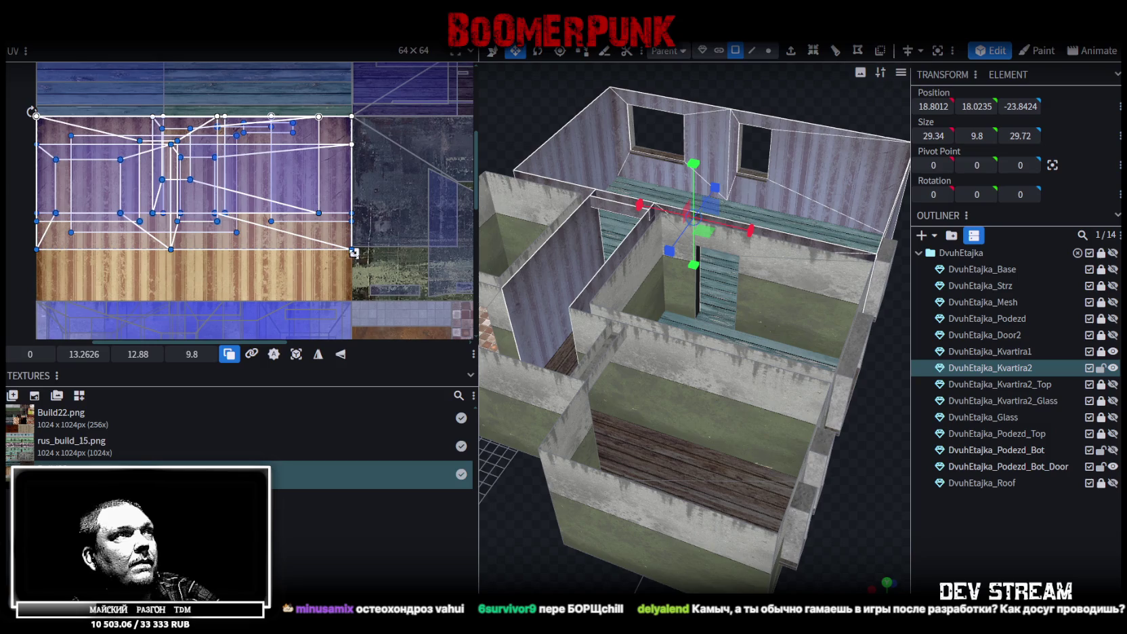
{"action": "left_click_drag", "start_coordinate": [354, 253], "coordinate": [258, 213]}
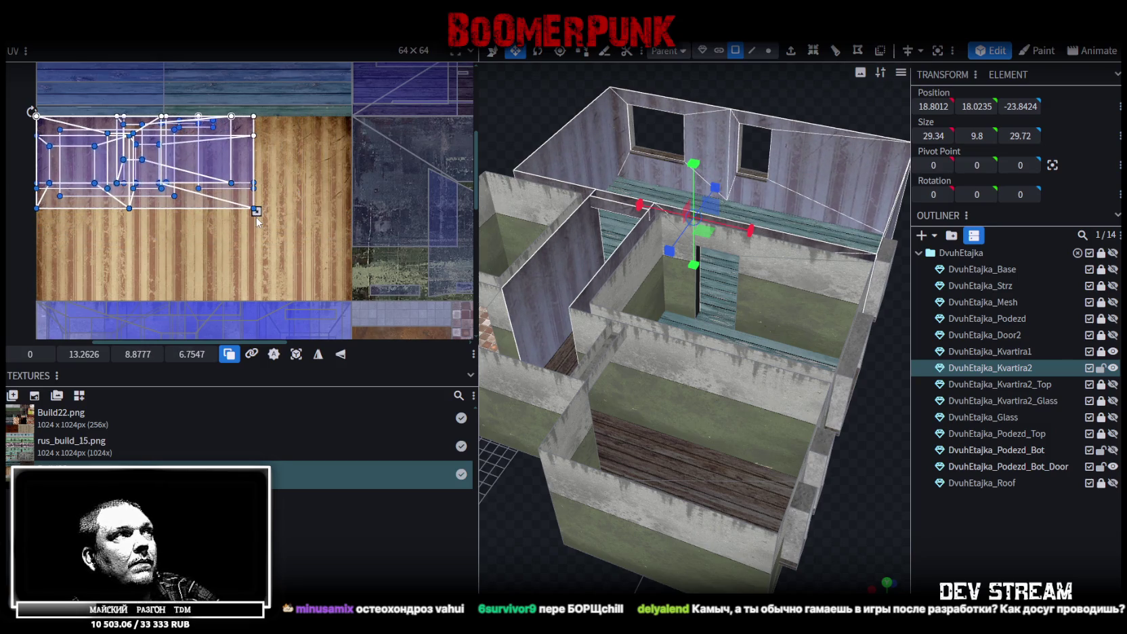
{"action": "left_click_drag", "start_coordinate": [256, 218], "coordinate": [265, 224]}
{"action": "scroll", "coordinate": [242, 108], "scroll_direction": "up", "scroll_amount": 1}
{"action": "scroll", "coordinate": [242, 108], "scroll_direction": "up", "scroll_amount": 1}
{"action": "scroll", "coordinate": [720, 391], "scroll_direction": "down", "scroll_amount": 3}
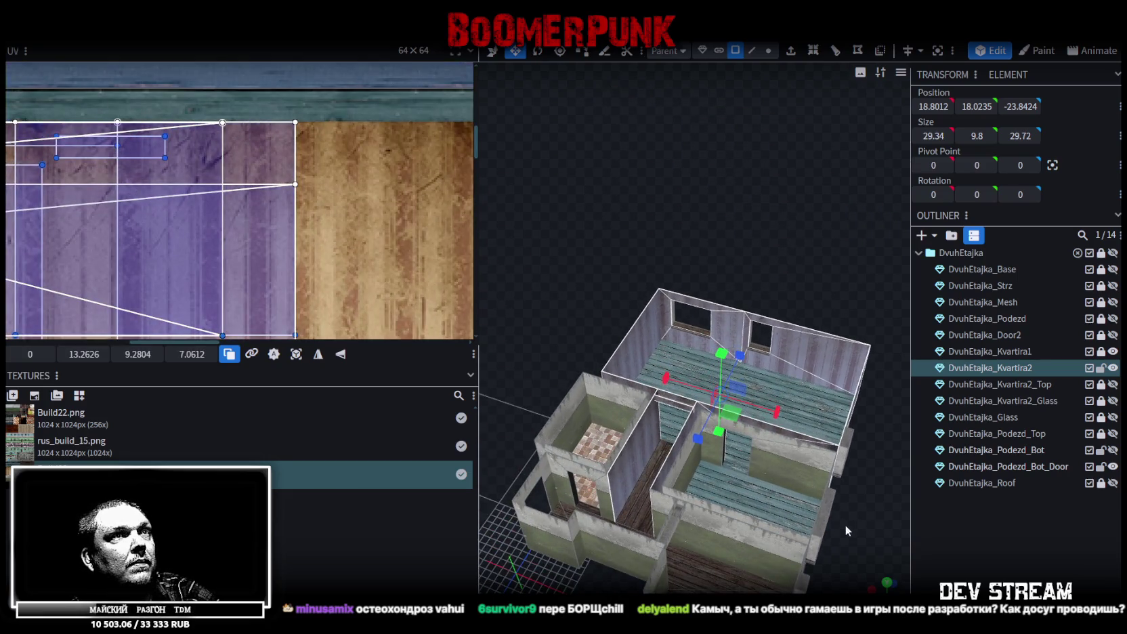
Reselect the DvuhEtajka_Kvartira2 mesh, then switch to Photoshop and select Layer 5.
{"action": "left_click_drag", "start_coordinate": [845, 525], "coordinate": [774, 511]}
{"action": "scroll", "coordinate": [707, 485], "scroll_direction": "up", "scroll_amount": 3}
{"action": "mouse_move", "coordinate": [707, 485]}
{"action": "left_mouse_down"}
{"action": "mouse_move", "coordinate": [639, 483]}
{"action": "mouse_move", "coordinate": [514, 510]}
{"action": "mouse_move", "coordinate": [715, 489]}
{"action": "mouse_move", "coordinate": [1000, 548]}
{"action": "left_mouse_up"}
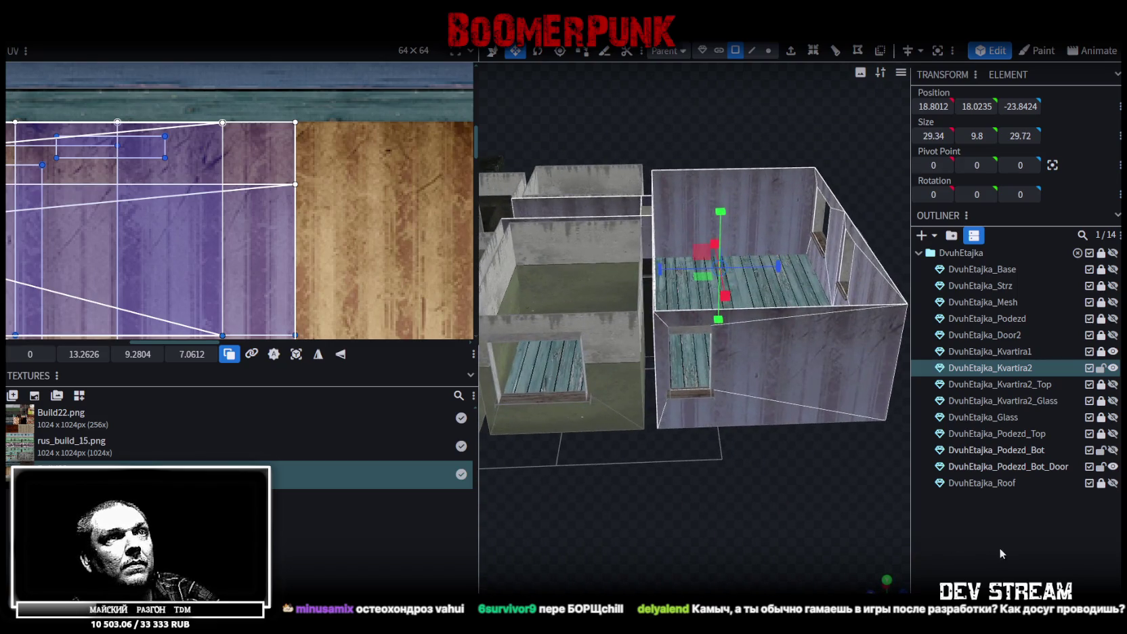
{"action": "left_click", "coordinate": [999, 548]}
{"action": "mouse_move", "coordinate": [788, 498]}
{"action": "left_mouse_down"}
{"action": "mouse_move", "coordinate": [717, 478]}
{"action": "mouse_move", "coordinate": [507, 497]}
{"action": "mouse_move", "coordinate": [520, 474]}
{"action": "left_mouse_up"}
{"action": "scroll", "coordinate": [506, 497], "scroll_direction": "up", "scroll_amount": 3}
{"action": "left_click", "coordinate": [553, 300]}
{"action": "scroll", "coordinate": [244, 212], "scroll_direction": "down", "scroll_amount": 3}
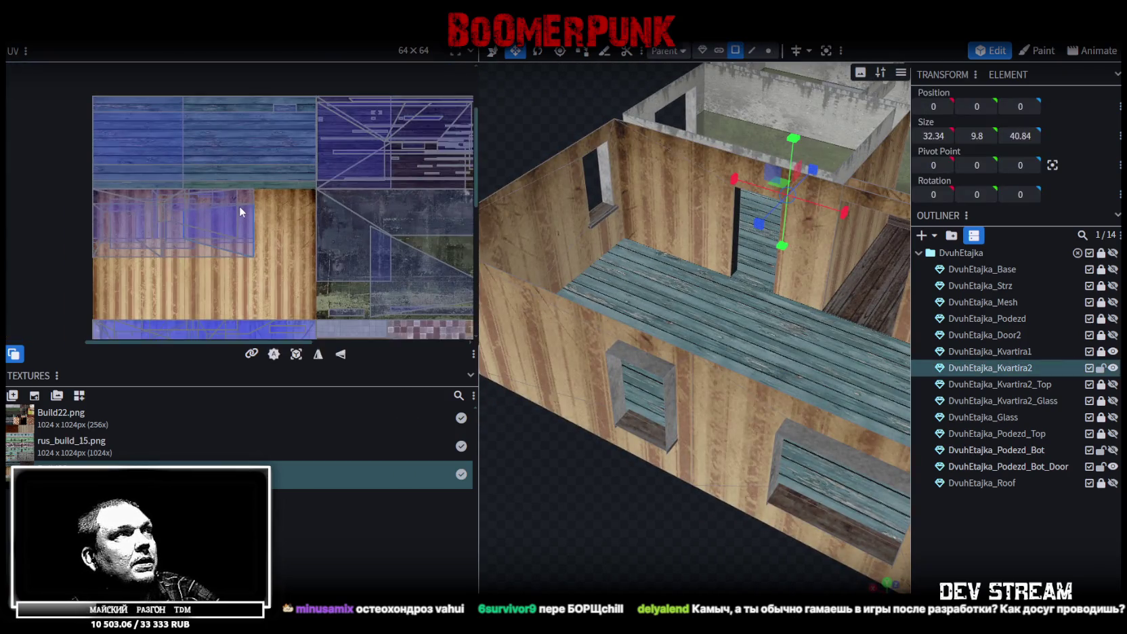
{"action": "scroll", "coordinate": [240, 206], "scroll_direction": "down", "scroll_amount": 2}
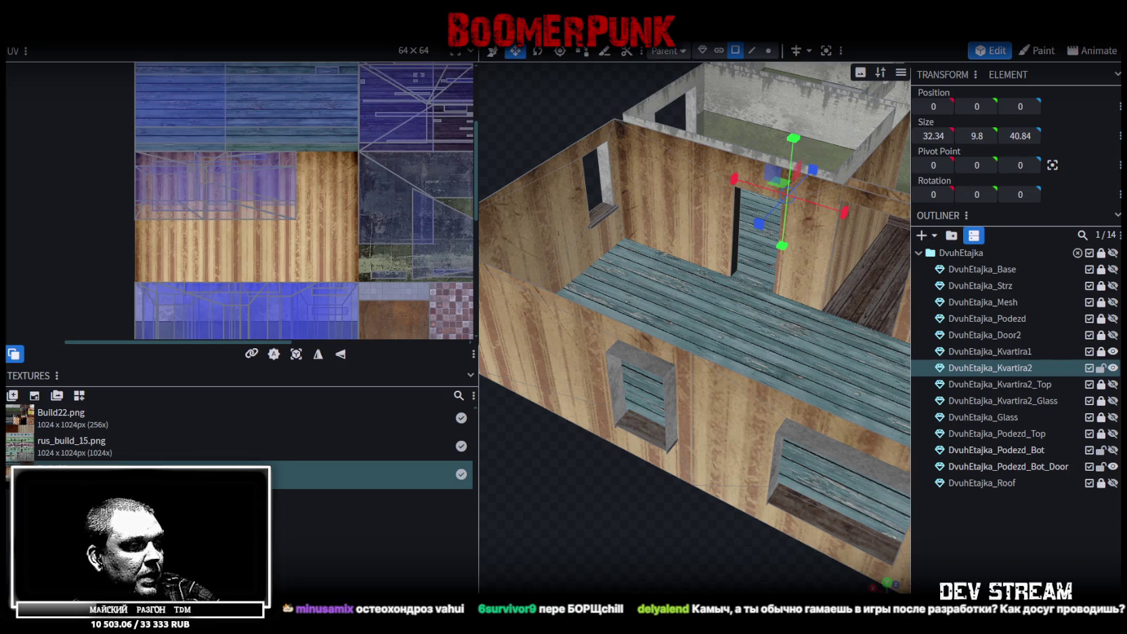
{"action": "key", "text": "alt+Tab"}
{"action": "left_click", "coordinate": [1003, 476]}
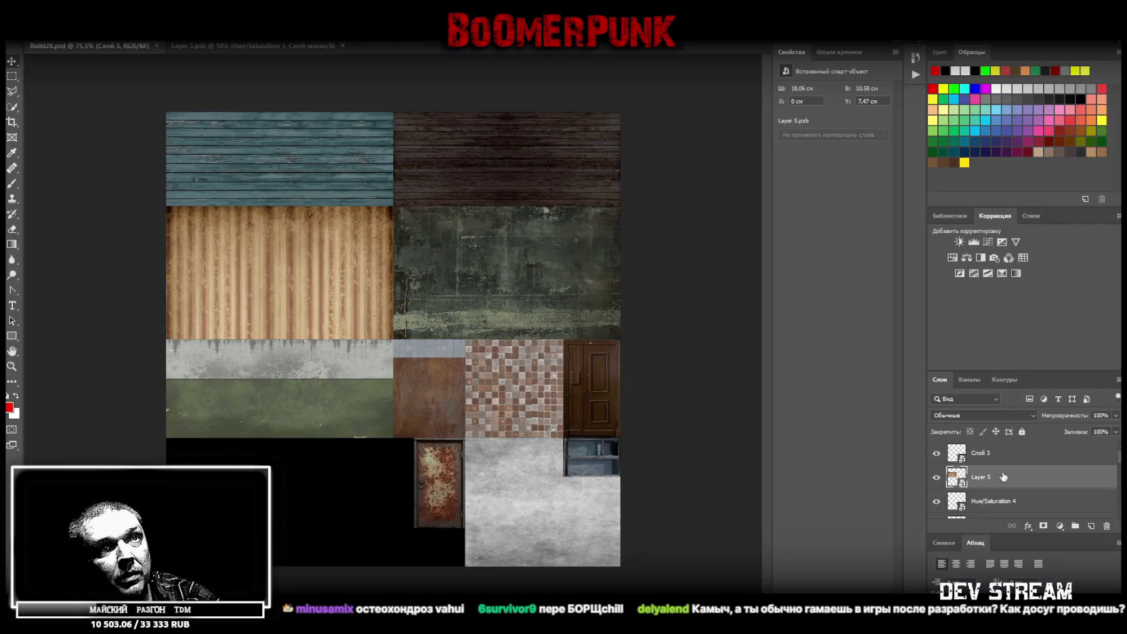
Duplicate the wood texture layer and shrink the copy into the top-left of its slot.
{"action": "key", "text": "ctrl+t"}
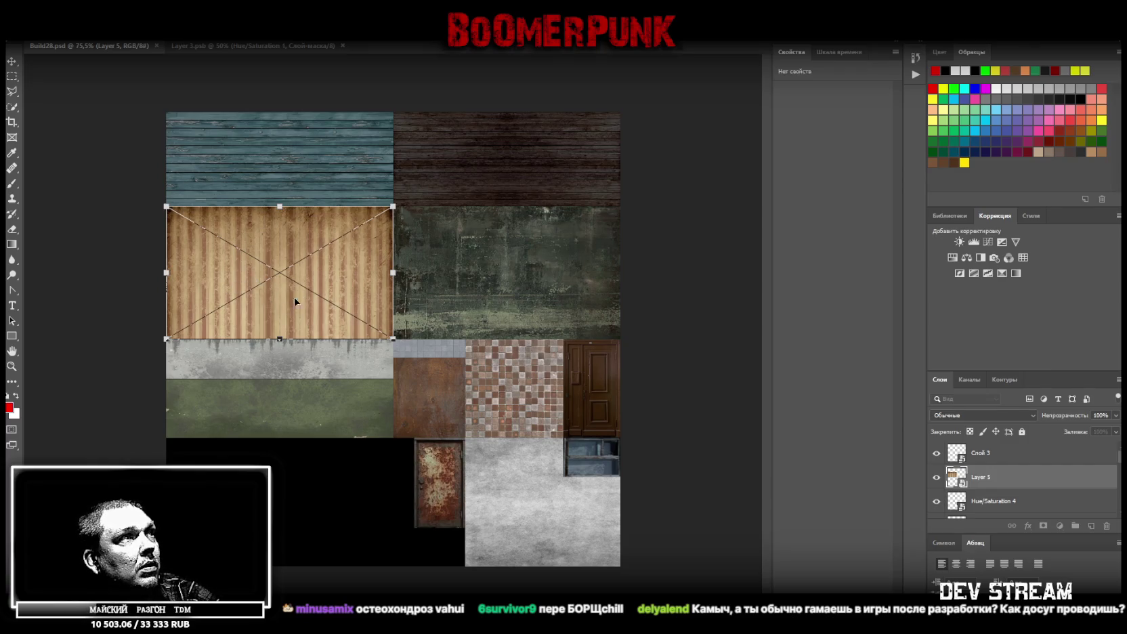
{"action": "key", "text": "Return"}
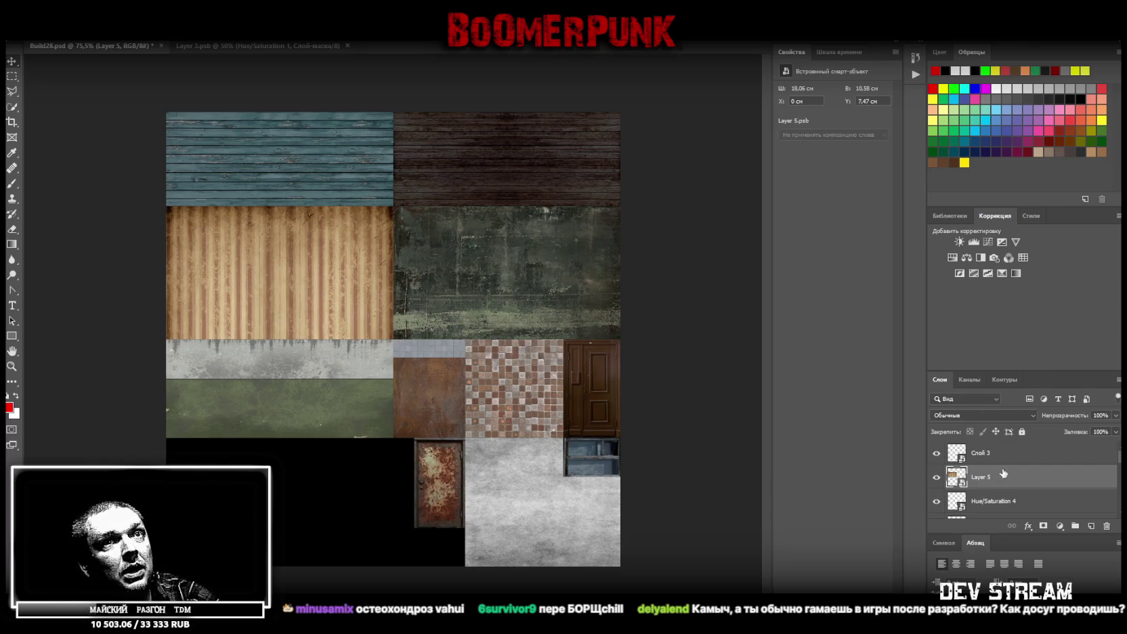
{"action": "right_click", "coordinate": [1003, 474]}
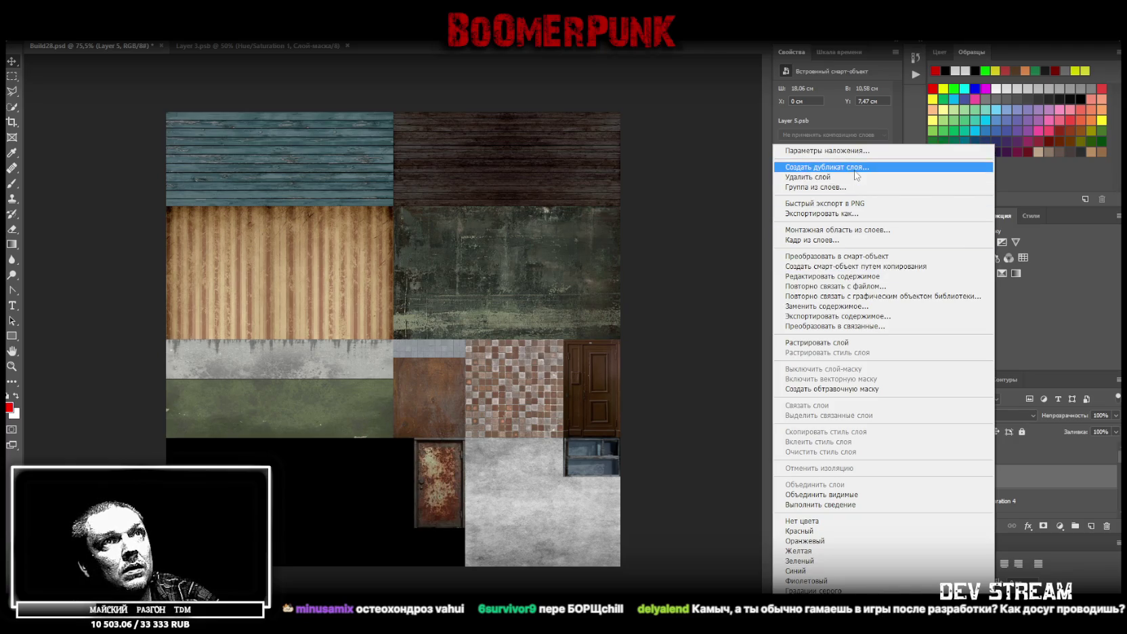
{"action": "key", "text": "Escape"}
{"action": "key", "text": "ctrl+j"}
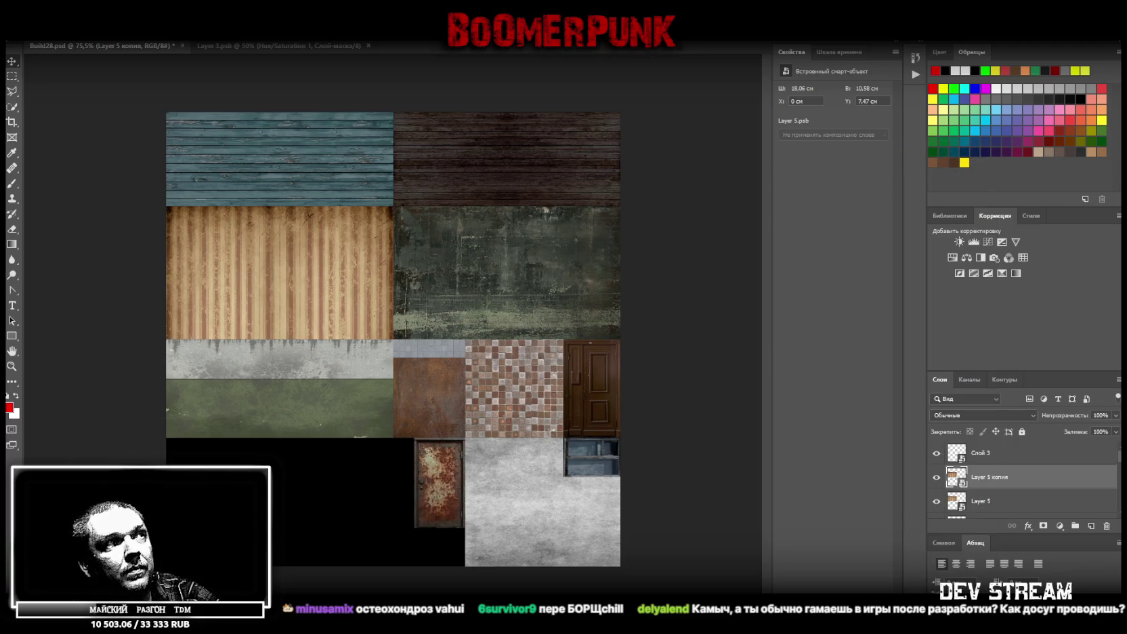
{"action": "key", "text": "ctrl+t"}
{"action": "mouse_move", "coordinate": [279, 339]}
{"action": "left_mouse_down"}
{"action": "mouse_move", "coordinate": [275, 277]}
{"action": "mouse_move", "coordinate": [223, 260]}
{"action": "left_mouse_up"}
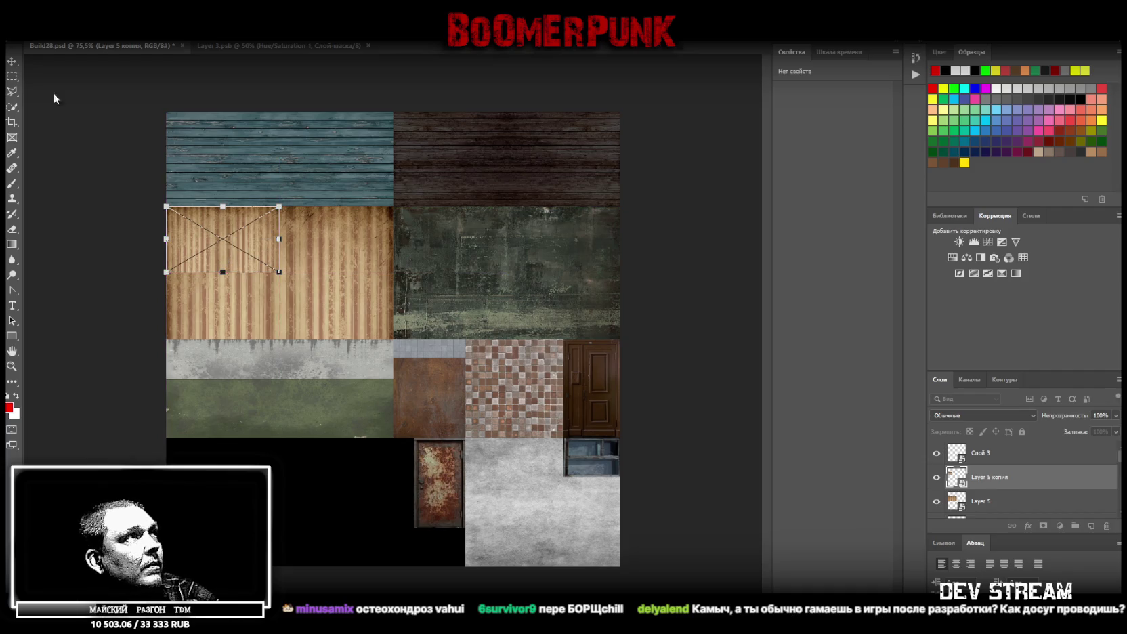
{"action": "left_click", "coordinate": [11, 62]}
Scale the original Layer 5 to half size and place it beside the smaller copy.
{"action": "left_click", "coordinate": [1004, 500]}
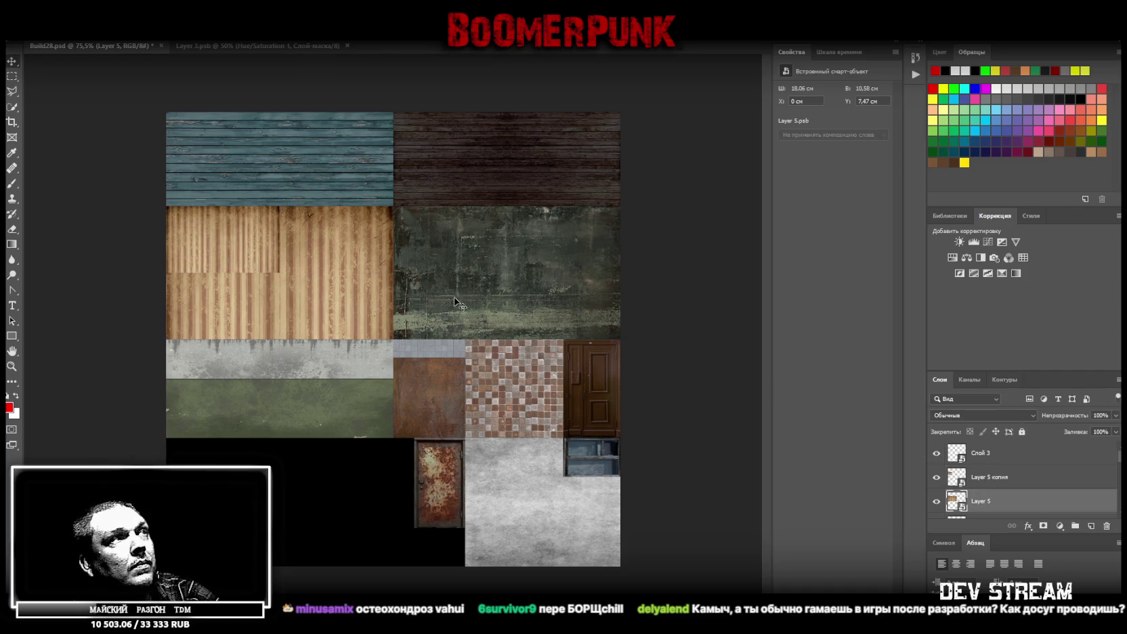
{"action": "key", "text": "ctrl+t"}
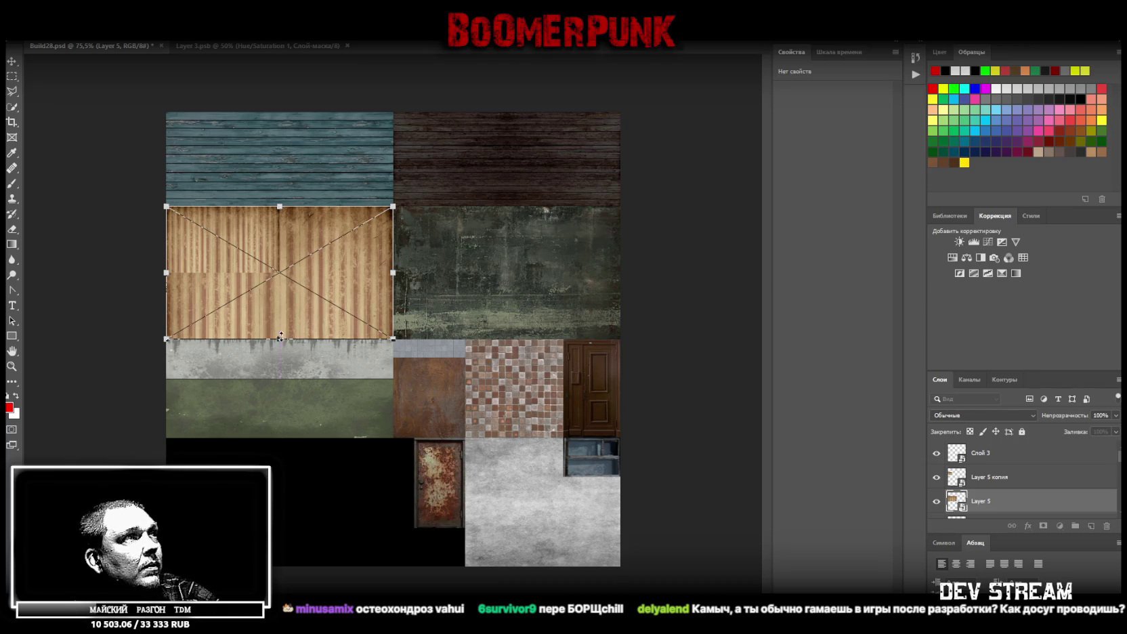
{"action": "left_click_drag", "start_coordinate": [302, 339], "coordinate": [302, 272]}
{"action": "mouse_move", "coordinate": [393, 239]}
{"action": "left_mouse_down"}
{"action": "mouse_move", "coordinate": [279, 239]}
{"action": "mouse_move", "coordinate": [371, 276]}
{"action": "mouse_move", "coordinate": [350, 258]}
{"action": "left_mouse_up"}
{"action": "key", "text": "Return"}
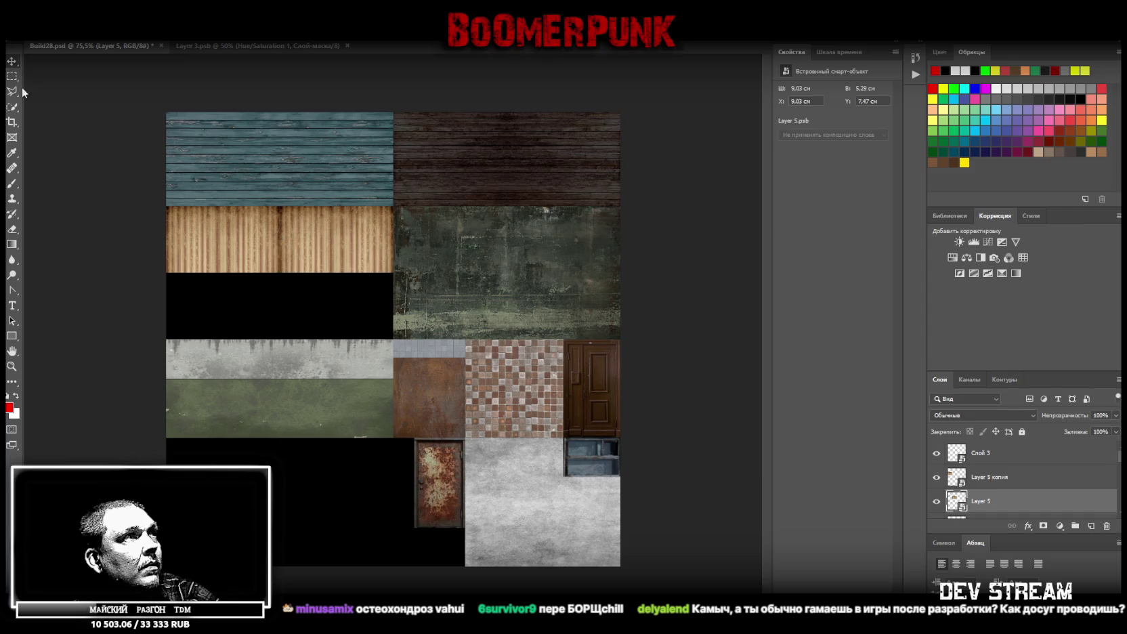
{"action": "left_click", "coordinate": [12, 366]}
{"action": "left_click_drag", "start_coordinate": [236, 211], "coordinate": [380, 268]}
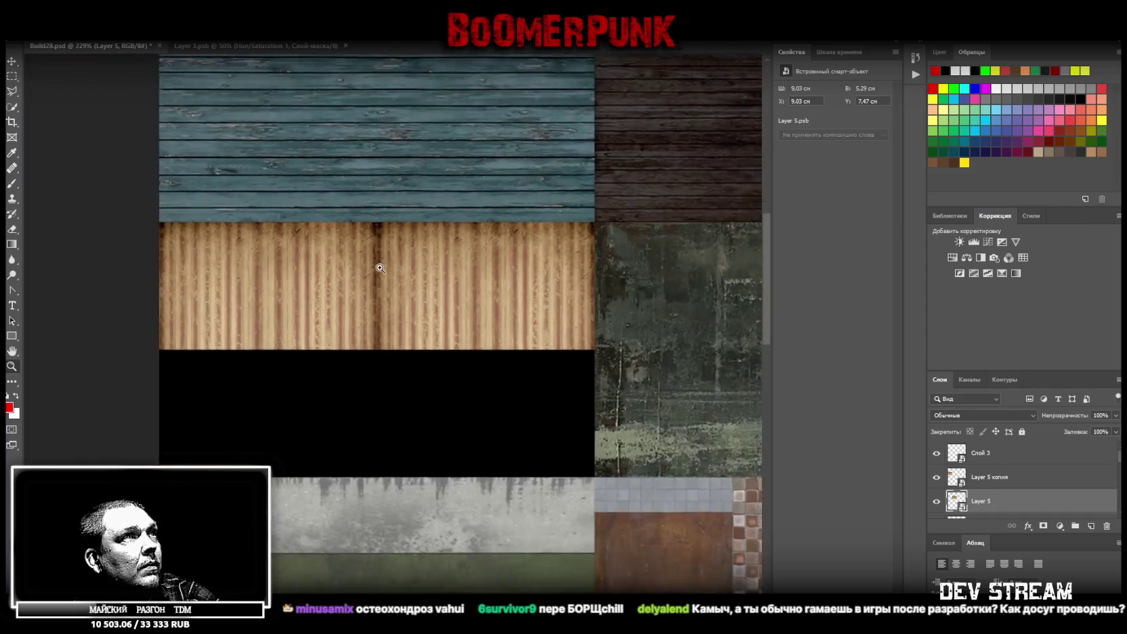
{"action": "left_click", "coordinate": [380, 268], "text": "alt"}
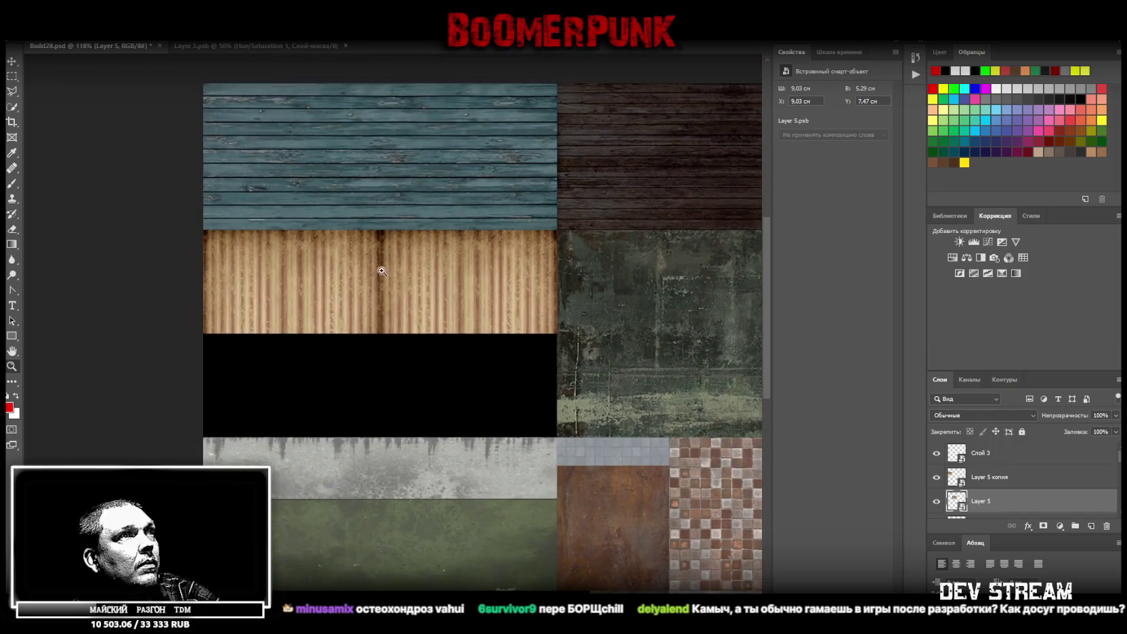
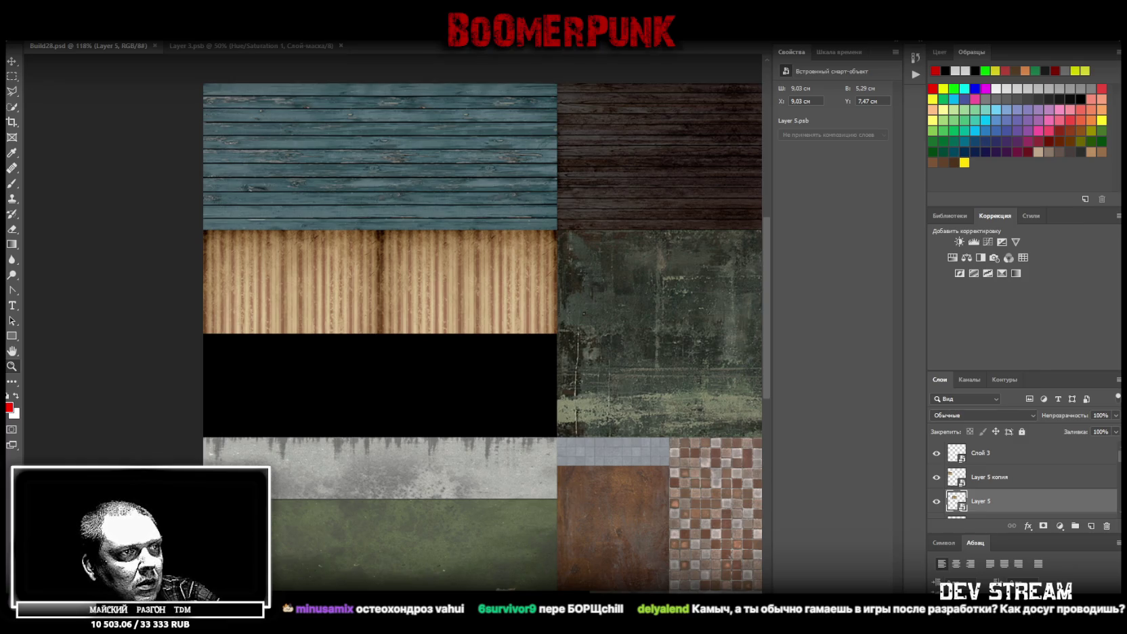
Bring the floral wallpaper up maximized in Paint, zoom in on the pattern, then back out.
{"action": "key", "text": "alt+Tab"}
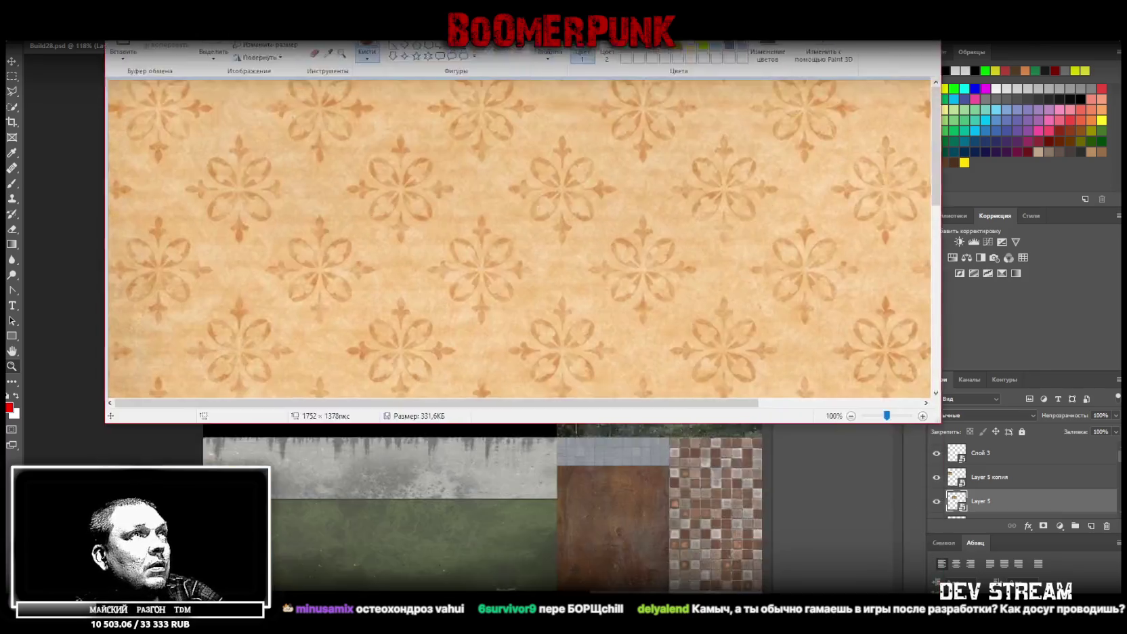
{"action": "key", "text": "super+Up"}
{"action": "left_click", "coordinate": [236, 58]}
{"action": "left_click", "coordinate": [435, 202]}
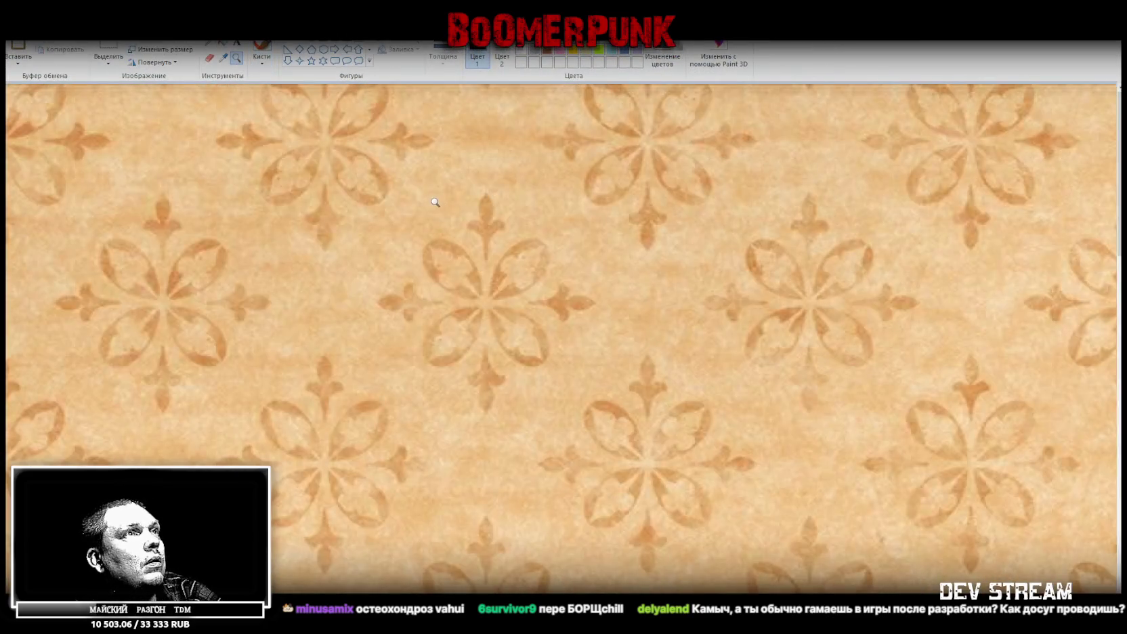
{"action": "right_click", "coordinate": [443, 213]}
{"action": "right_click", "coordinate": [407, 213]}
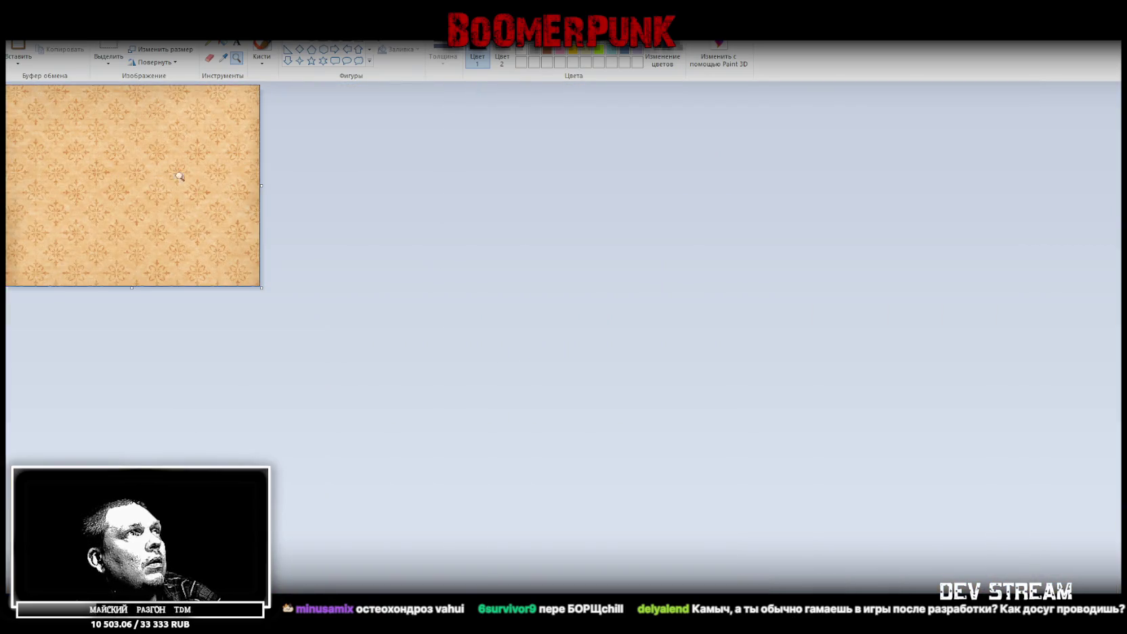
Widen the canvas and place a copy of the wallpaper flush beside the original.
{"action": "left_click_drag", "start_coordinate": [261, 185], "coordinate": [682, 202]}
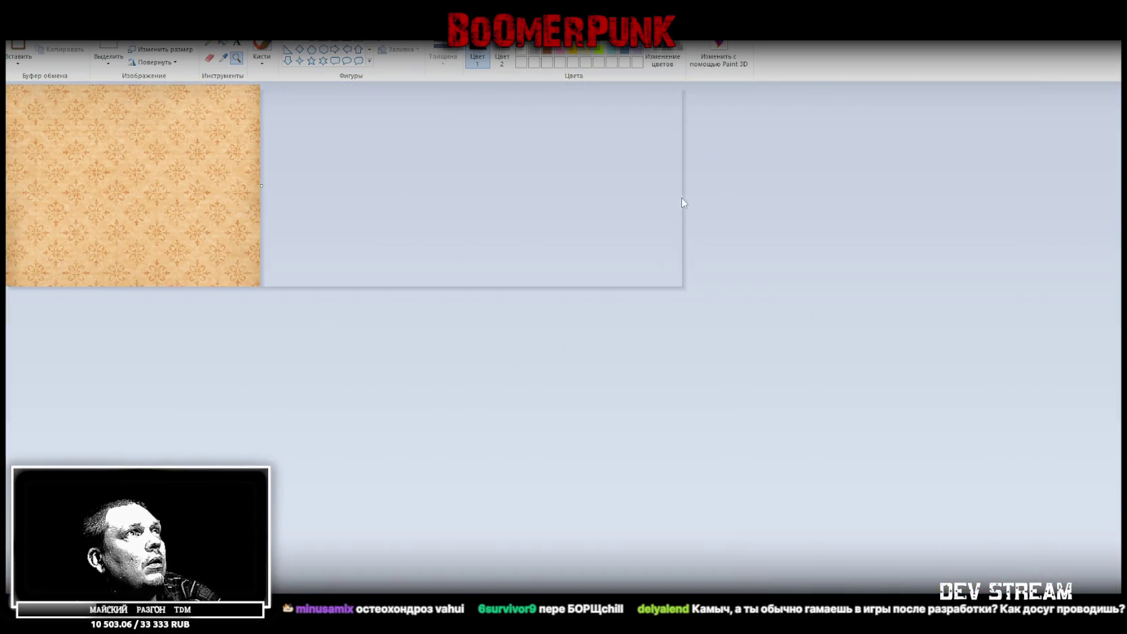
{"action": "left_click", "coordinate": [101, 46]}
{"action": "key", "text": "ctrl+a"}
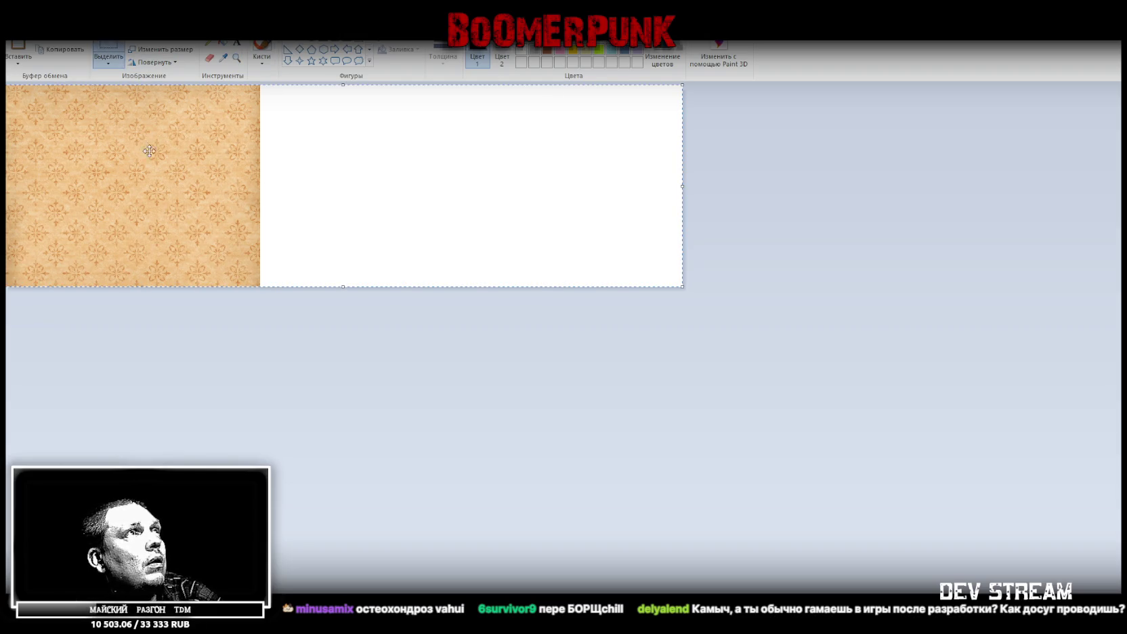
{"action": "left_click_drag", "start_coordinate": [144, 147], "coordinate": [401, 140], "text": "ctrl"}
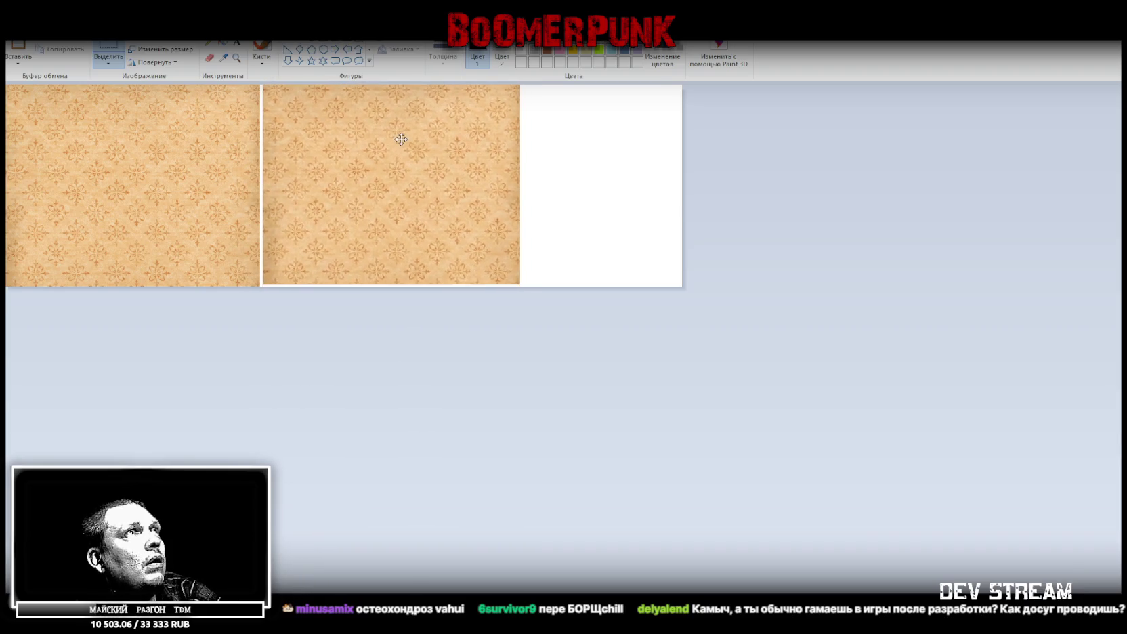
{"action": "left_click_drag", "start_coordinate": [401, 140], "coordinate": [384, 141]}
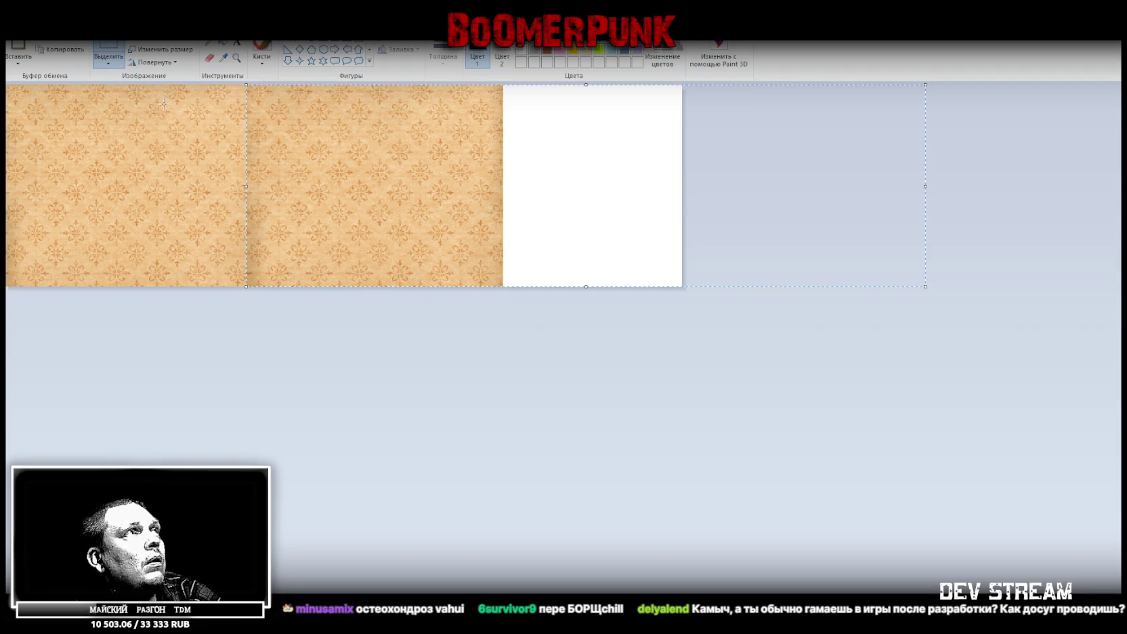
{"action": "left_click_drag", "start_coordinate": [338, 183], "coordinate": [340, 182]}
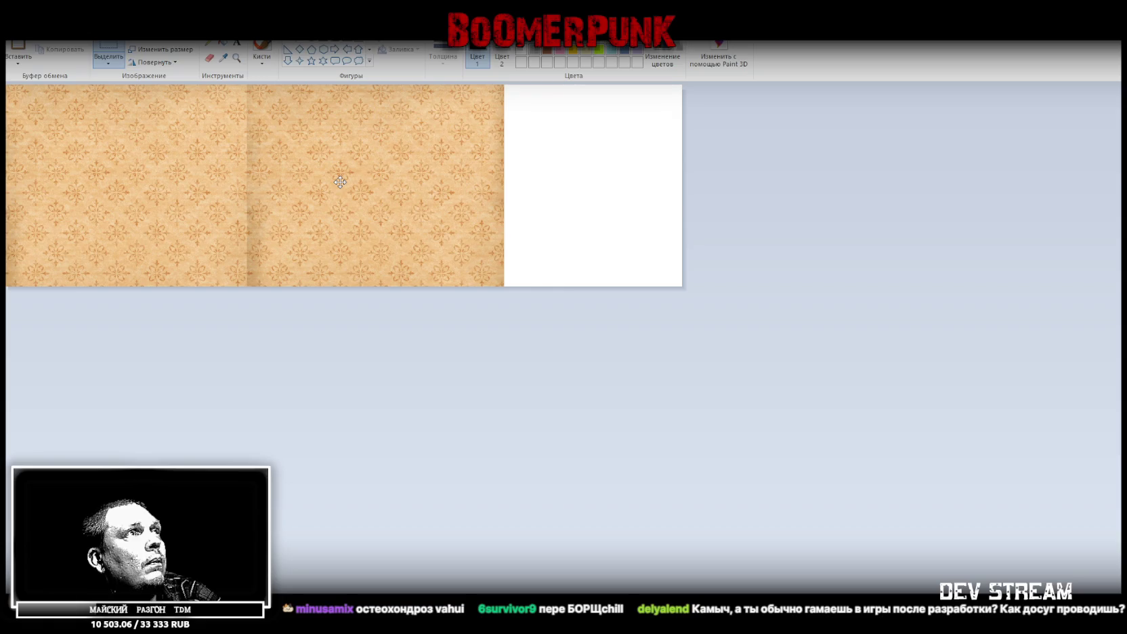
{"action": "left_click", "coordinate": [402, 334]}
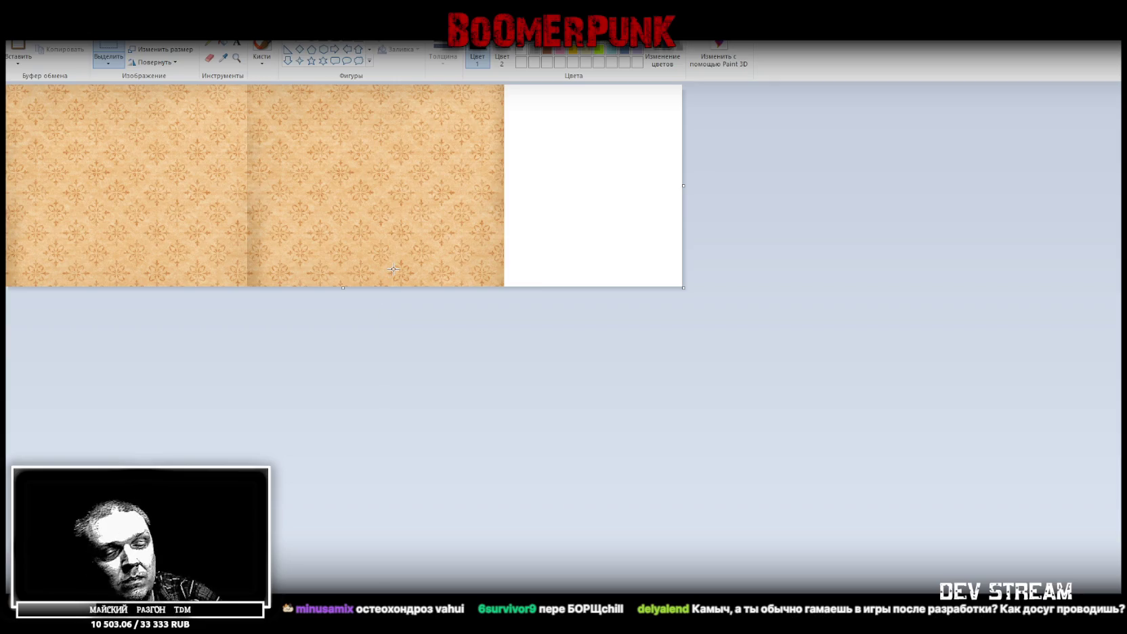
Paste a third wallpaper copy at the canvas's right end, then return to Photoshop.
{"action": "key", "text": "ctrl+z"}
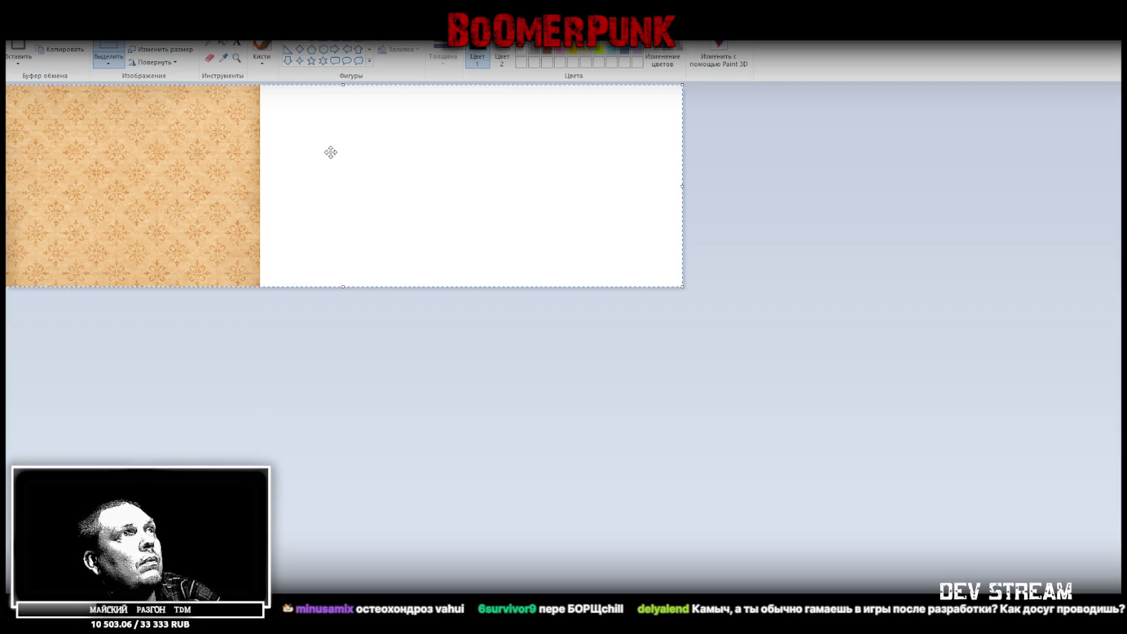
{"action": "key", "text": "ctrl+v"}
{"action": "mouse_move", "coordinate": [551, 199]}
{"action": "left_mouse_down"}
{"action": "mouse_move", "coordinate": [637, 179]}
{"action": "mouse_move", "coordinate": [589, 133]}
{"action": "left_mouse_up"}
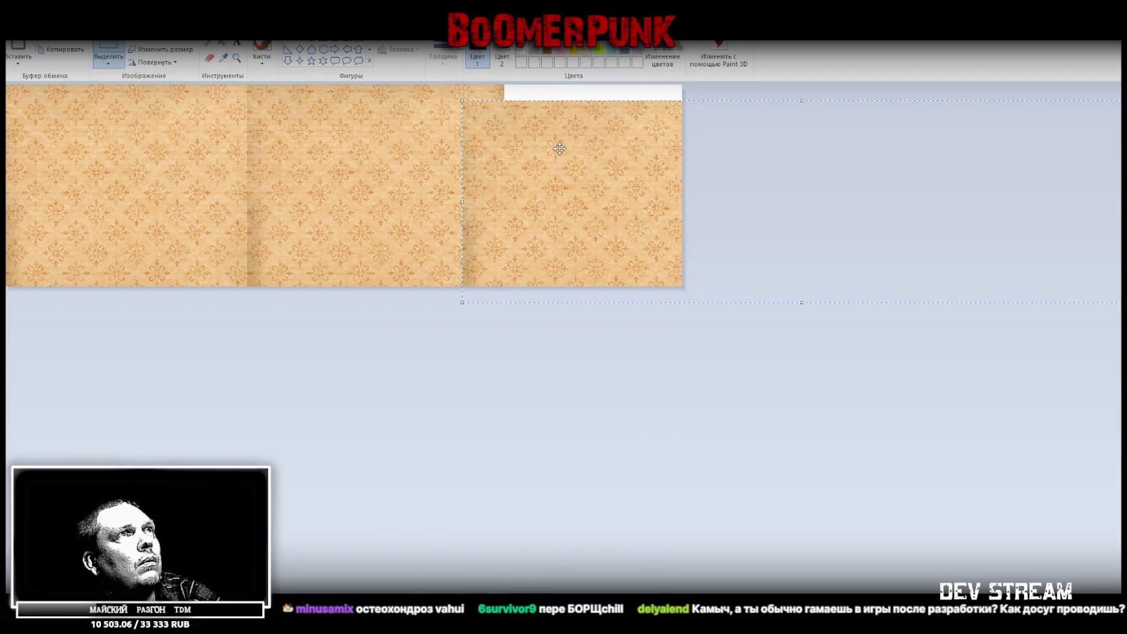
{"action": "left_click_drag", "start_coordinate": [590, 133], "coordinate": [588, 133]}
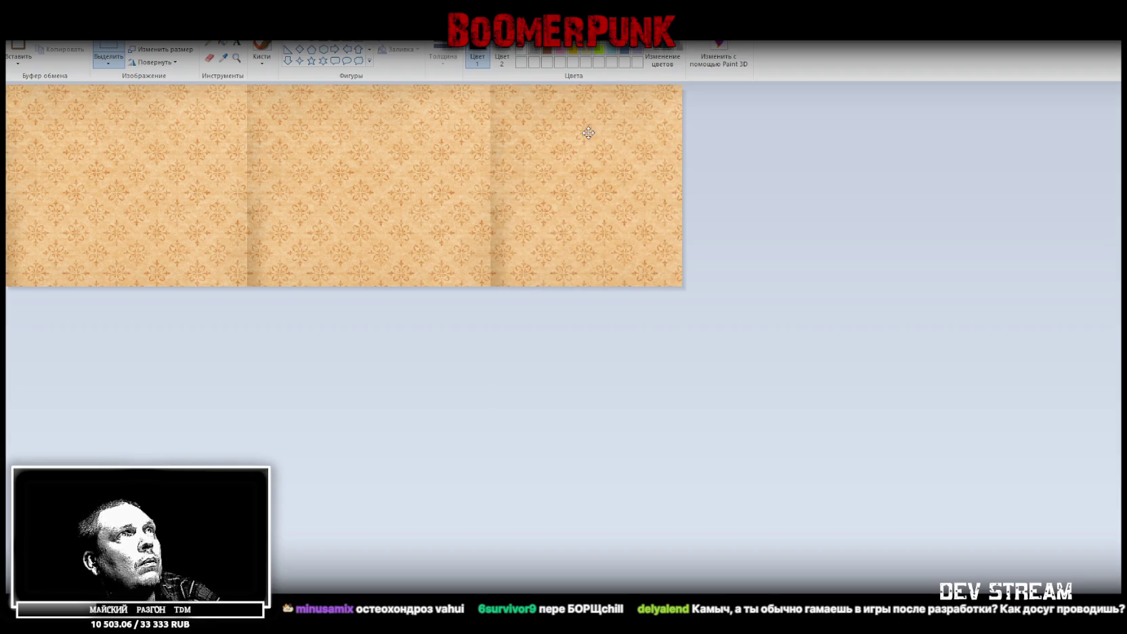
{"action": "left_click", "coordinate": [472, 334]}
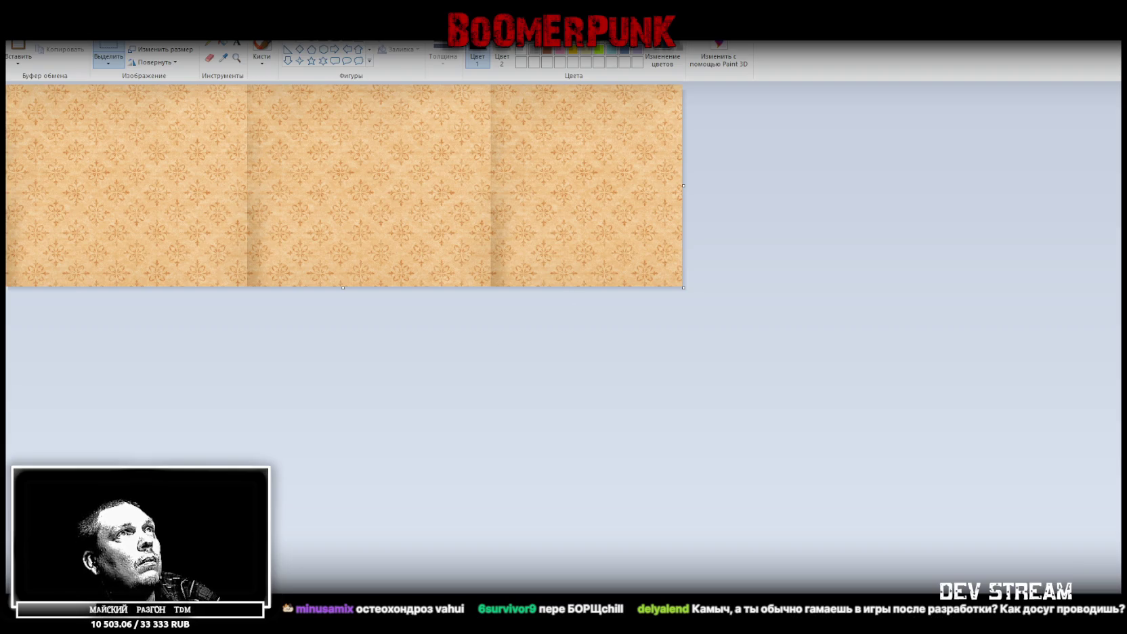
{"action": "key", "text": "alt+Tab"}
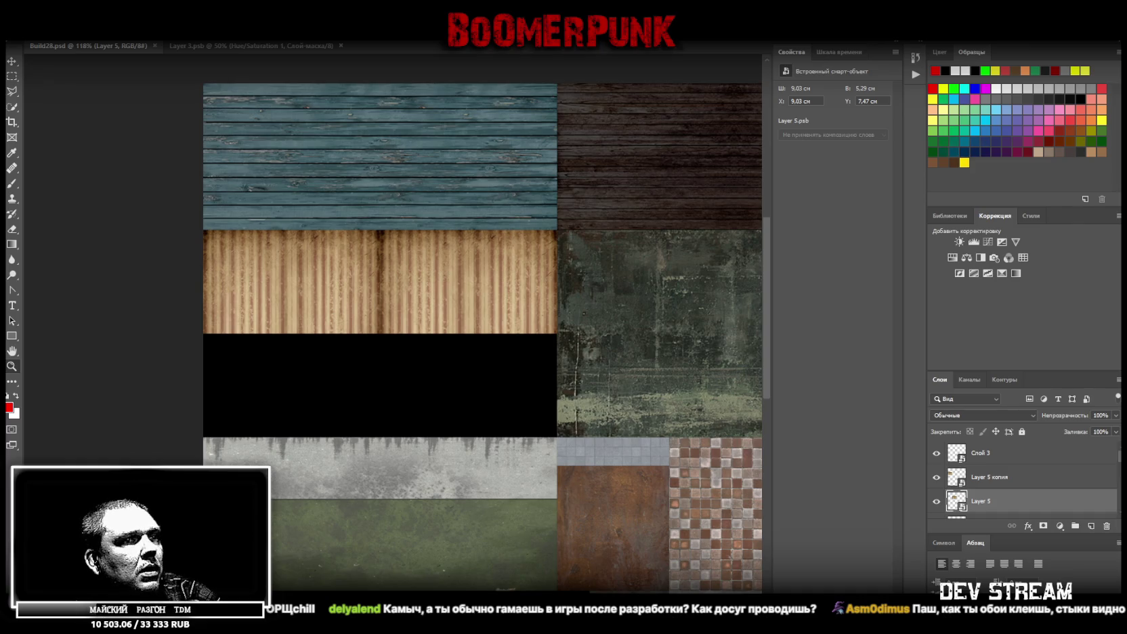
Maximize ChatGPT's image page and attach the tiled floral wallpaper image to the prompt.
{"action": "key", "text": "alt+Tab"}
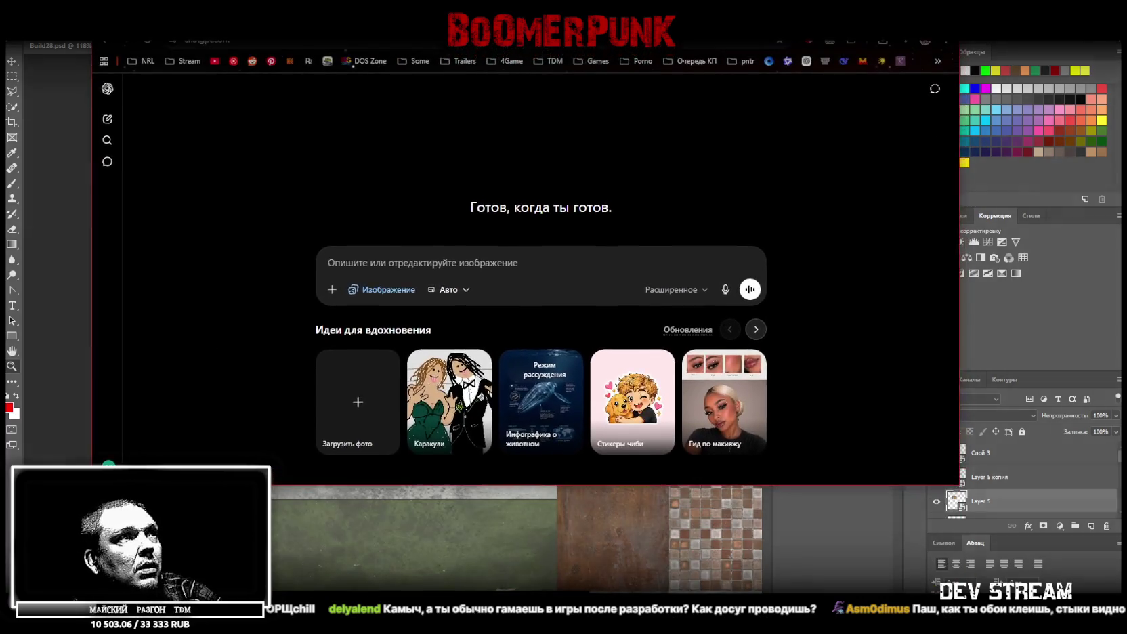
{"action": "key", "text": "super+Up"}
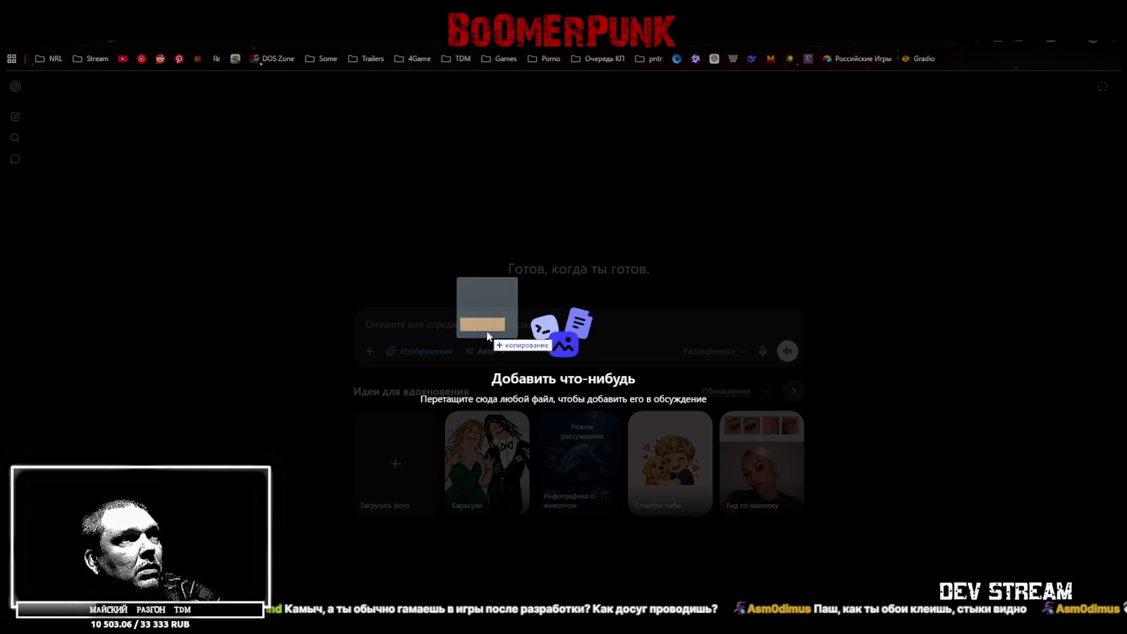
{"action": "left_click_drag", "start_coordinate": [524, 331], "coordinate": [486, 330]}
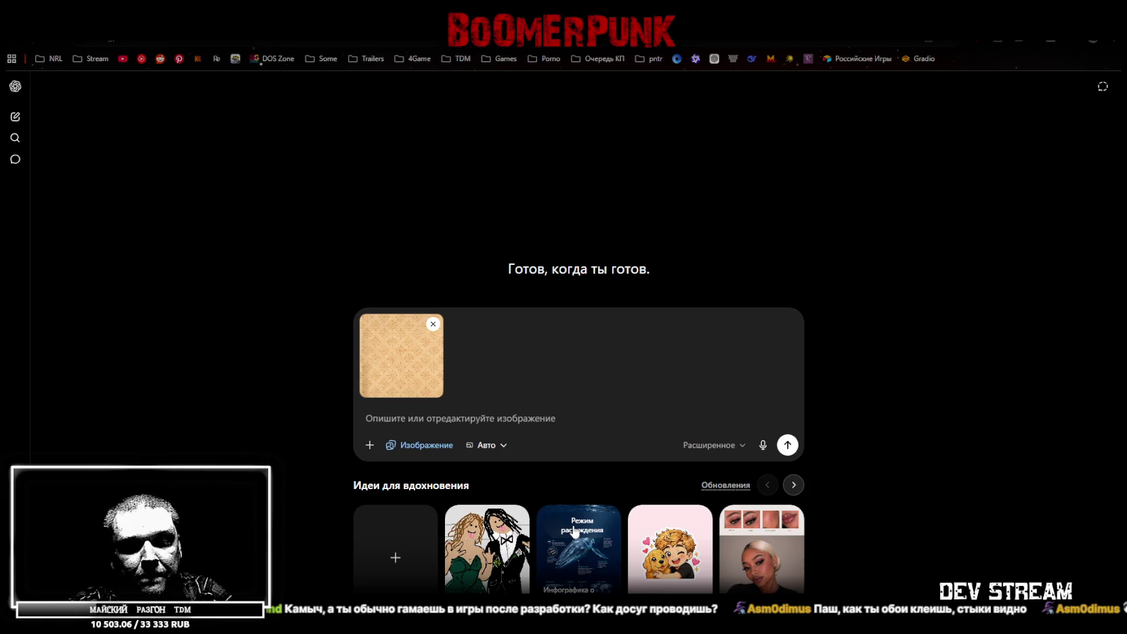
{"action": "type", "text": "lj,fdm yf ntrcnehe"}
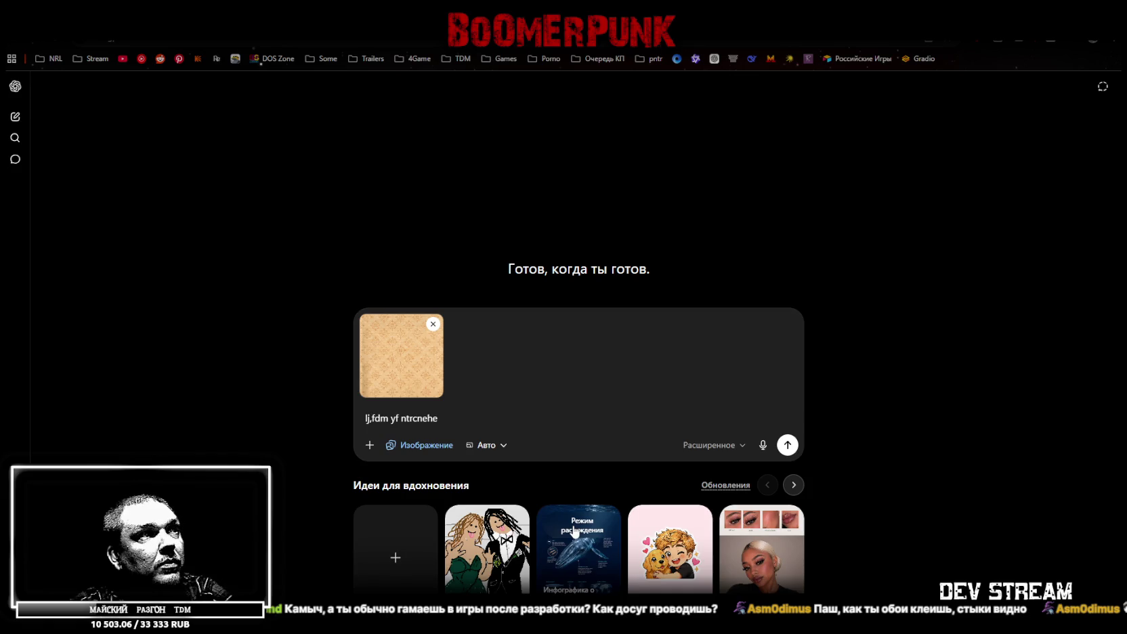
Replace the garbled text with a Russian prompt asking for age marks, scuffs and small stains.
{"action": "key", "text": "ctrl+a"}
{"action": "key", "text": "BackSpace"}
{"action": "type", "text": "добавь на текстуру стены, следы времени, потёртости, "}
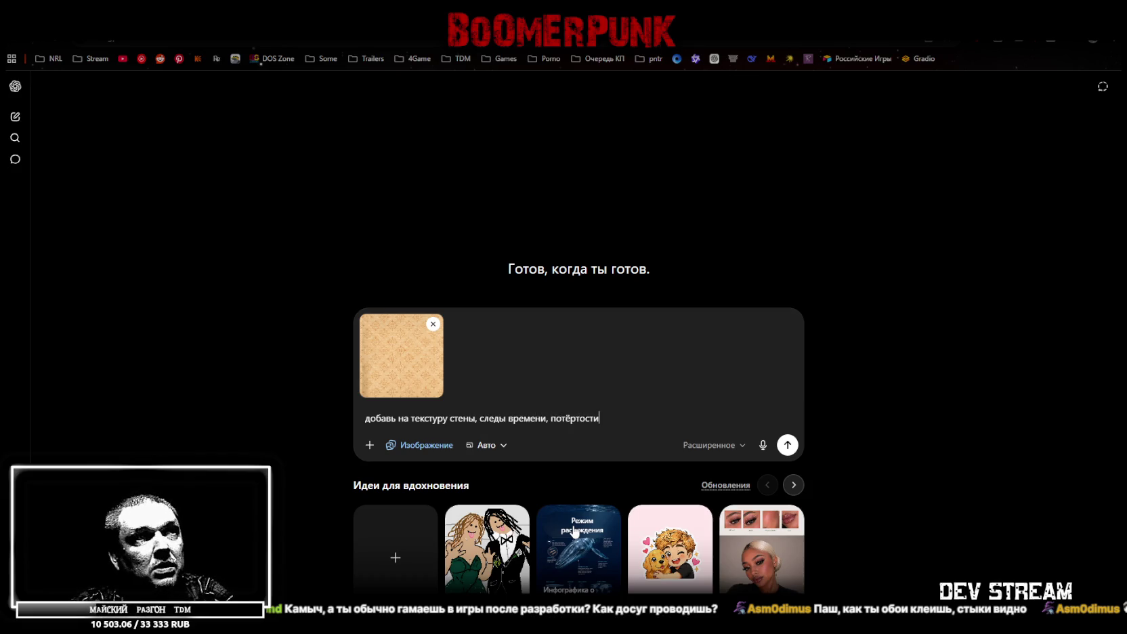
{"action": "type", "text": "неболь"}
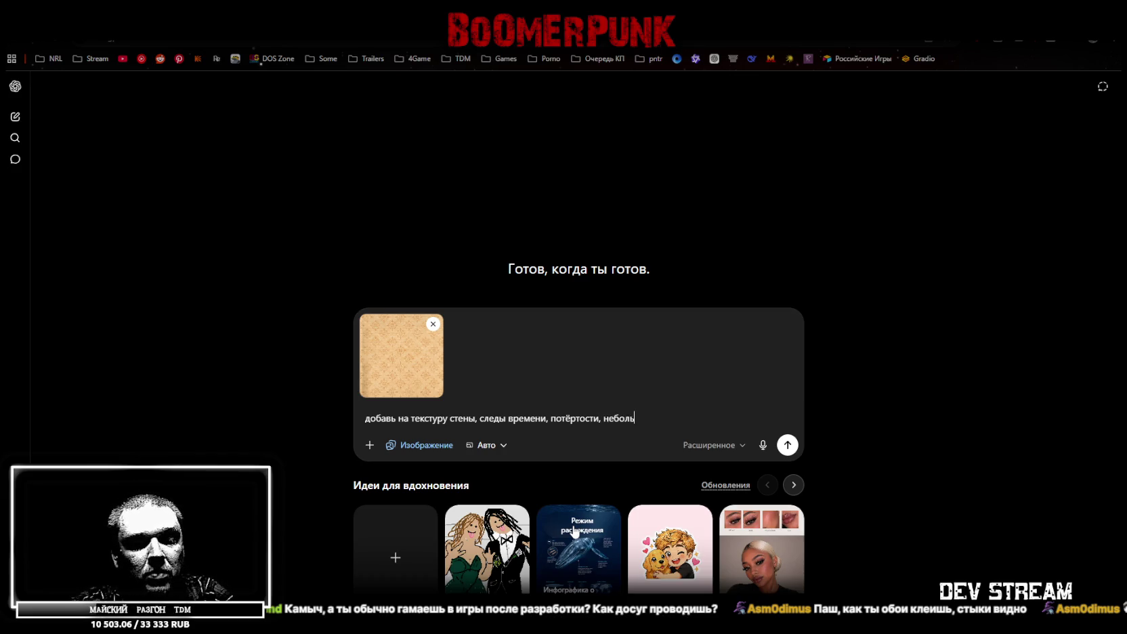
{"action": "type", "text": "шие пятна,"}
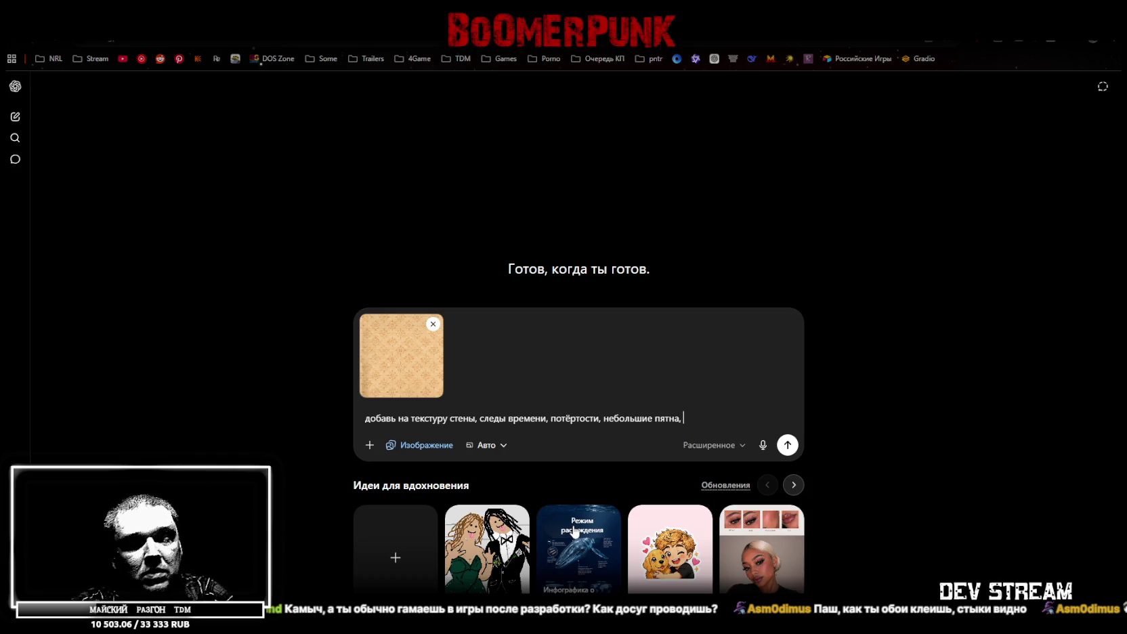
{"action": "type", "text": "убери"}
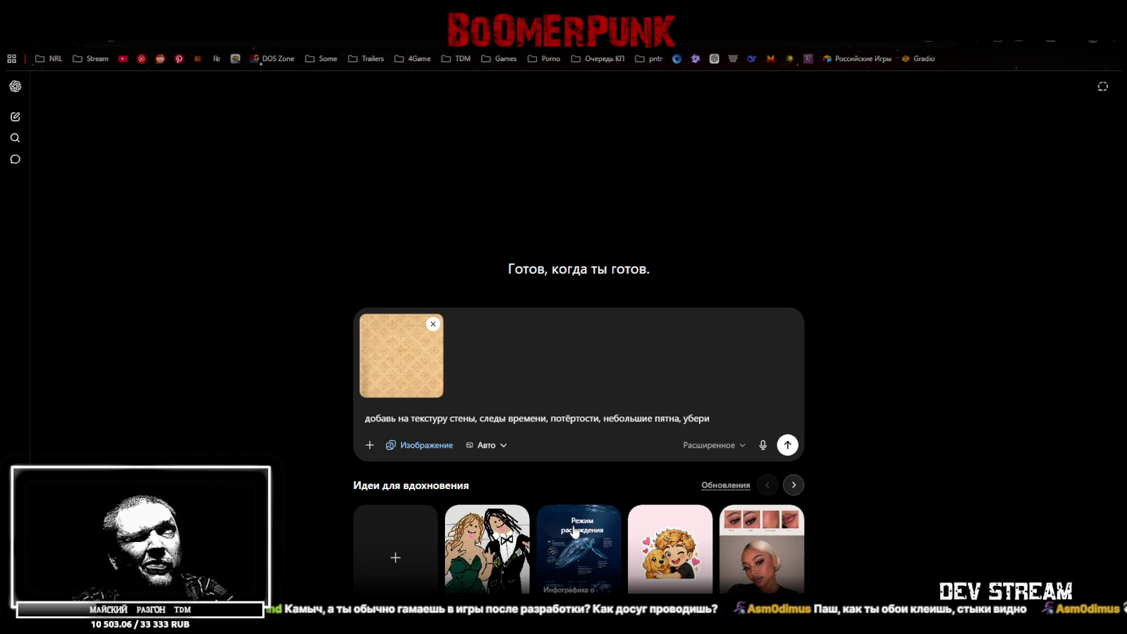
{"action": "key", "text": "ctrl+BackSpace"}
Add a request for smooth transitions between pieces and fix the misspelled word.
{"action": "type", "text": "сделай "}
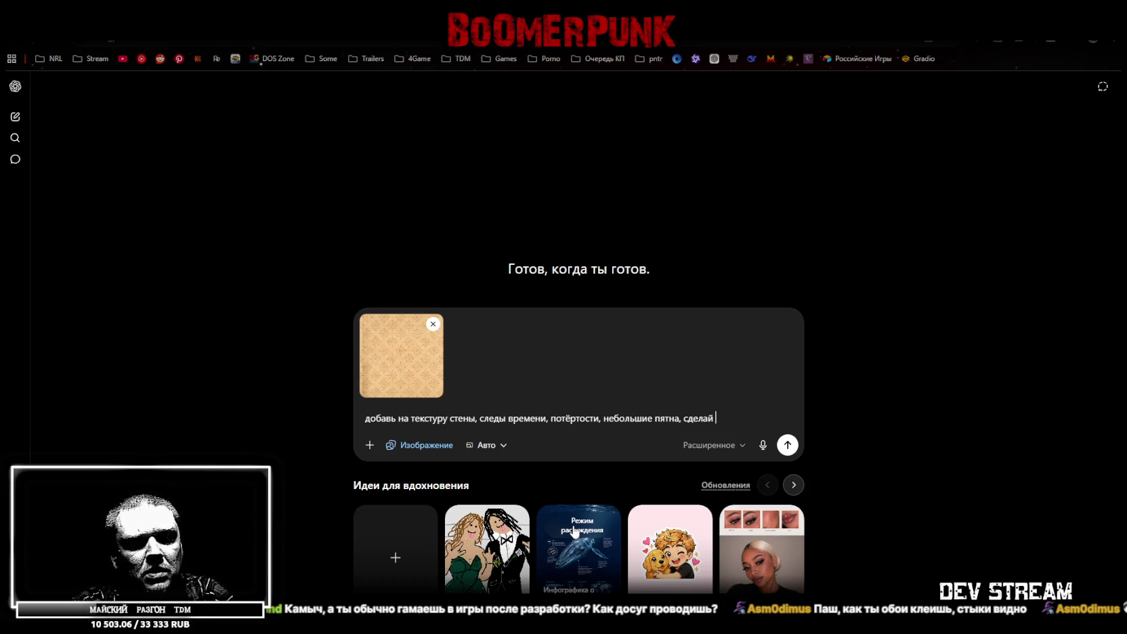
{"action": "type", "text": "алвные переходы между"}
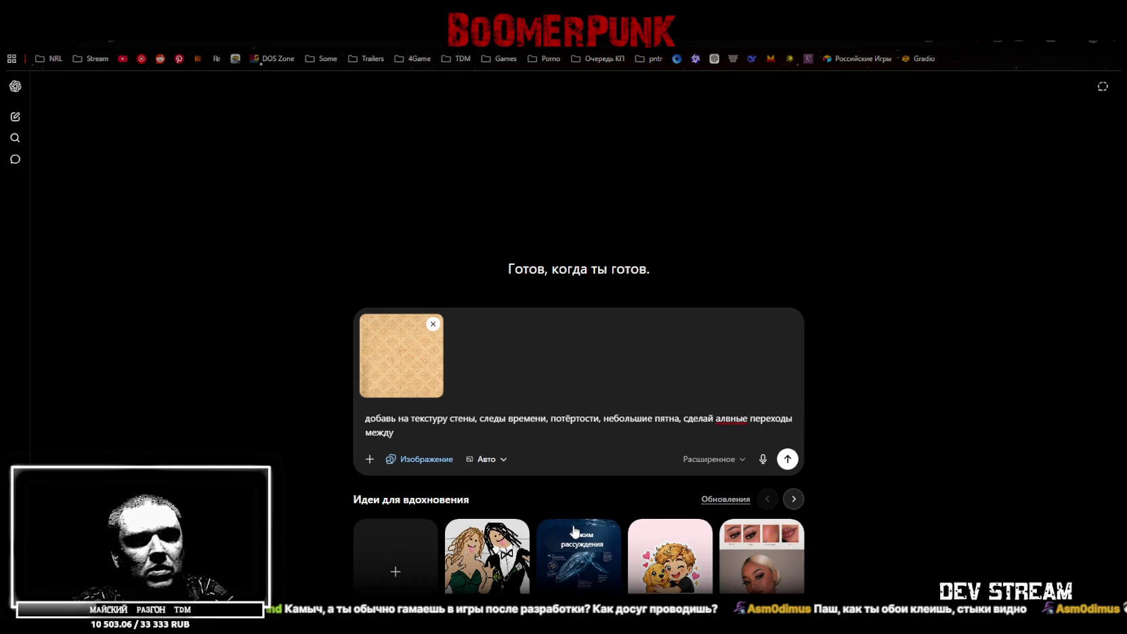
{"action": "type", "text": " кусками,"}
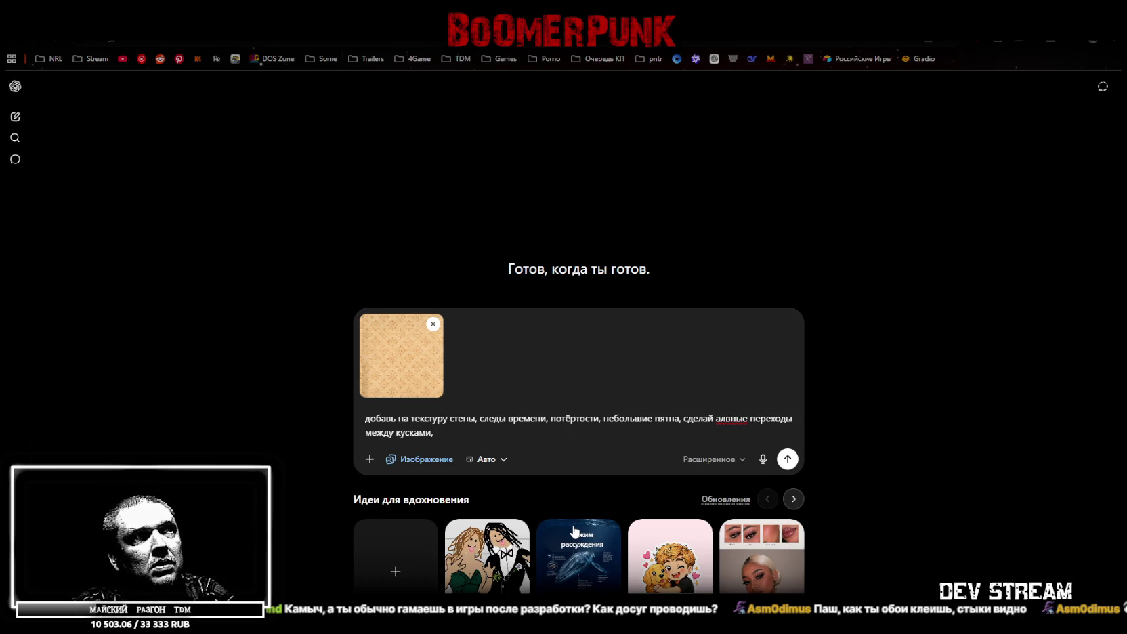
{"action": "type", "text": " внизу"}
{"action": "key", "text": "BackSpace"}
{"action": "key", "text": "BackSpace"}
{"action": "key", "text": "BackSpace"}
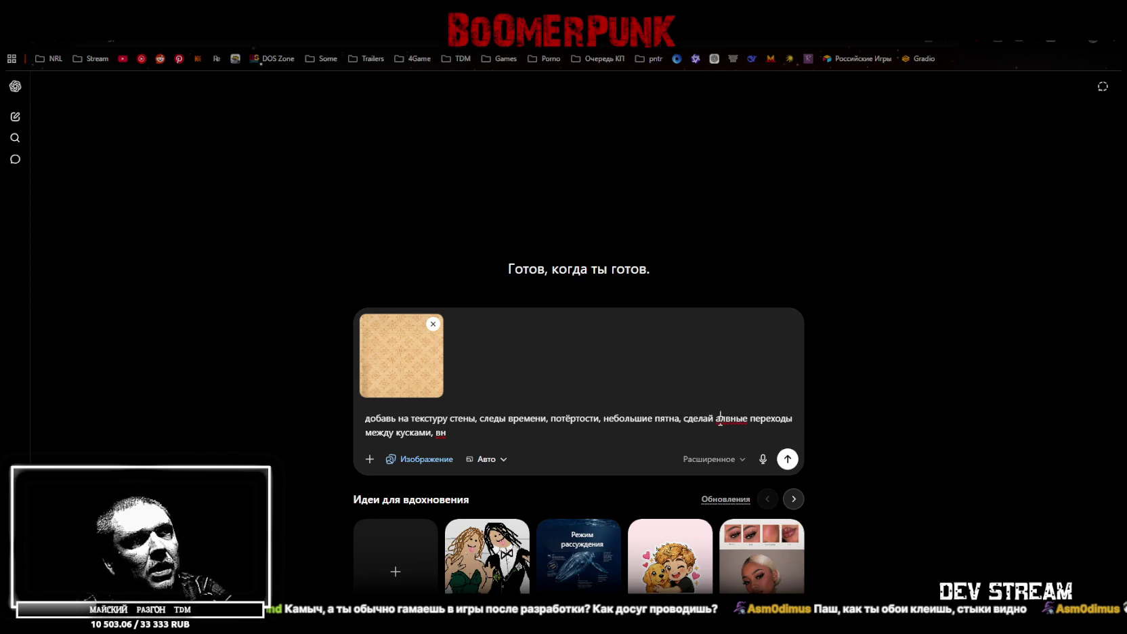
{"action": "left_click", "coordinate": [719, 417]}
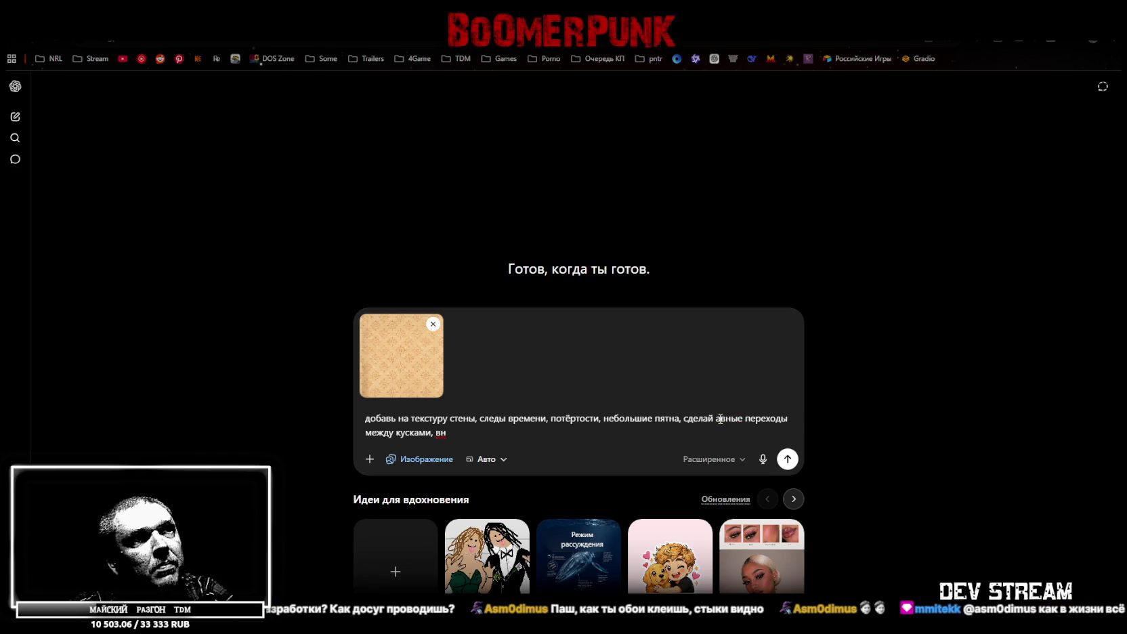
{"action": "type", "text": "л"}
{"action": "key", "text": "BackSpace"}
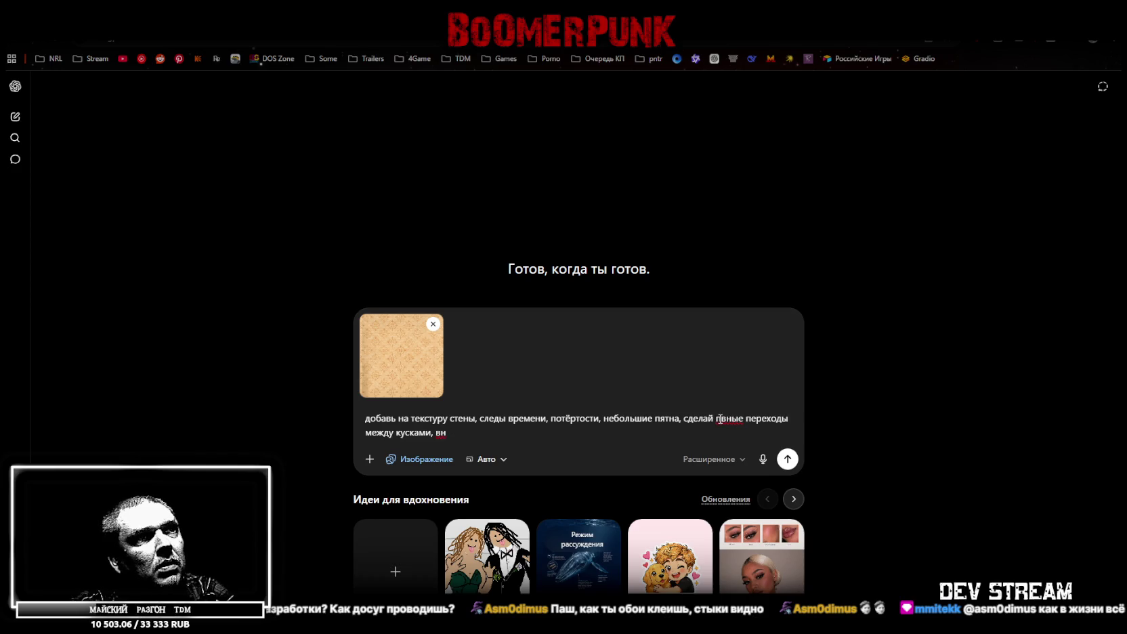
{"action": "type", "text": "ла"}
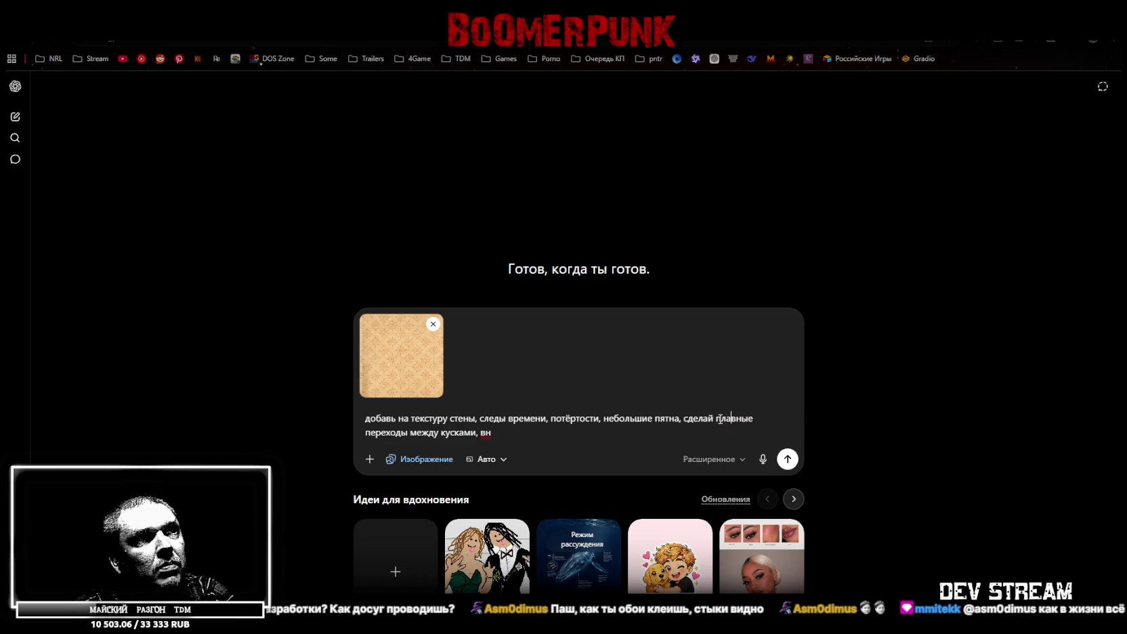
{"action": "left_click", "coordinate": [491, 431]}
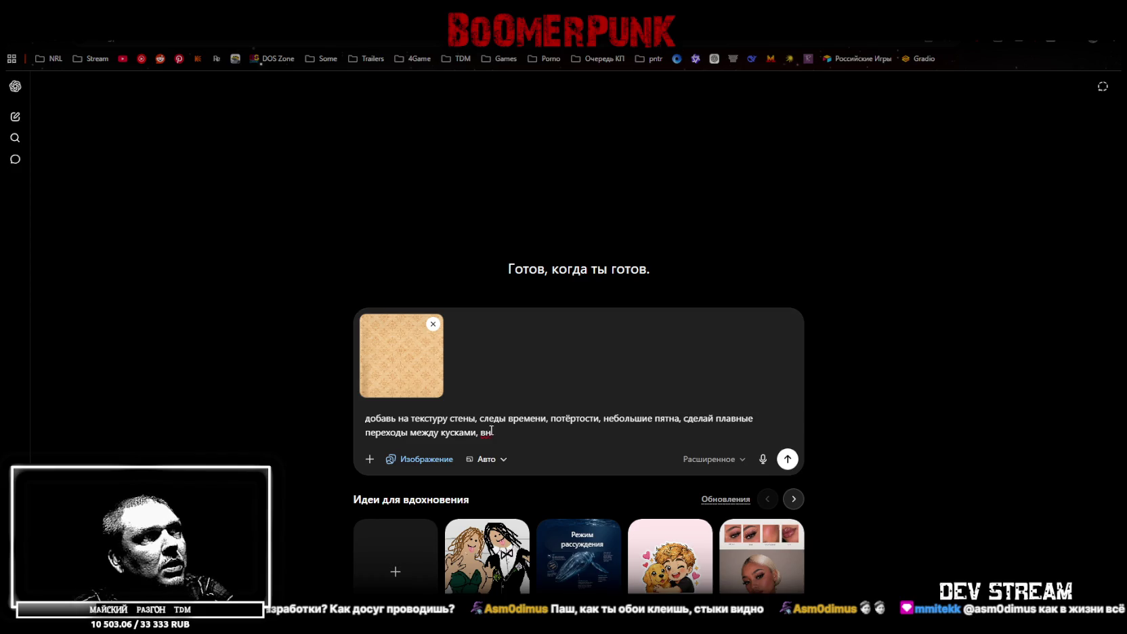
Ask for more wear marks near the floor and more dust toward the top.
{"action": "type", "text": "изу"}
{"action": "key", "text": "BackSpace"}
{"action": "key", "text": "BackSpace"}
{"action": "key", "text": "BackSpace"}
{"action": "type", "text": "нижней части больше "}
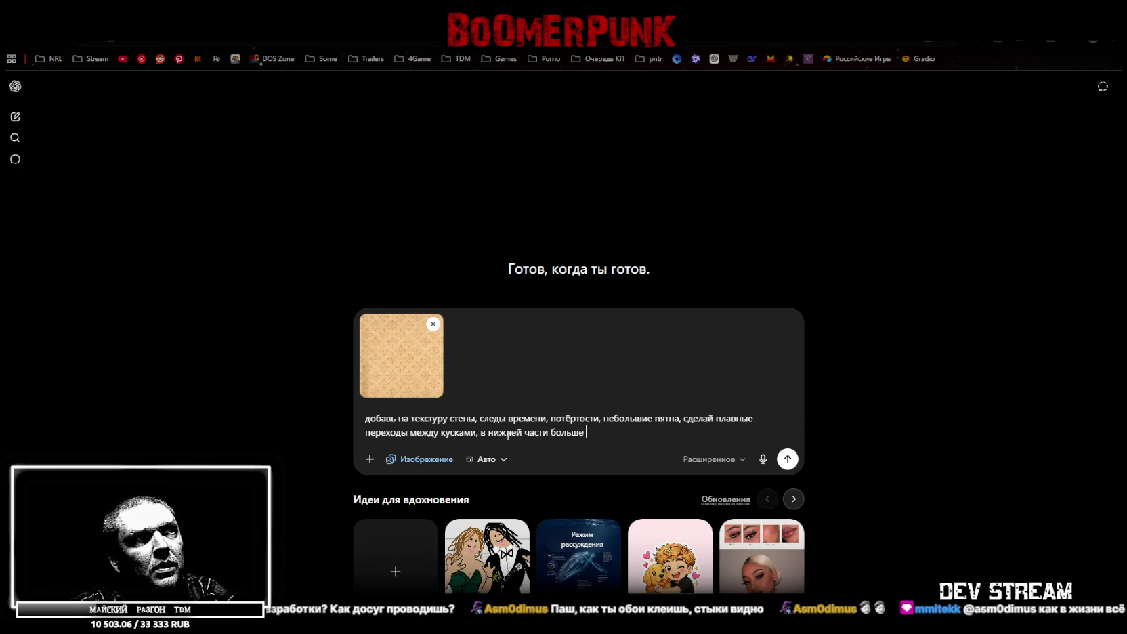
{"action": "type", "text": "следов"}
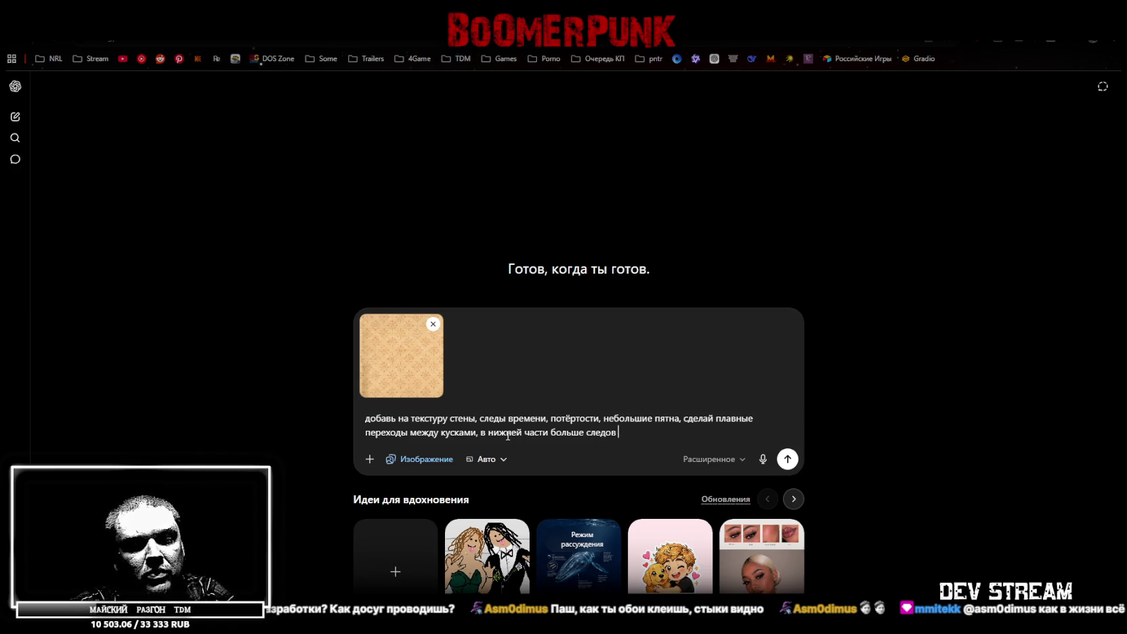
{"action": "type", "text": " гряз"}
{"action": "key", "text": "BackSpace"}
{"action": "key", "text": "BackSpace"}
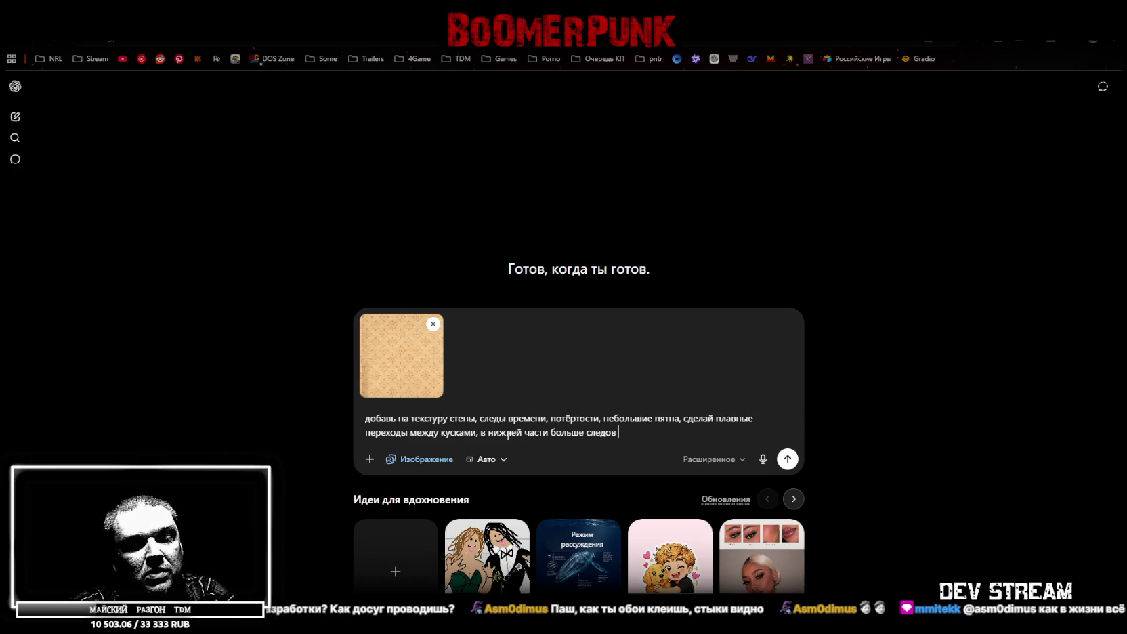
{"action": "type", "text": "использования типарядом с"}
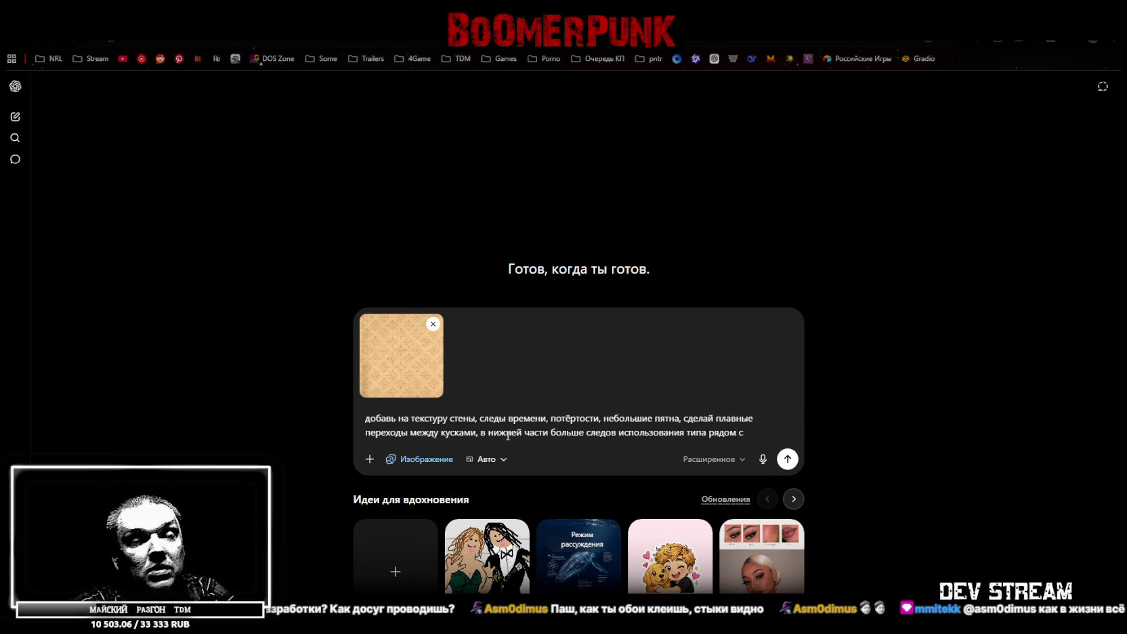
{"action": "type", "text": "полом,вв"}
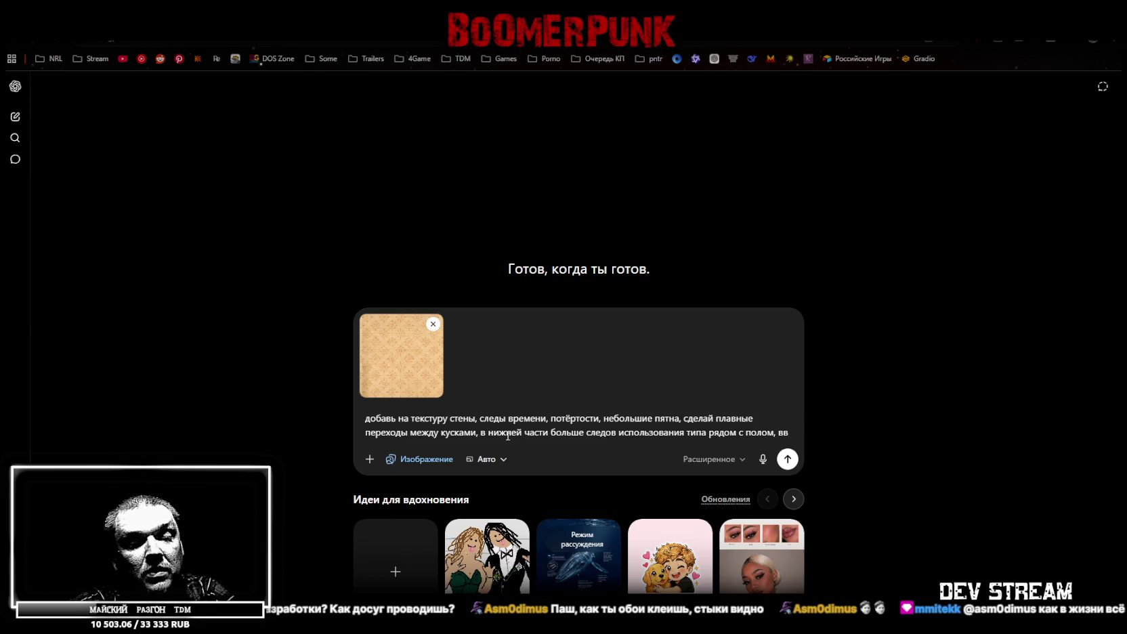
{"action": "key", "text": "BackSpace"}
{"action": "type", "text": " верхней части добавь "}
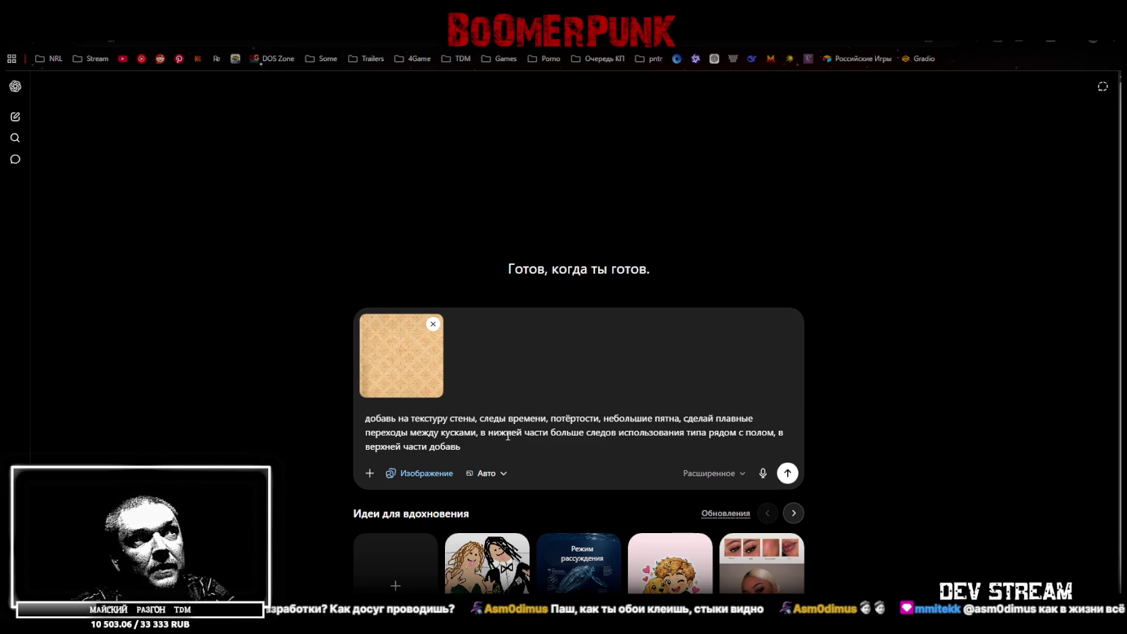
{"action": "type", "text": "больше пыти"}
{"action": "key", "text": "BackSpace"}
{"action": "key", "text": "BackSpace"}
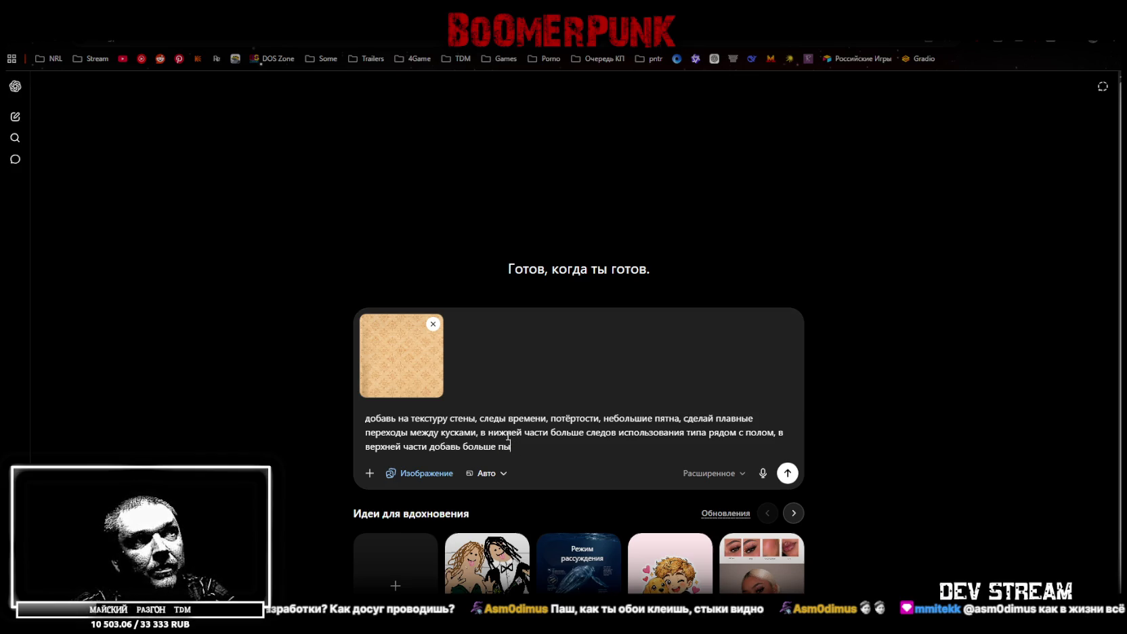
{"action": "type", "text": "ли,"}
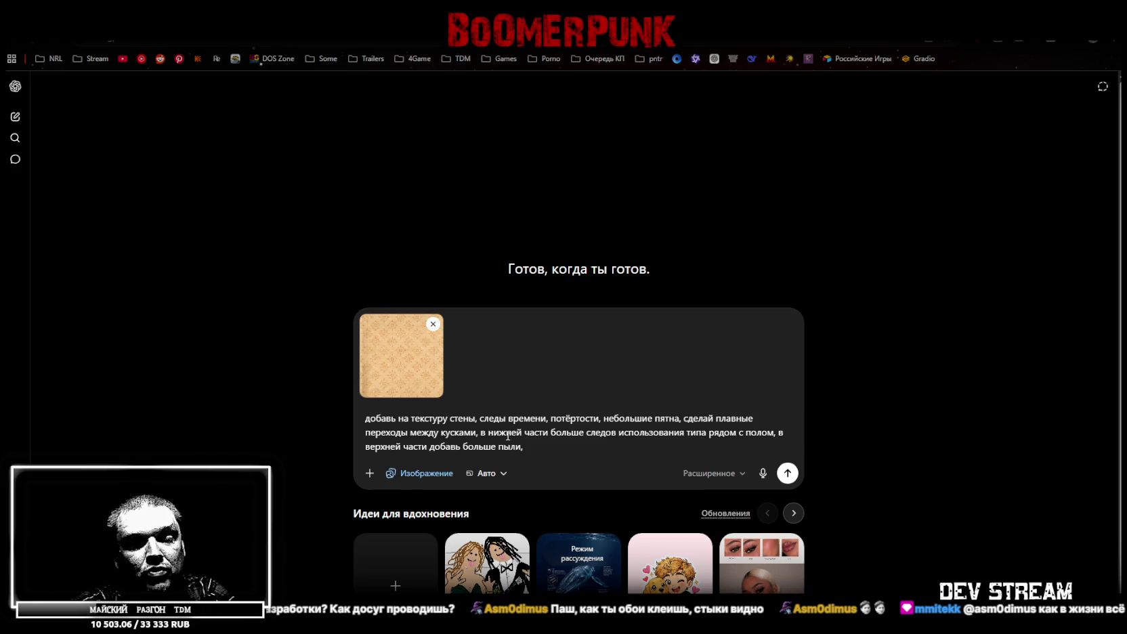
Add 'сохрани разрешение' to keep the resolution and send the prompt.
{"action": "type", "text": " разр"}
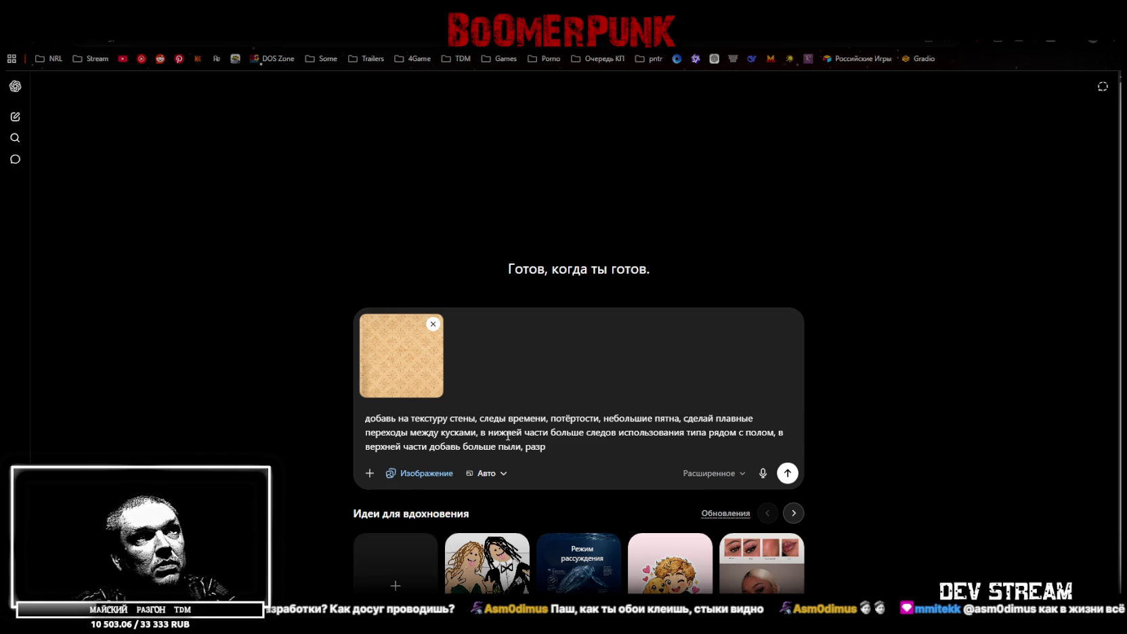
{"action": "key", "text": "BackSpace"}
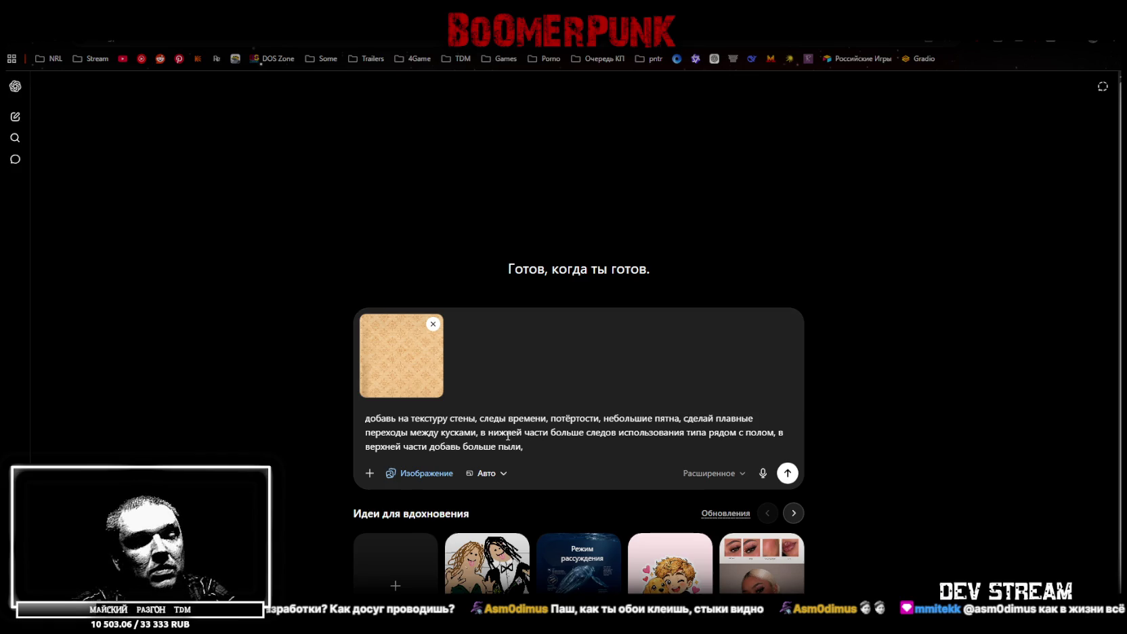
{"action": "type", "text": " с"}
{"action": "type", "text": "о"}
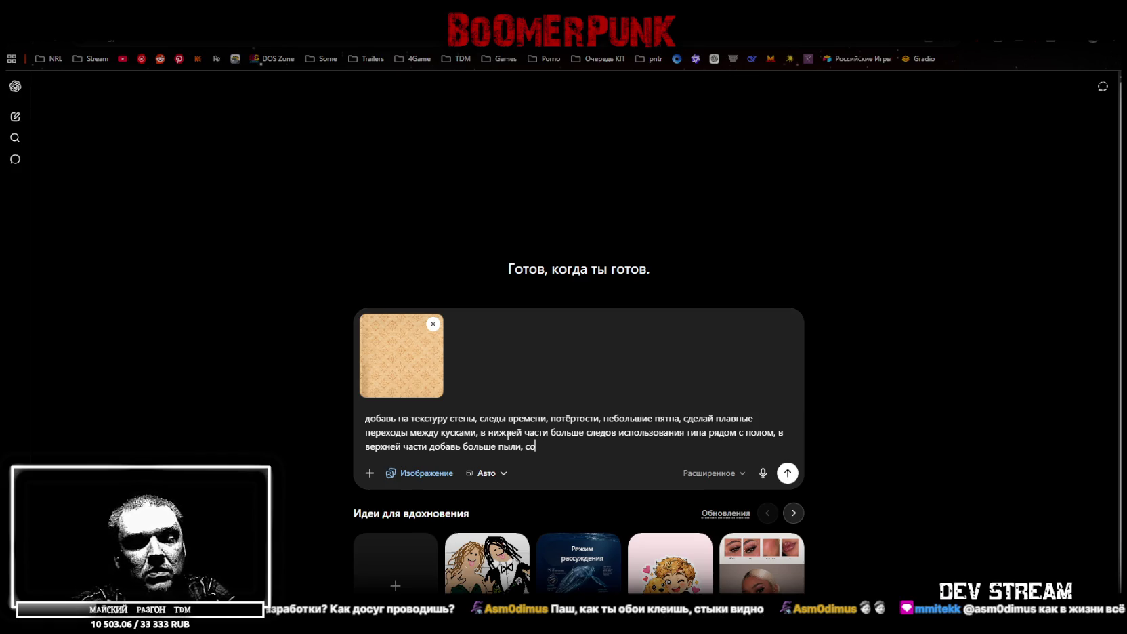
{"action": "type", "text": "храни разрешение"}
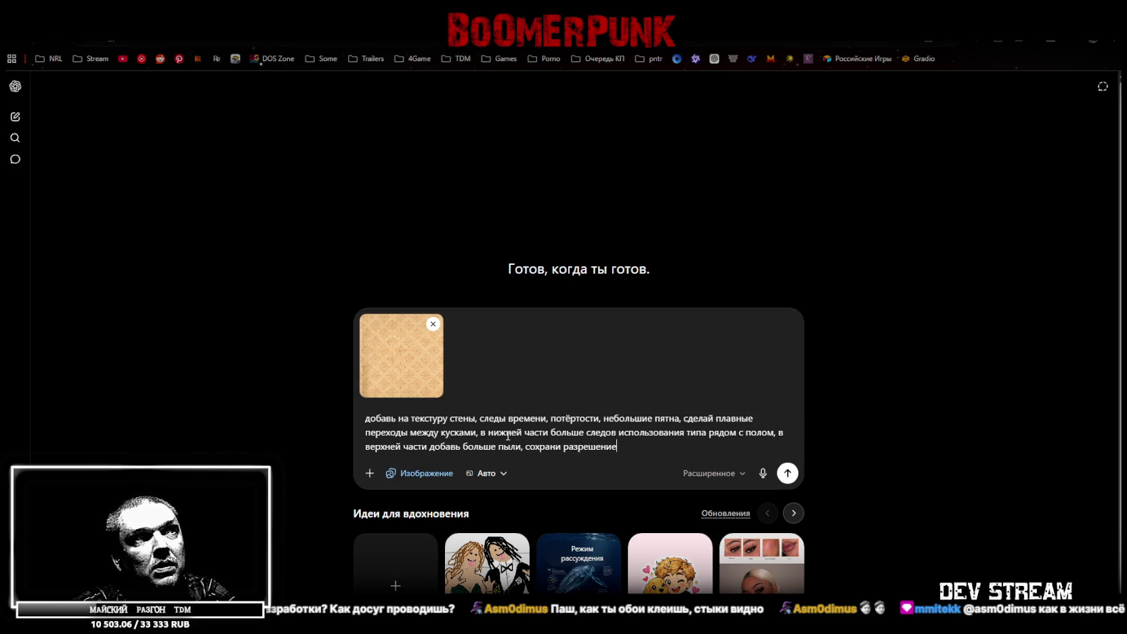
{"action": "key", "text": "Return"}
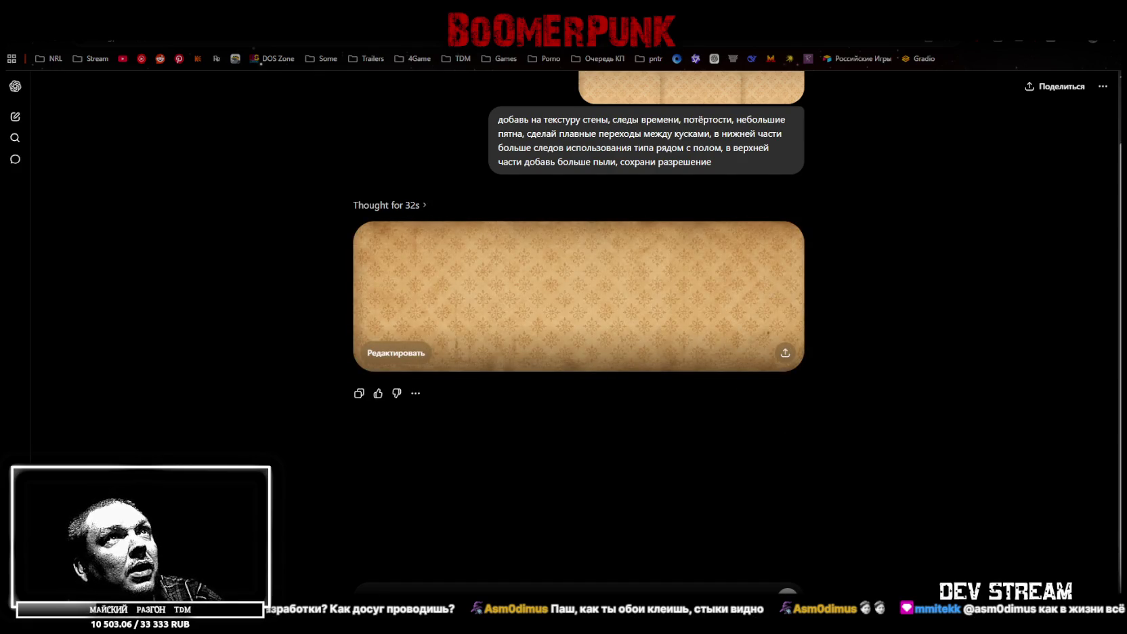
Wait for the weathered wallpaper to generate, then switch to the Photoshop atlas.
{"action": "key", "text": "alt+Tab"}
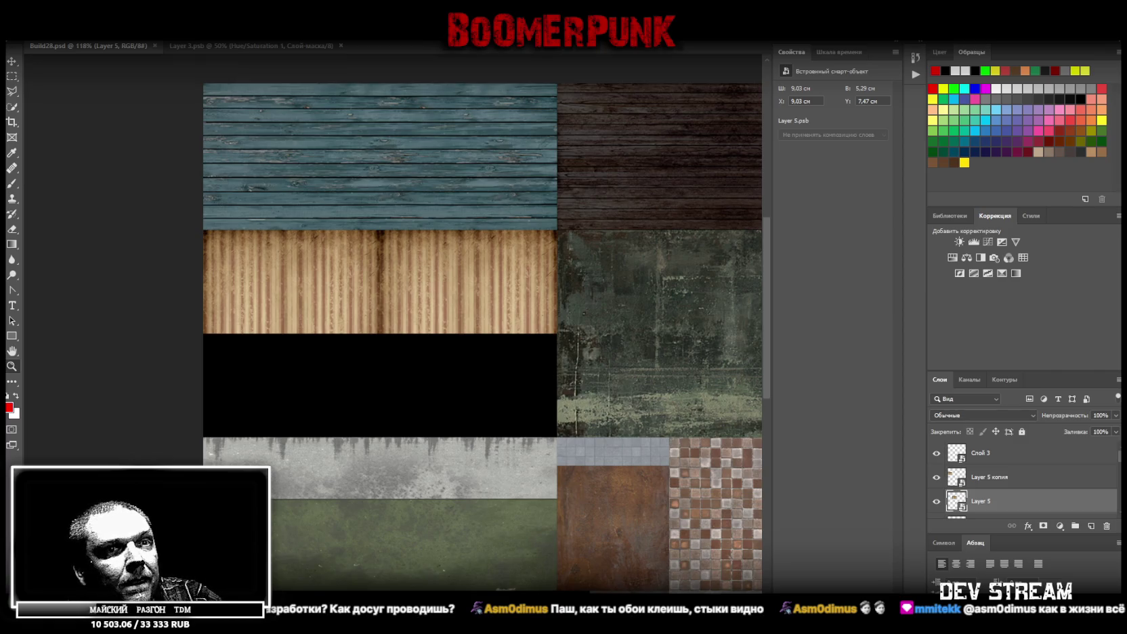
Place the generated wallpaper into the atlas, scaled to fit the band under the striped texture.
{"action": "left_click_drag", "start_coordinate": [428, 470], "coordinate": [385, 397]}
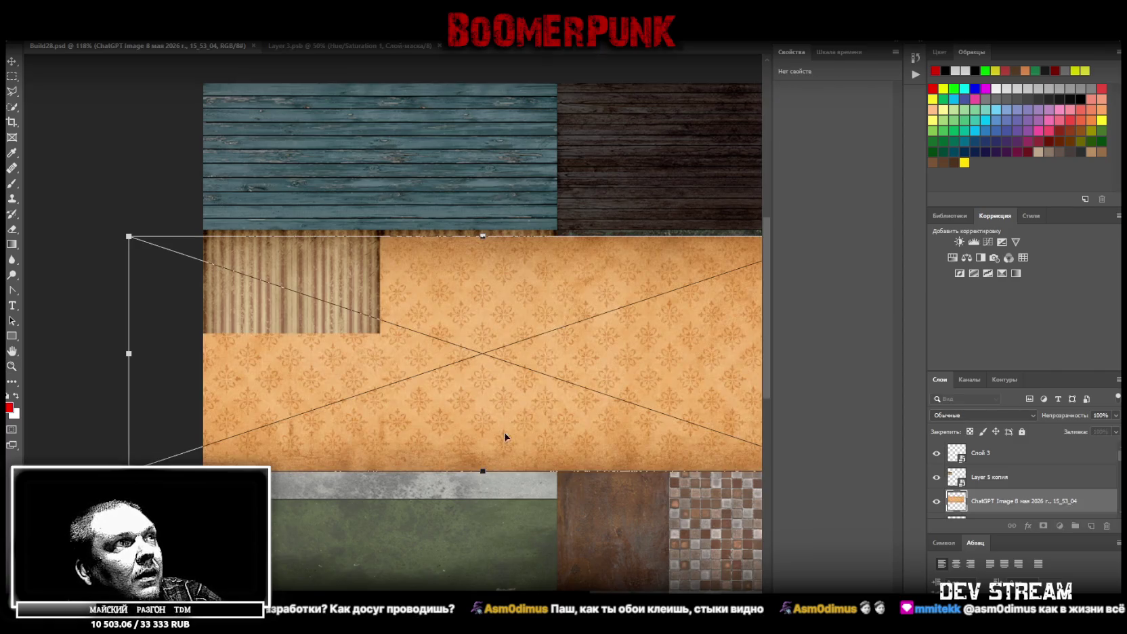
{"action": "mouse_move", "coordinate": [482, 237]}
{"action": "left_mouse_down"}
{"action": "mouse_move", "coordinate": [482, 333]}
{"action": "mouse_move", "coordinate": [393, 361]}
{"action": "left_mouse_up"}
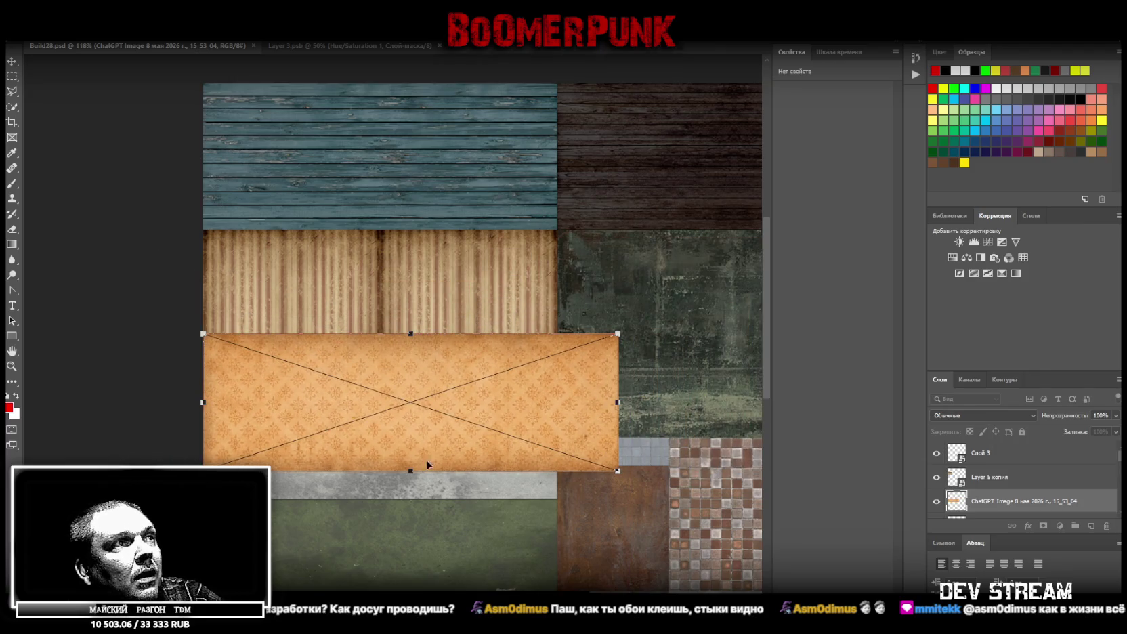
{"action": "left_click_drag", "start_coordinate": [410, 470], "coordinate": [409, 436]}
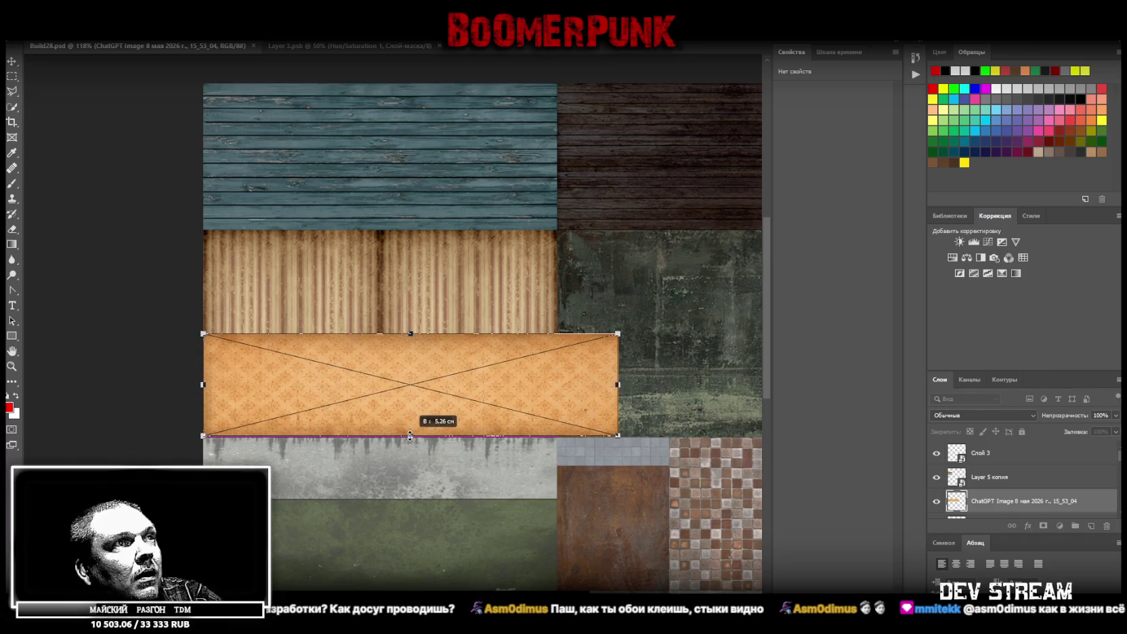
{"action": "left_click_drag", "start_coordinate": [618, 385], "coordinate": [558, 386]}
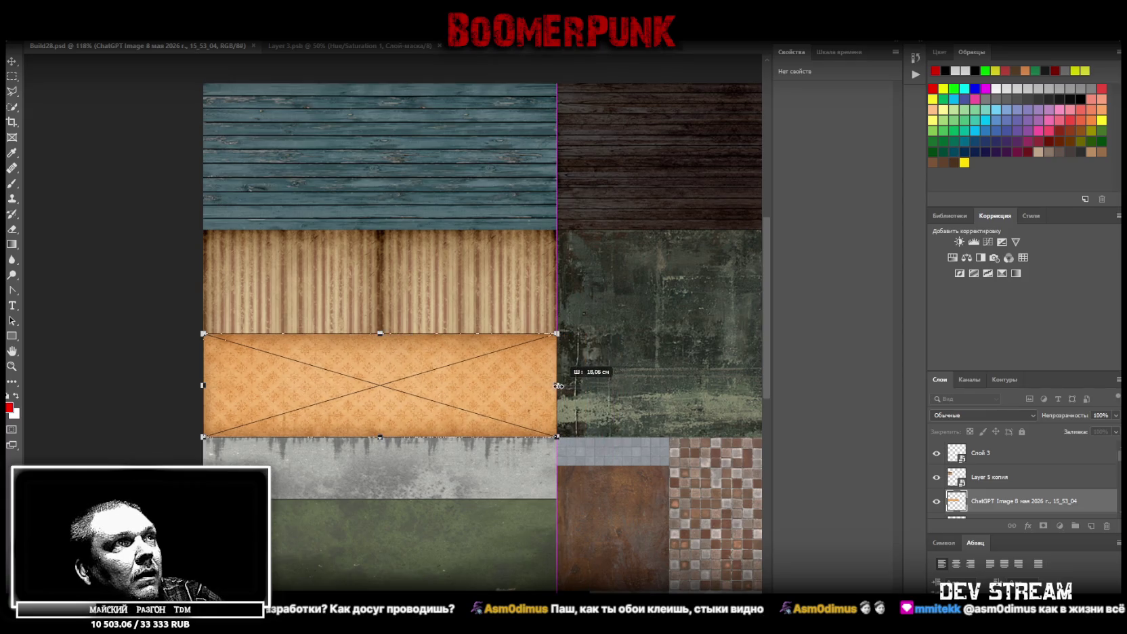
{"action": "left_click", "coordinate": [12, 365]}
Inspect the placed wallpaper strip up close and save Build28.psd.
{"action": "left_click", "coordinate": [322, 408]}
{"action": "scroll", "coordinate": [323, 408], "scroll_direction": "down", "scroll_amount": 2, "text": "alt"}
{"action": "scroll", "coordinate": [474, 399], "scroll_direction": "down", "scroll_amount": 2, "text": "alt"}
{"action": "scroll", "coordinate": [487, 400], "scroll_direction": "down", "scroll_amount": 2, "text": "alt"}
{"action": "scroll", "coordinate": [711, 476], "scroll_direction": "up", "scroll_amount": 5, "text": "alt"}
{"action": "scroll", "coordinate": [711, 477], "scroll_direction": "down", "scroll_amount": 2, "text": "alt"}
{"action": "scroll", "coordinate": [691, 441], "scroll_direction": "down", "scroll_amount": 2, "text": "alt"}
{"action": "scroll", "coordinate": [672, 407], "scroll_direction": "down", "scroll_amount": 1, "text": "alt"}
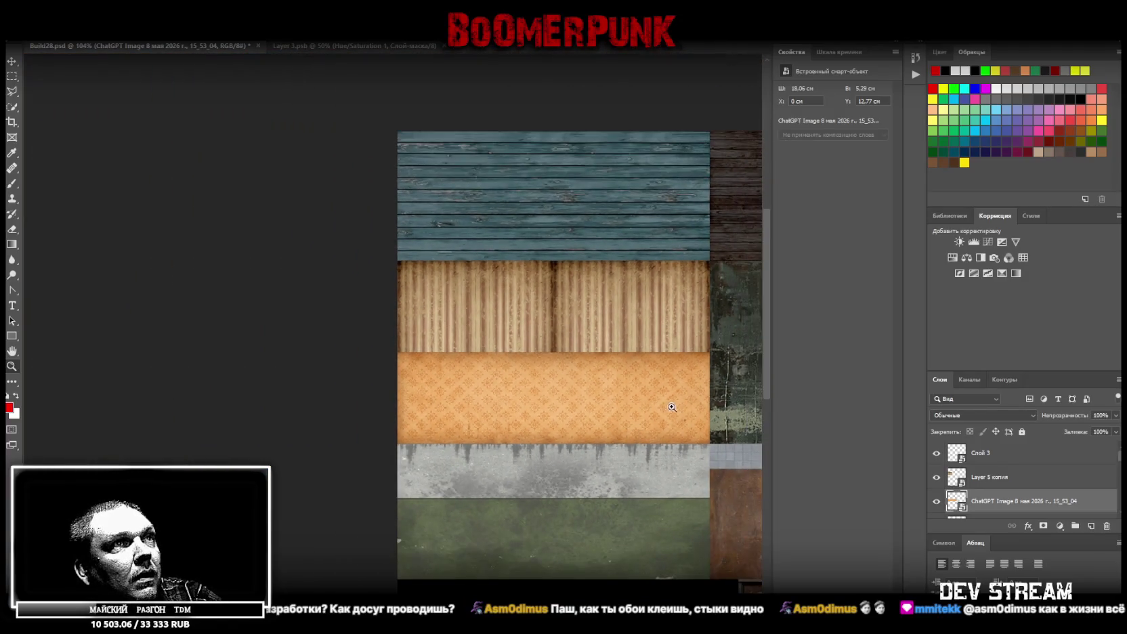
{"action": "scroll", "coordinate": [672, 407], "scroll_direction": "up", "scroll_amount": 3, "text": "alt"}
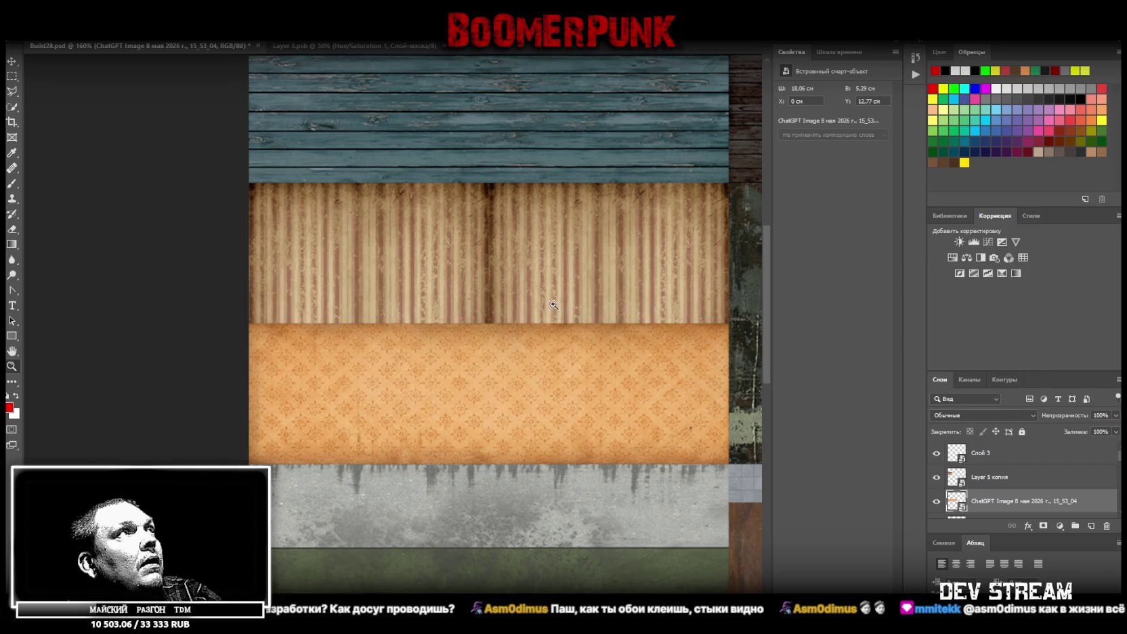
{"action": "key", "text": "ctrl+s"}
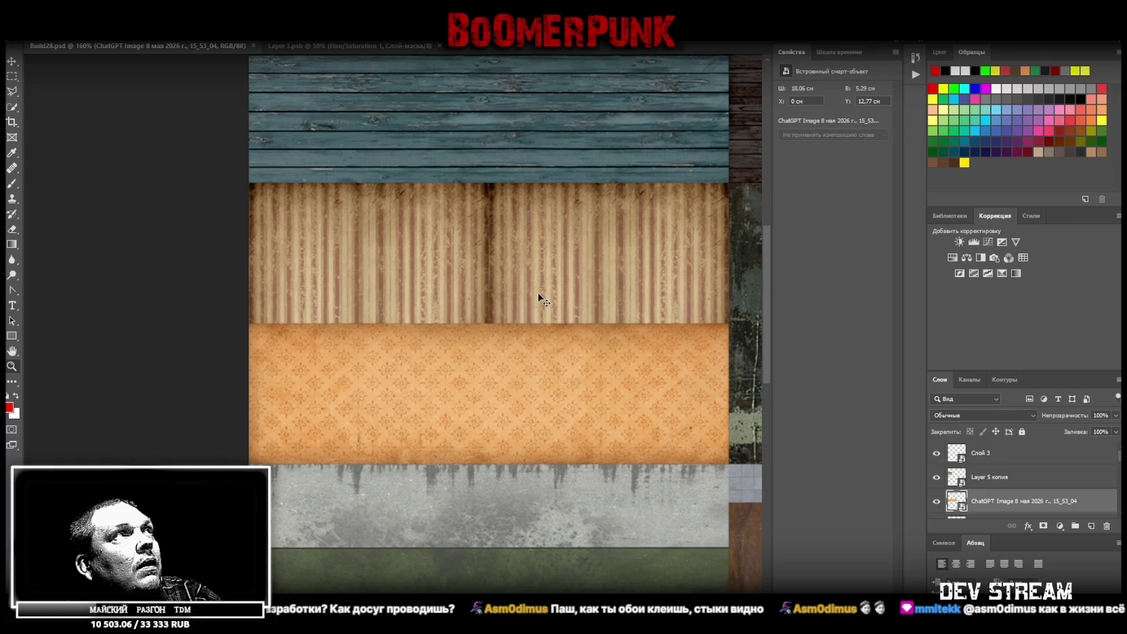
Stretch the wallpaper strip to span the full atlas width.
{"action": "right_click", "coordinate": [997, 502]}
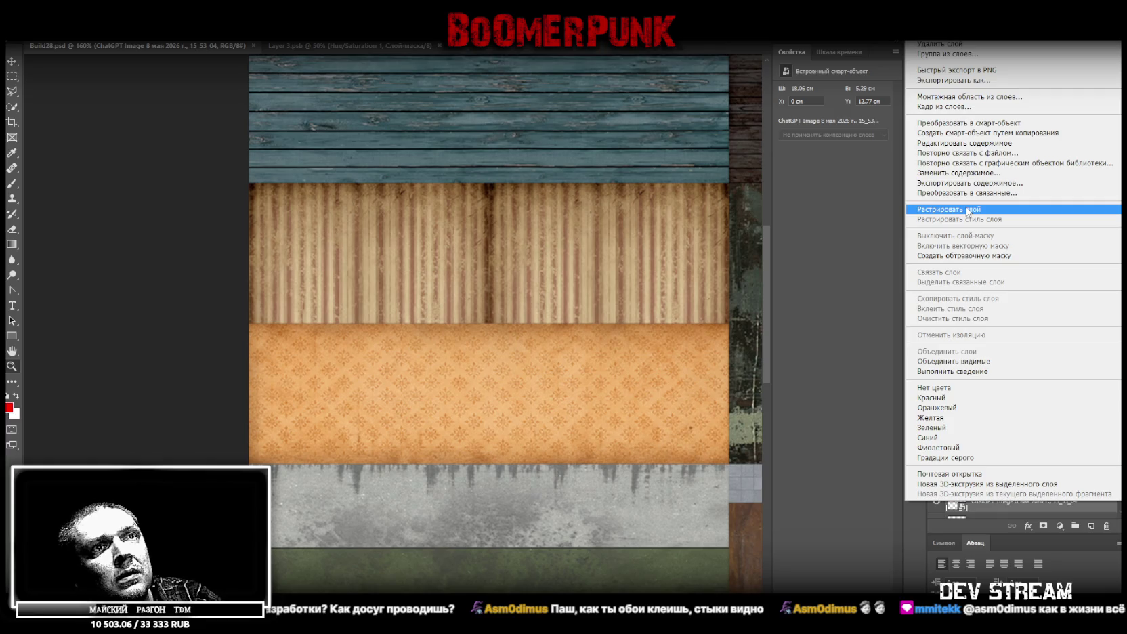
{"action": "left_click", "coordinate": [12, 367]}
{"action": "scroll", "coordinate": [168, 384], "scroll_direction": "down", "scroll_amount": 3, "text": "alt"}
{"action": "key", "text": "ctrl+t"}
{"action": "left_click_drag", "start_coordinate": [394, 310], "coordinate": [592, 310]}
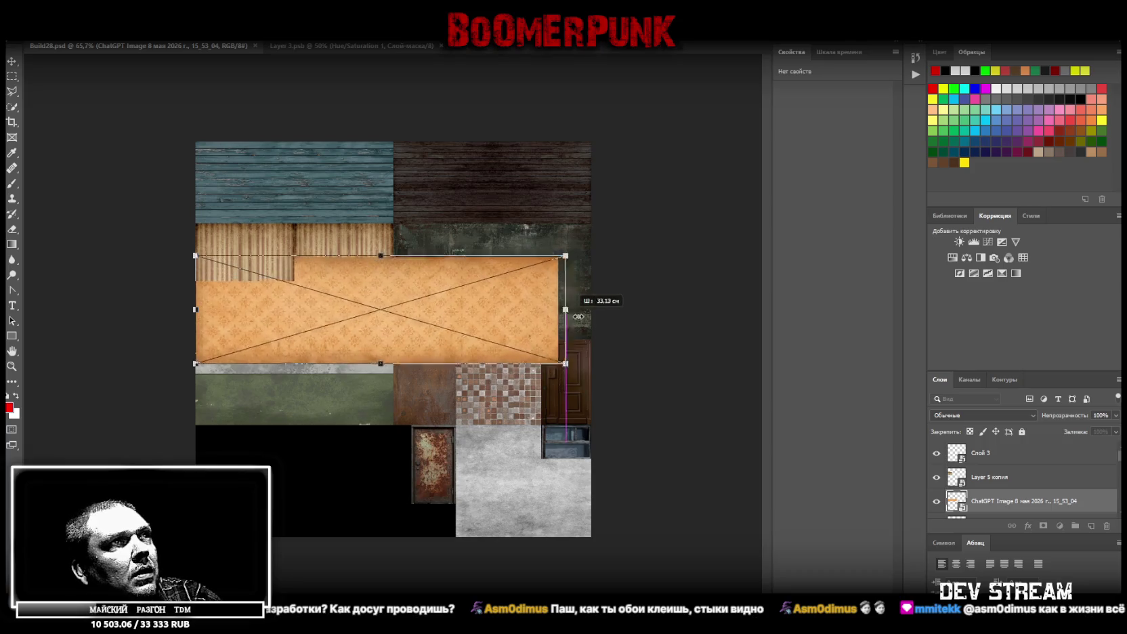
{"action": "key", "text": "Return"}
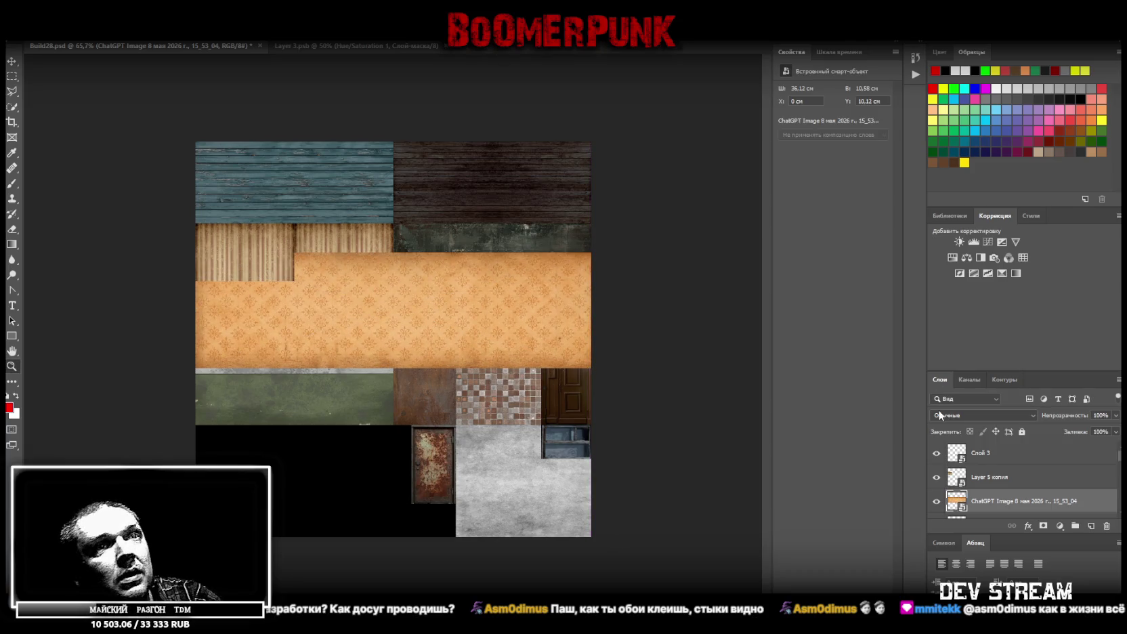
Rasterize the wallpaper layer, rename it 'oboi', and convert it back to a smart object.
{"action": "right_click", "coordinate": [1002, 508]}
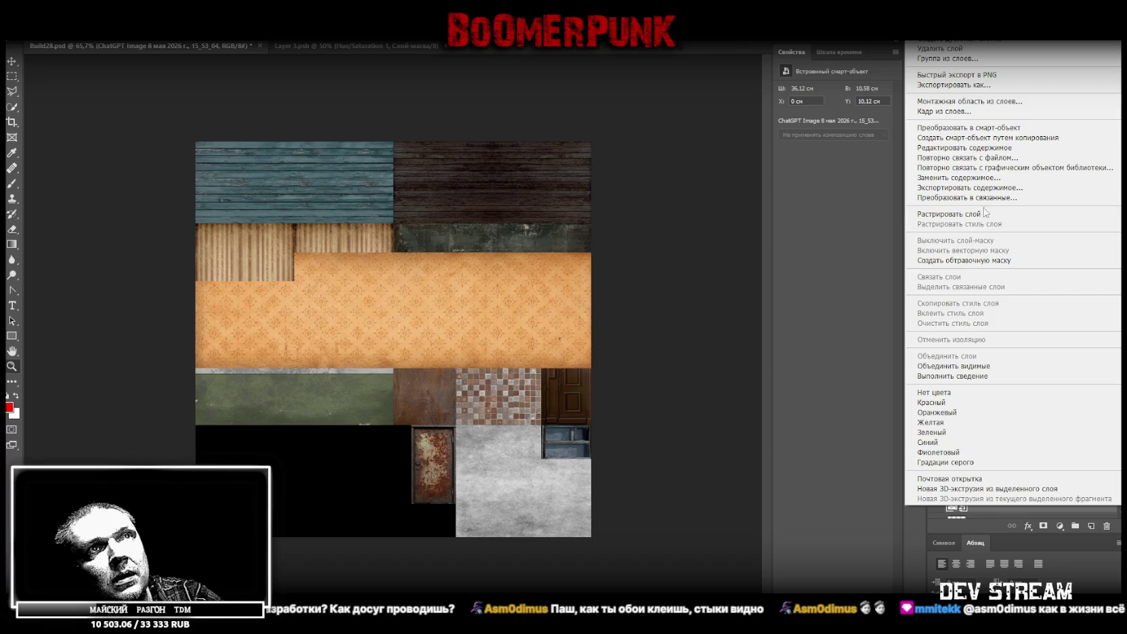
{"action": "left_click", "coordinate": [985, 213]}
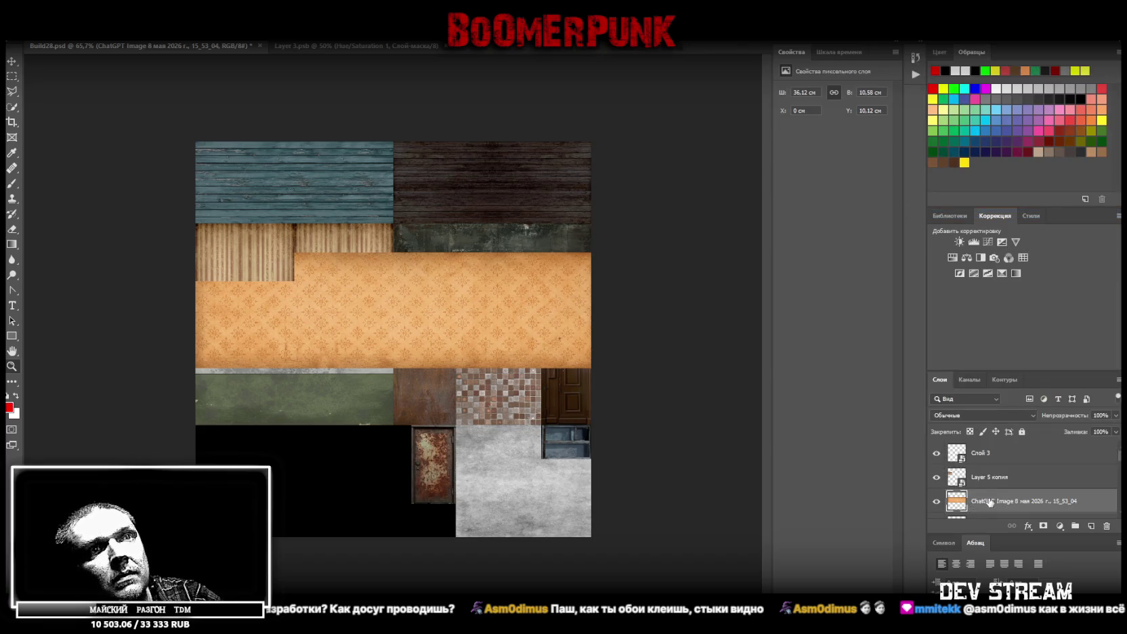
{"action": "double_click", "coordinate": [998, 501]}
{"action": "key", "text": "BackSpace"}
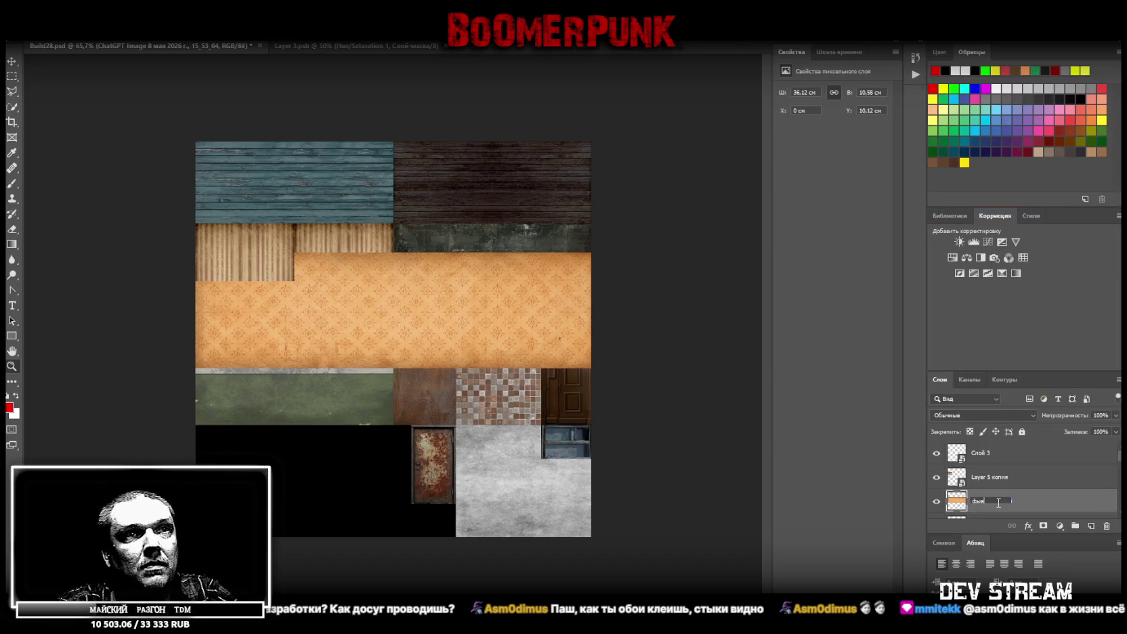
{"action": "type", "text": "oboi"}
{"action": "key", "text": "Return"}
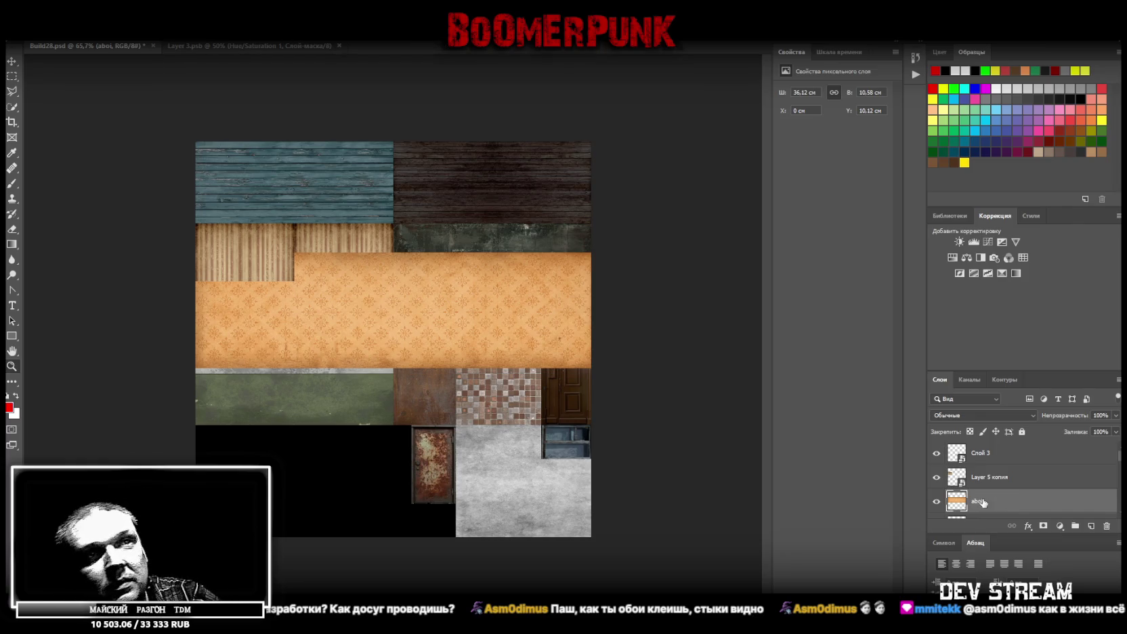
{"action": "right_click", "coordinate": [998, 503]}
{"action": "left_click", "coordinate": [969, 163]}
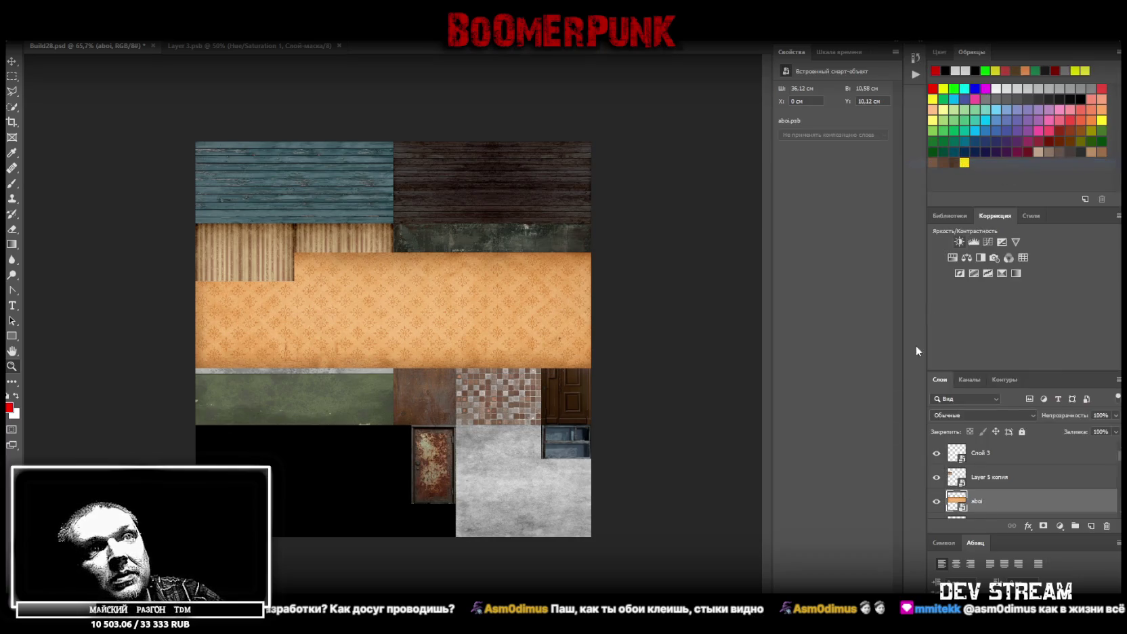
Shrink the strip to half height and align it directly below the striped wallpaper.
{"action": "key", "text": "ctrl+t"}
{"action": "left_click_drag", "start_coordinate": [591, 310], "coordinate": [393, 309], "text": "shift"}
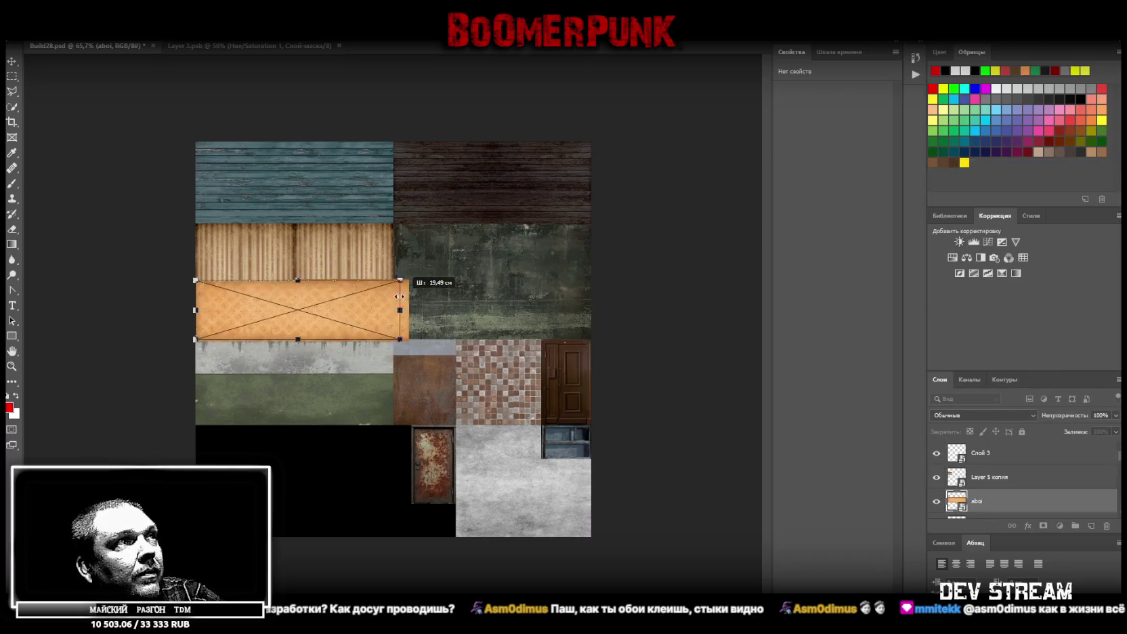
{"action": "left_click_drag", "start_coordinate": [302, 280], "coordinate": [302, 281]}
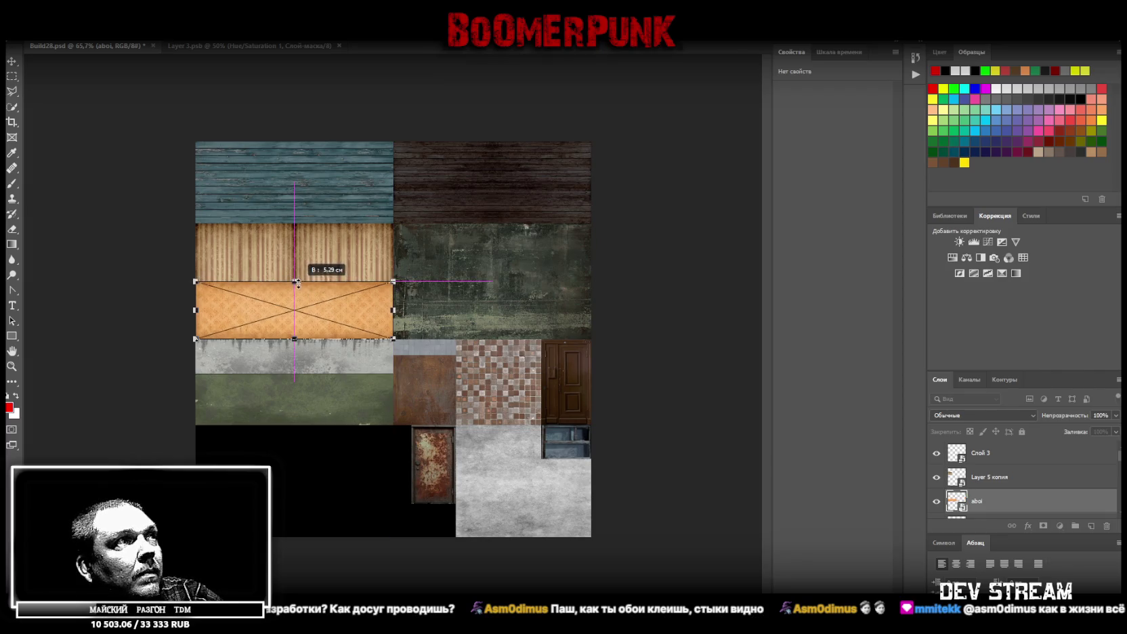
{"action": "left_click", "coordinate": [294, 337]}
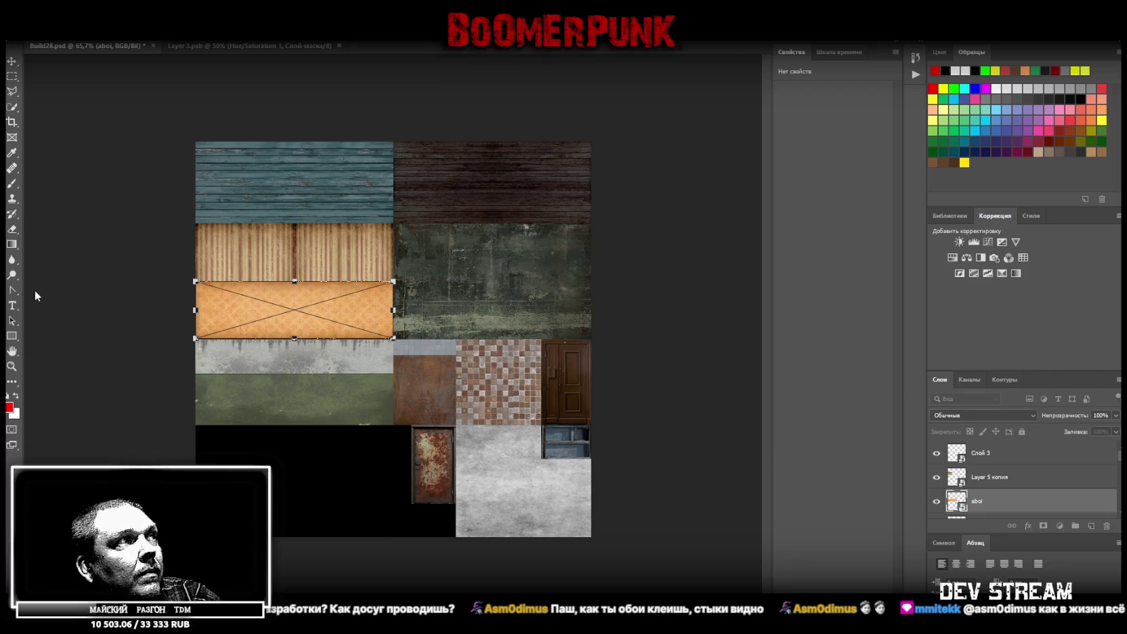
{"action": "left_click", "coordinate": [11, 366]}
{"action": "left_click", "coordinate": [286, 342]}
{"action": "left_click", "coordinate": [286, 342]}
{"action": "key", "text": "ctrl+t"}
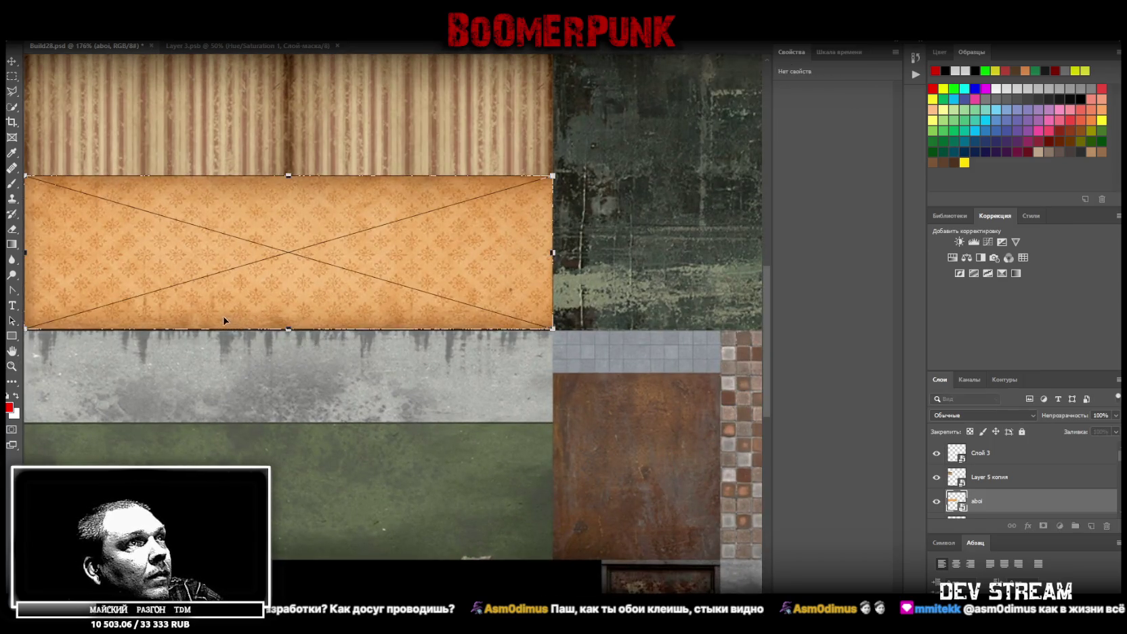
{"action": "left_click_drag", "start_coordinate": [288, 332], "coordinate": [288, 330]}
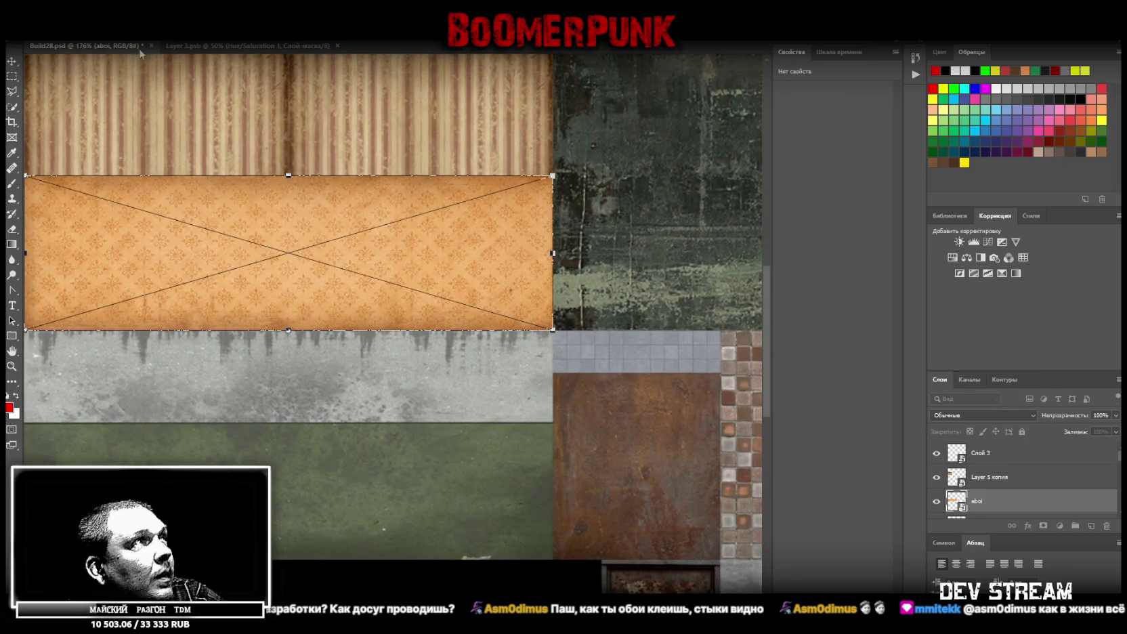
{"action": "key", "text": "Return"}
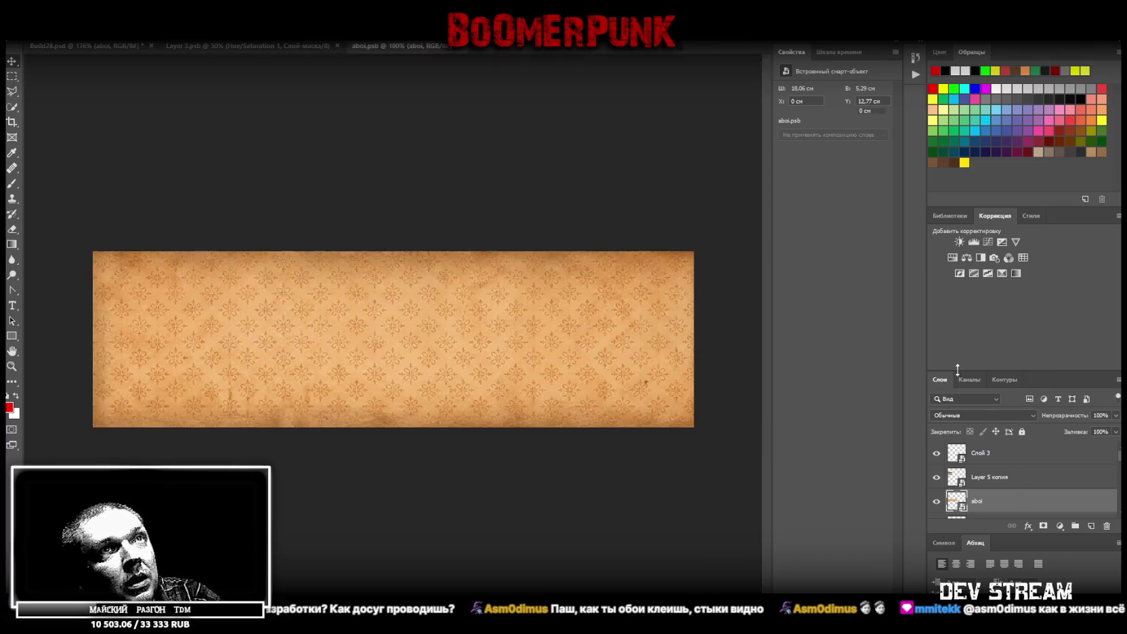
In the aboi smart object, add Brightness/Contrast at Contrast 40 and Hue/Saturation at Saturation -66.
{"action": "double_click", "coordinate": [955, 500]}
{"action": "left_click", "coordinate": [960, 244]}
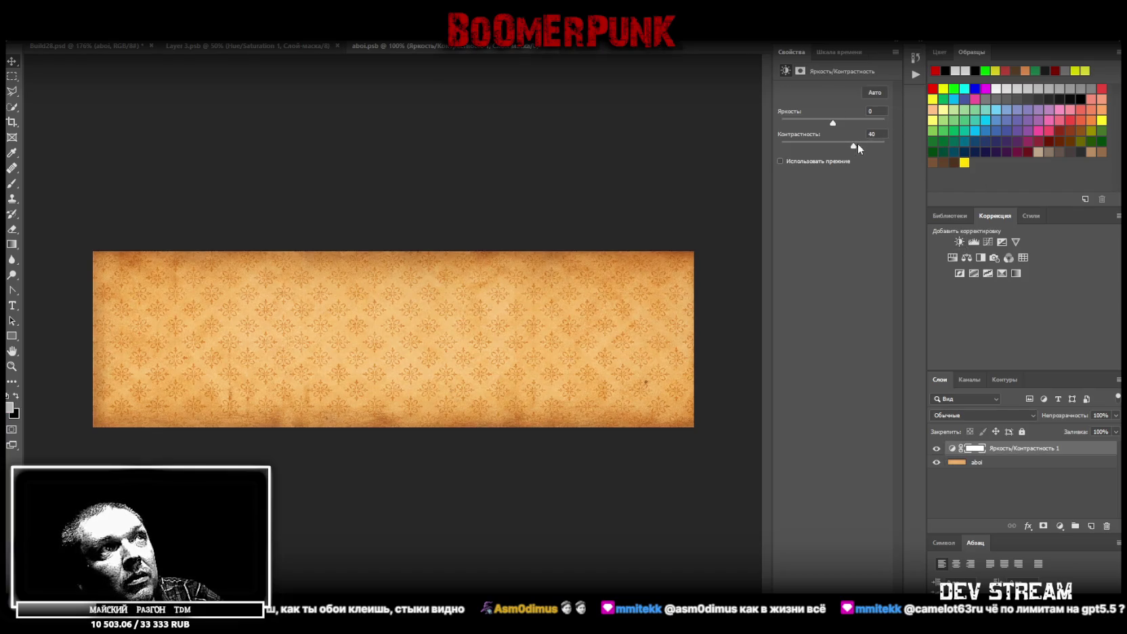
{"action": "left_click", "coordinate": [955, 257]}
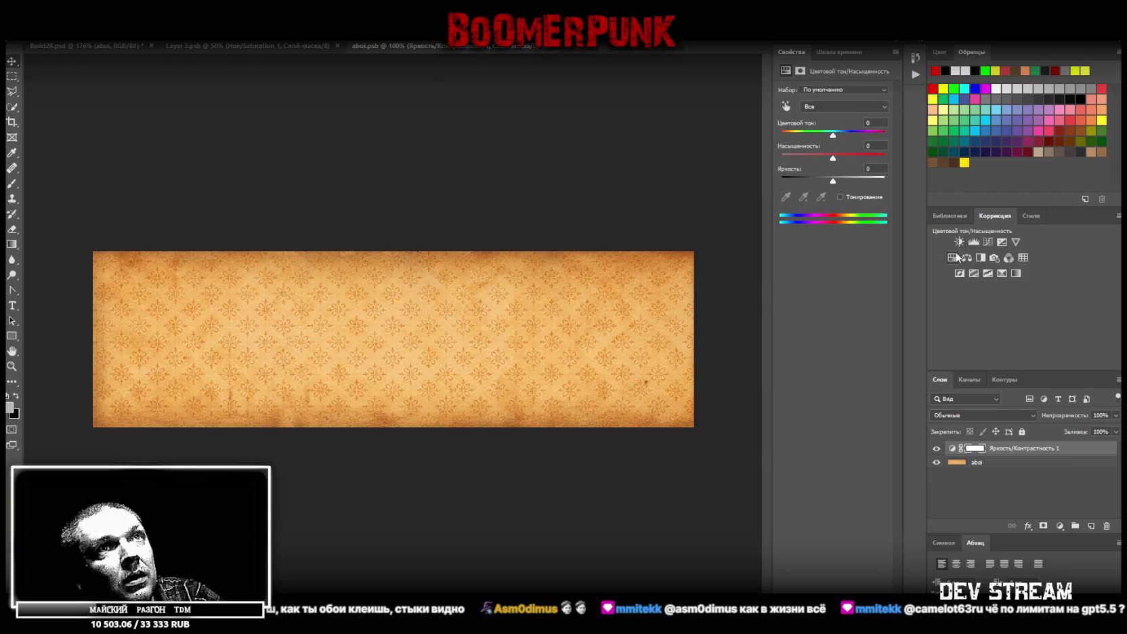
{"action": "left_click", "coordinate": [799, 158]}
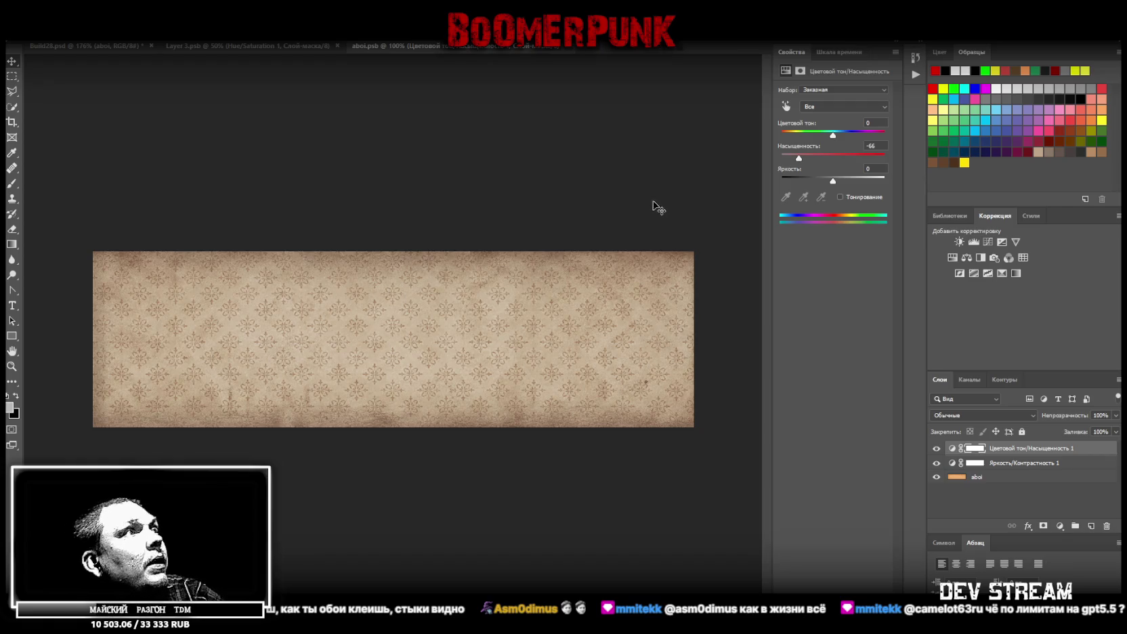
Back in Build28, save the atlas as a PNG and switch to Blockbench.
{"action": "left_click", "coordinate": [103, 51]}
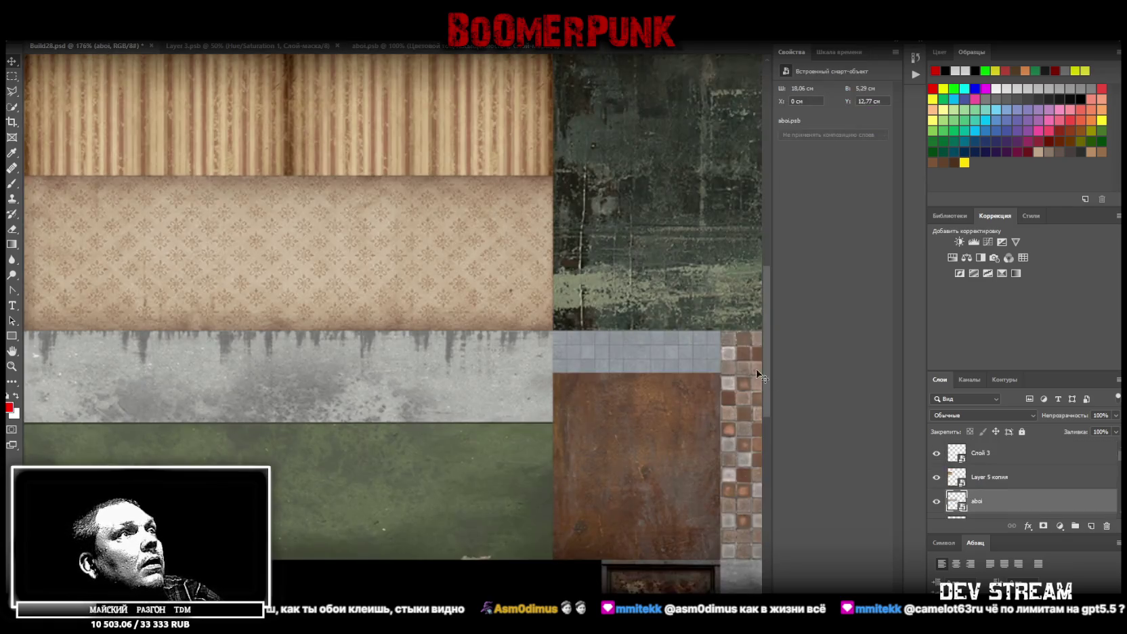
{"action": "scroll", "coordinate": [223, 352], "scroll_direction": "down", "scroll_amount": 4}
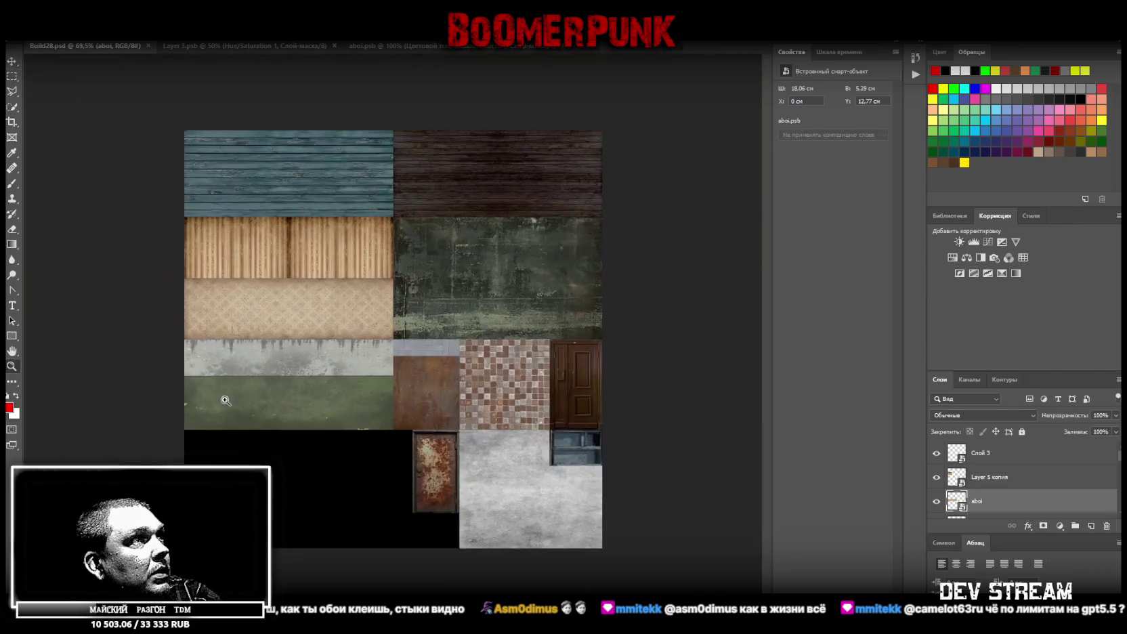
{"action": "scroll", "coordinate": [223, 352], "scroll_direction": "up", "scroll_amount": 2}
{"action": "scroll", "coordinate": [220, 321], "scroll_direction": "up", "scroll_amount": 2}
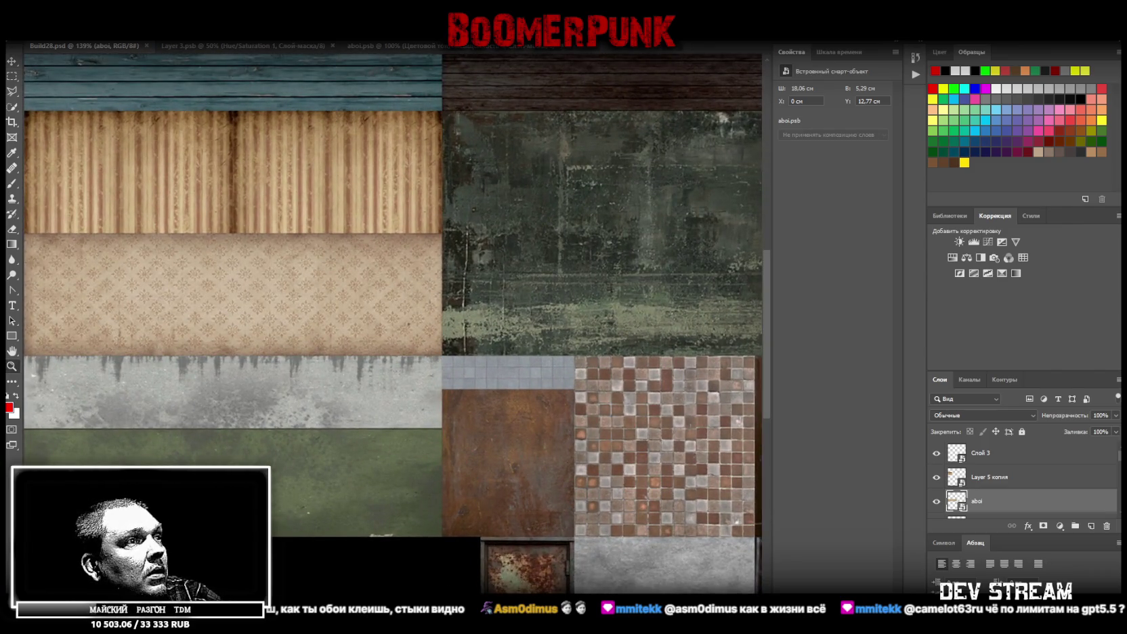
{"action": "scroll", "coordinate": [297, 262], "scroll_direction": "left", "scroll_amount": 3}
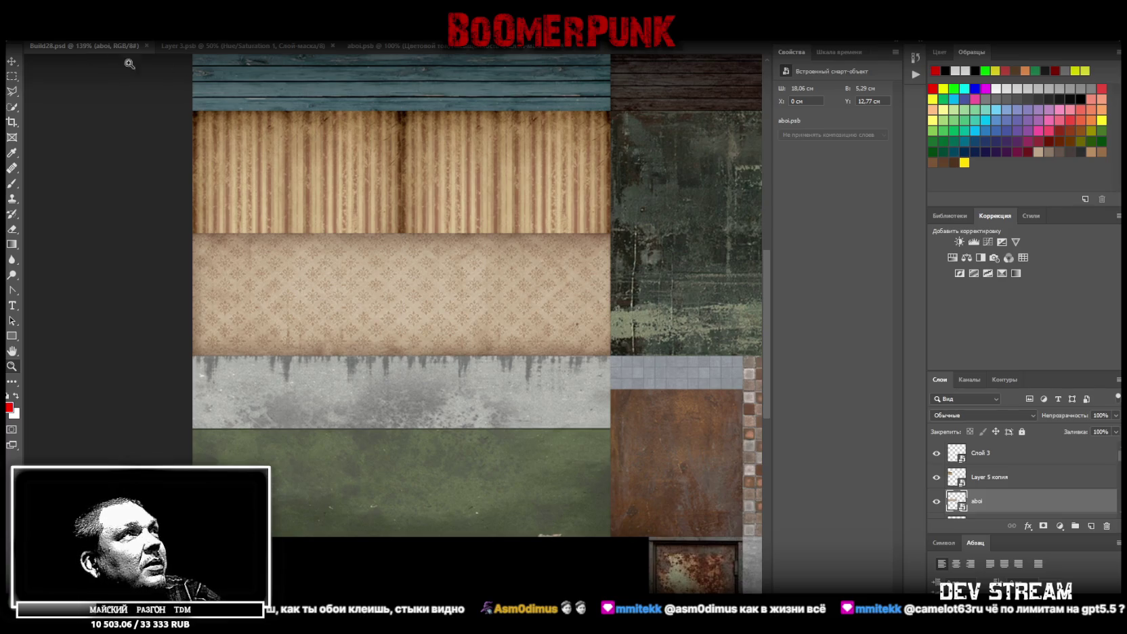
{"action": "key", "text": "alt+f"}
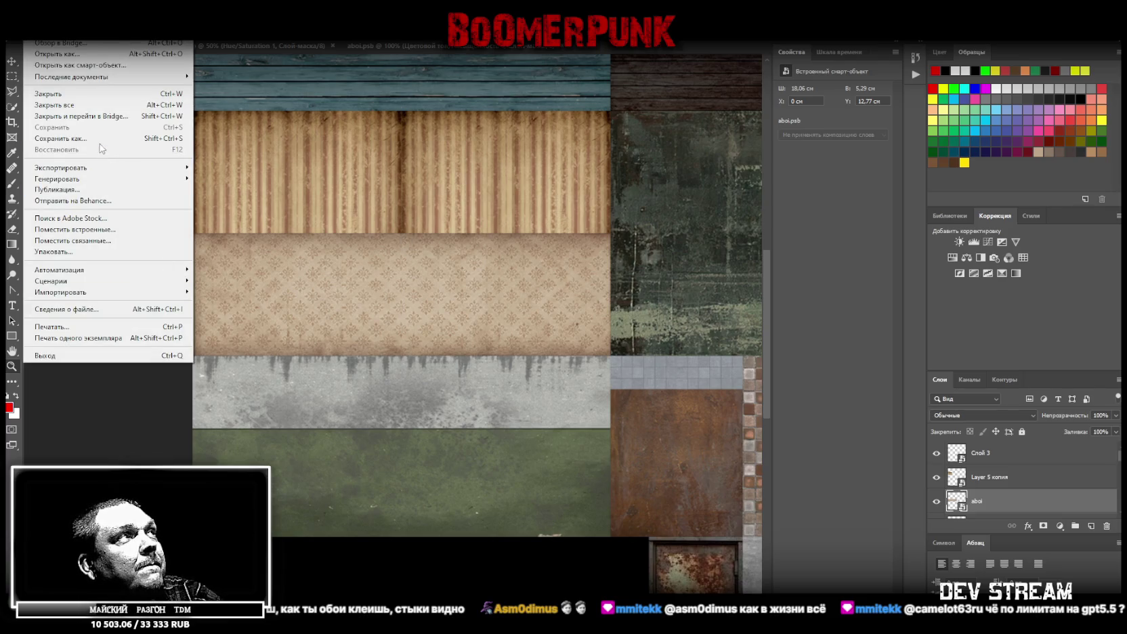
{"action": "left_click", "coordinate": [100, 139]}
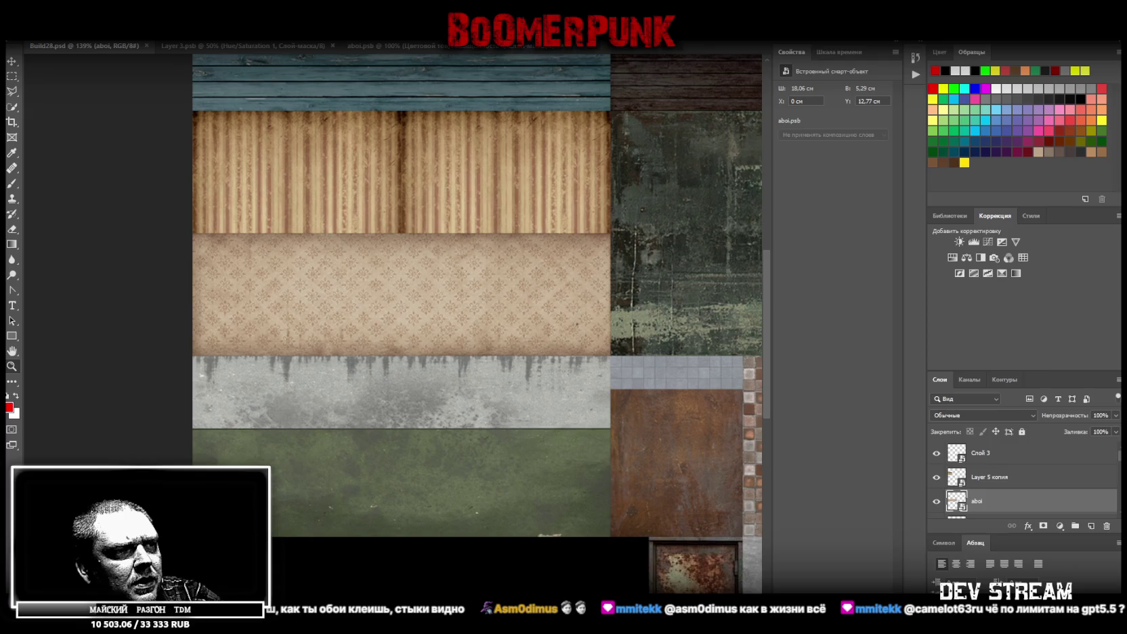
{"action": "left_click", "coordinate": [660, 196]}
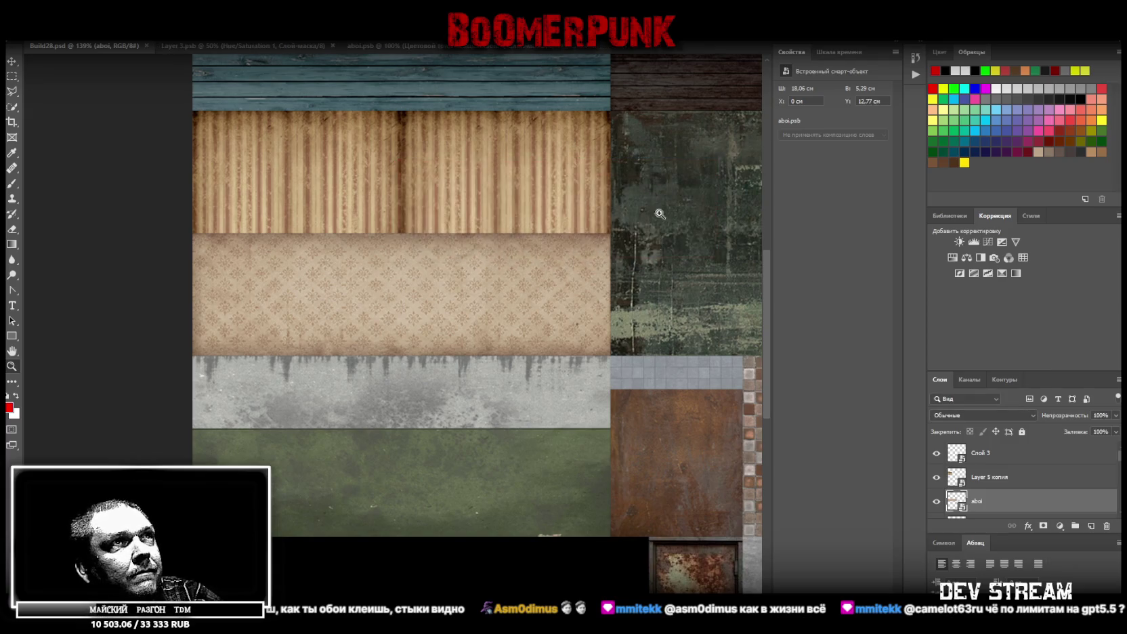
{"action": "key", "text": "alt+Tab"}
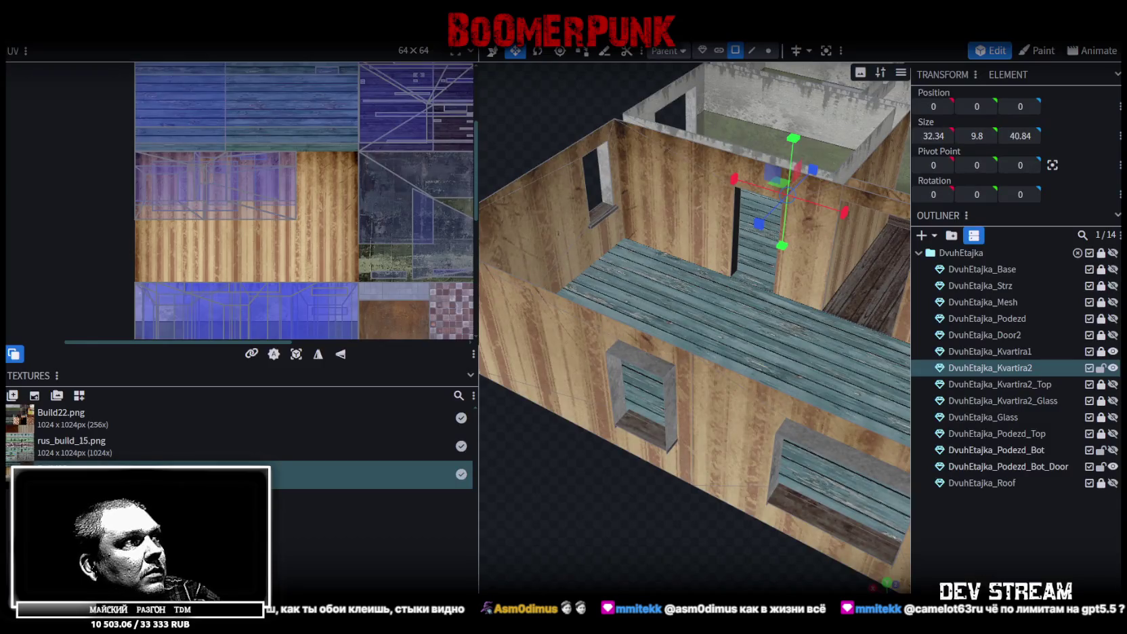
Refresh the atlas texture and select a DvuhEtajka_Kvartira2 wall face.
{"action": "right_click", "coordinate": [71, 468]}
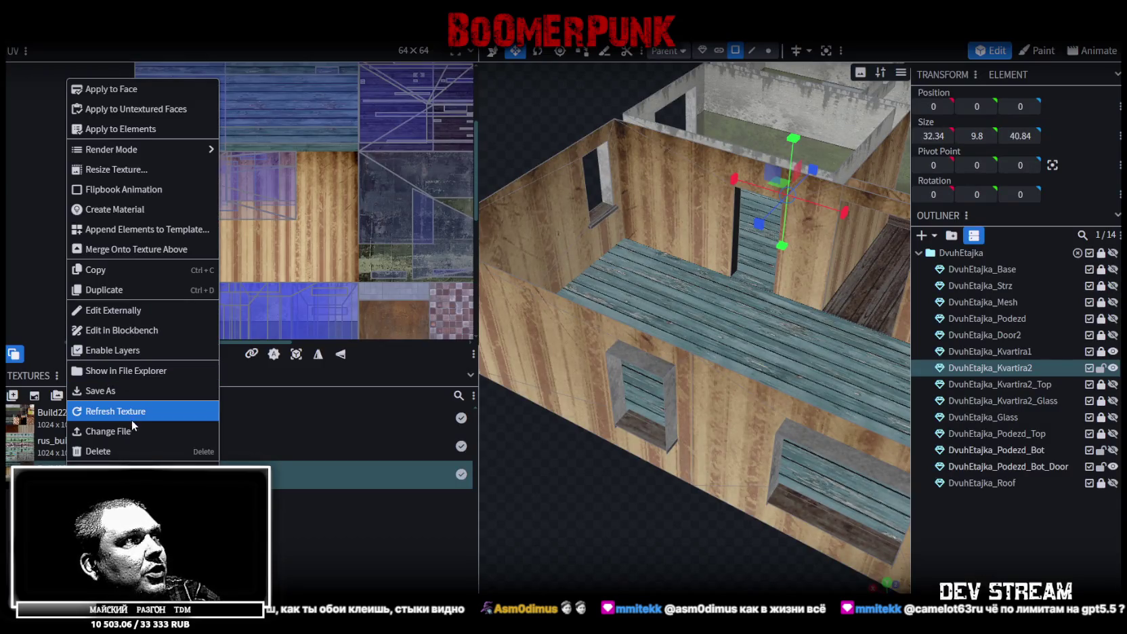
{"action": "left_click", "coordinate": [132, 419]}
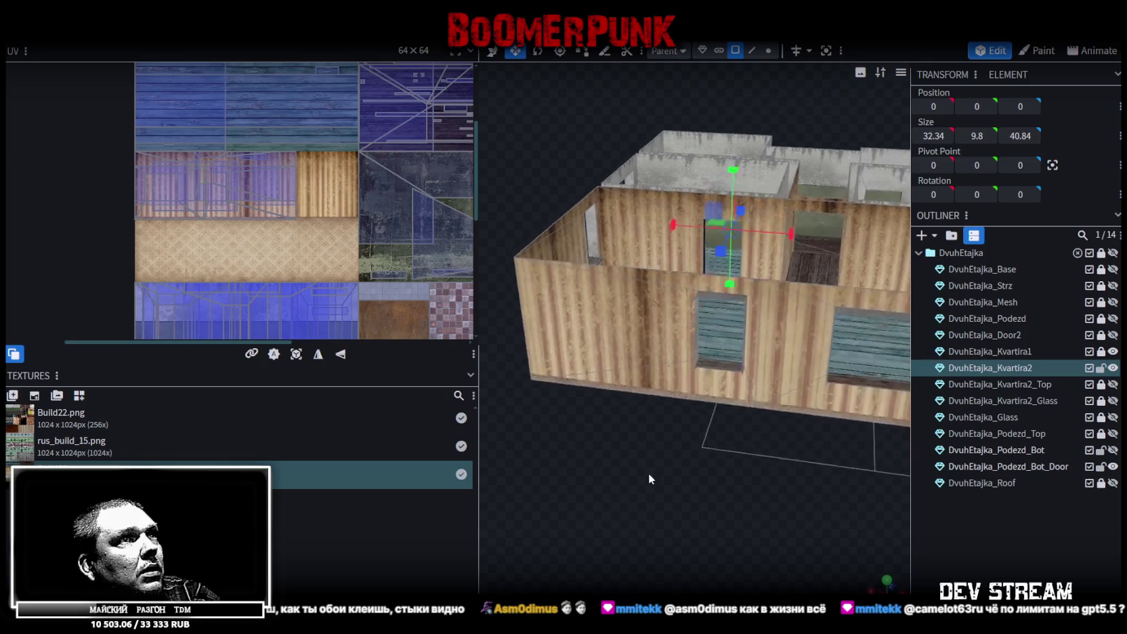
{"action": "left_click_drag", "start_coordinate": [561, 520], "coordinate": [658, 454]}
{"action": "left_click", "coordinate": [575, 367]}
{"action": "scroll", "coordinate": [220, 225], "scroll_direction": "up", "scroll_amount": 2}
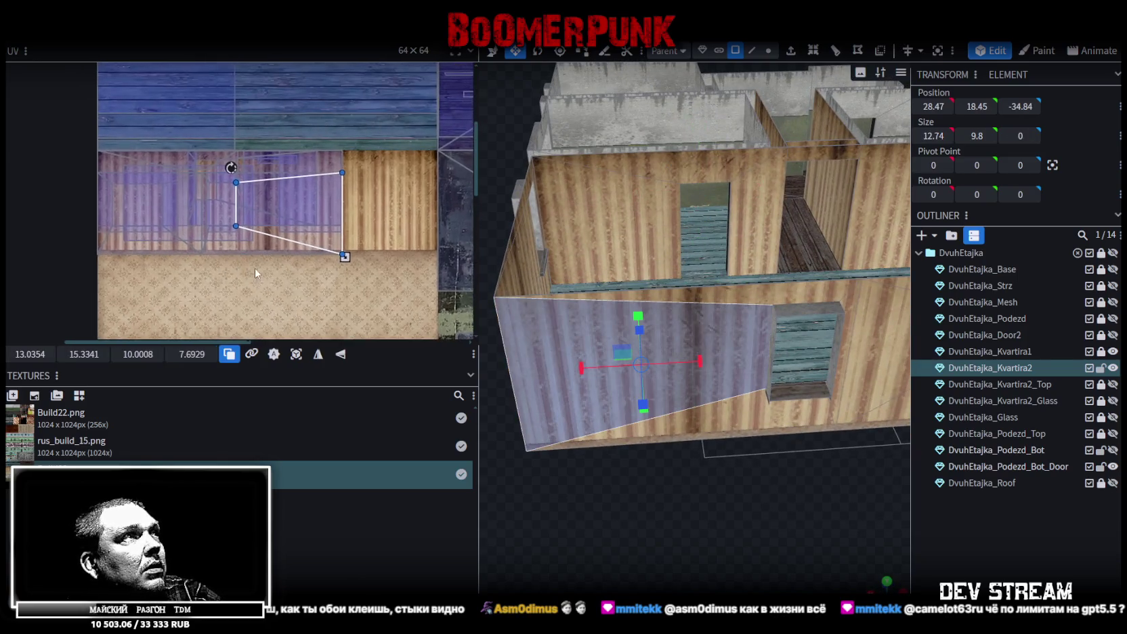
Fit the wall face UVs onto the striped wallpaper region, then check the front-left wall.
{"action": "left_click_drag", "start_coordinate": [389, 265], "coordinate": [68, 150]}
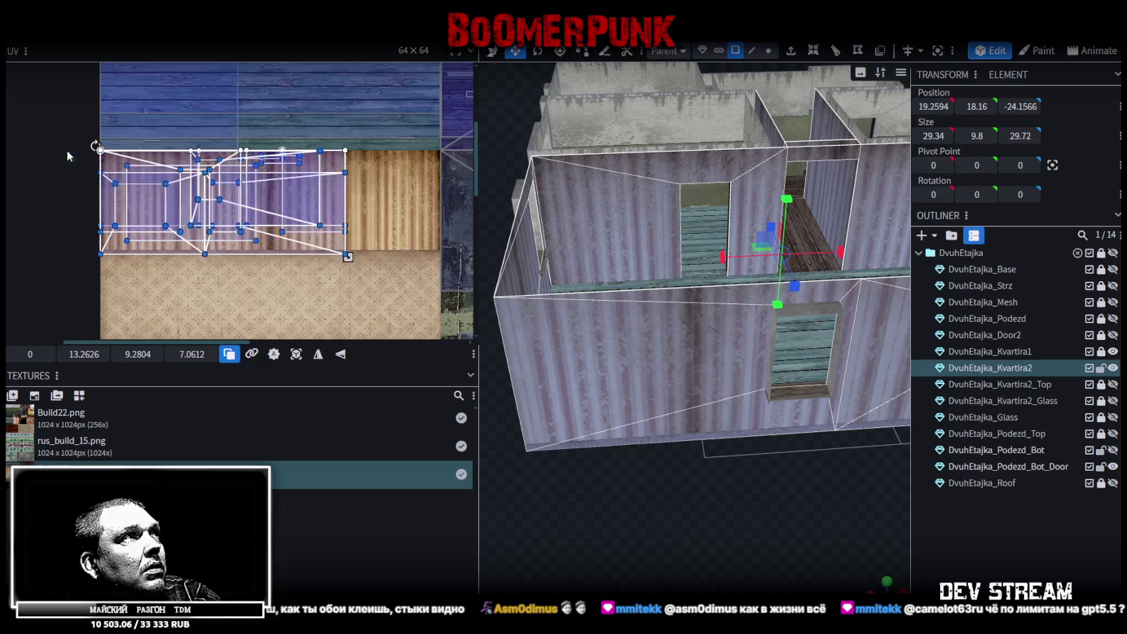
{"action": "scroll", "coordinate": [358, 267], "scroll_direction": "up", "scroll_amount": 4}
{"action": "scroll", "coordinate": [360, 271], "scroll_direction": "up", "scroll_amount": 2}
{"action": "left_click_drag", "start_coordinate": [366, 216], "coordinate": [302, 194]}
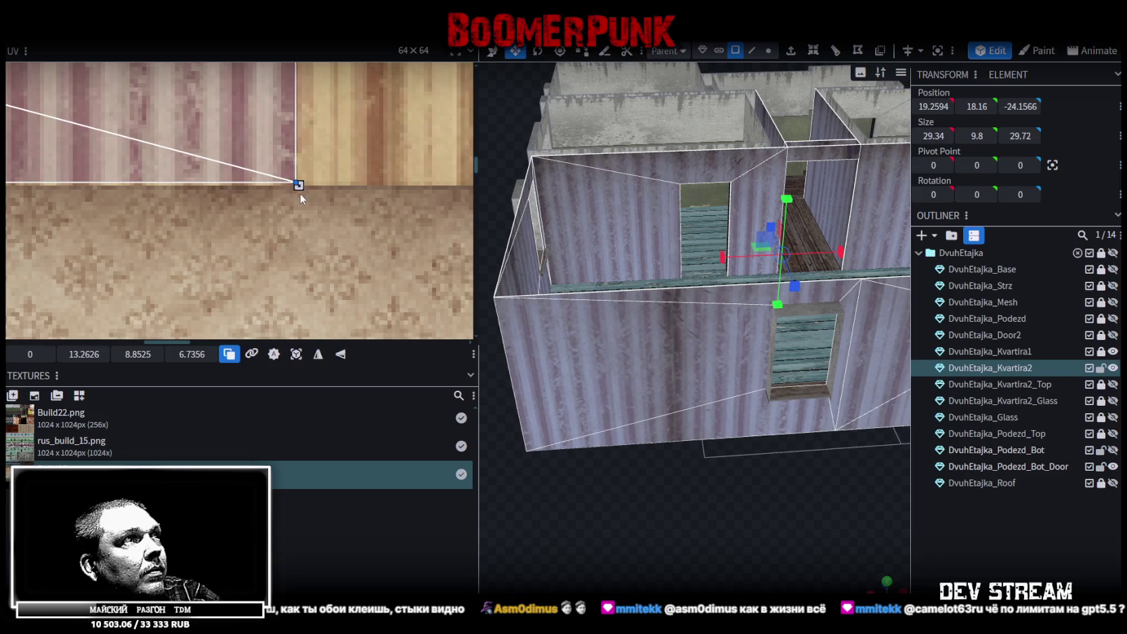
{"action": "scroll", "coordinate": [651, 323], "scroll_direction": "down", "scroll_amount": 2}
{"action": "left_click", "coordinate": [695, 337]}
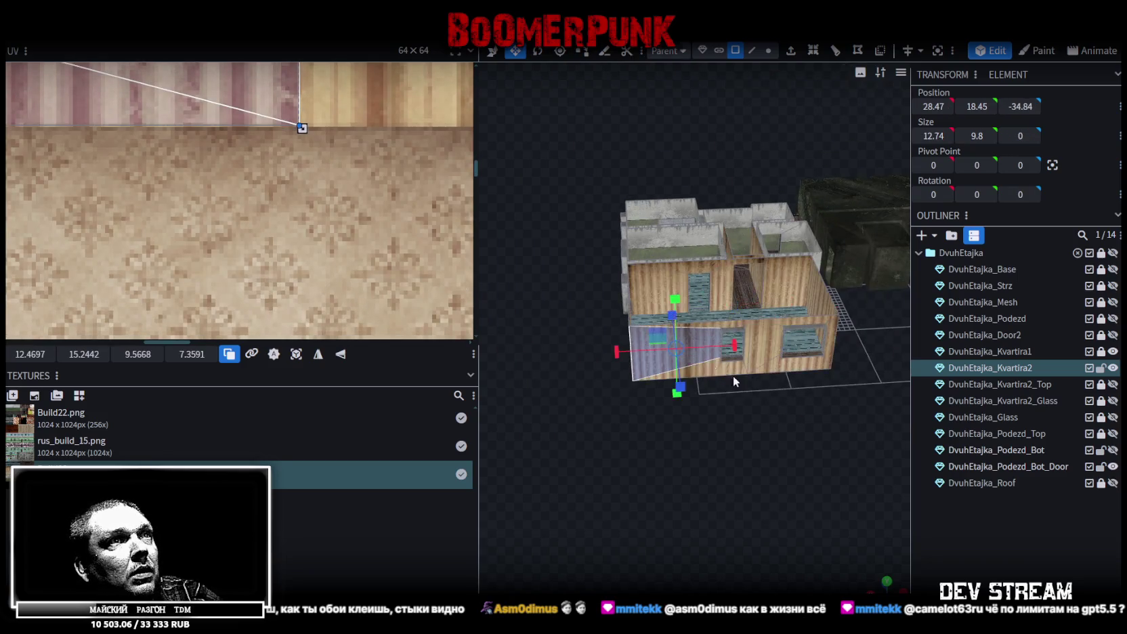
{"action": "scroll", "coordinate": [732, 375], "scroll_direction": "up", "scroll_amount": 2}
{"action": "mouse_move", "coordinate": [769, 396]}
{"action": "left_mouse_down"}
{"action": "mouse_move", "coordinate": [679, 374]}
{"action": "mouse_move", "coordinate": [759, 369]}
{"action": "mouse_move", "coordinate": [725, 314]}
{"action": "mouse_move", "coordinate": [829, 368]}
{"action": "left_mouse_up"}
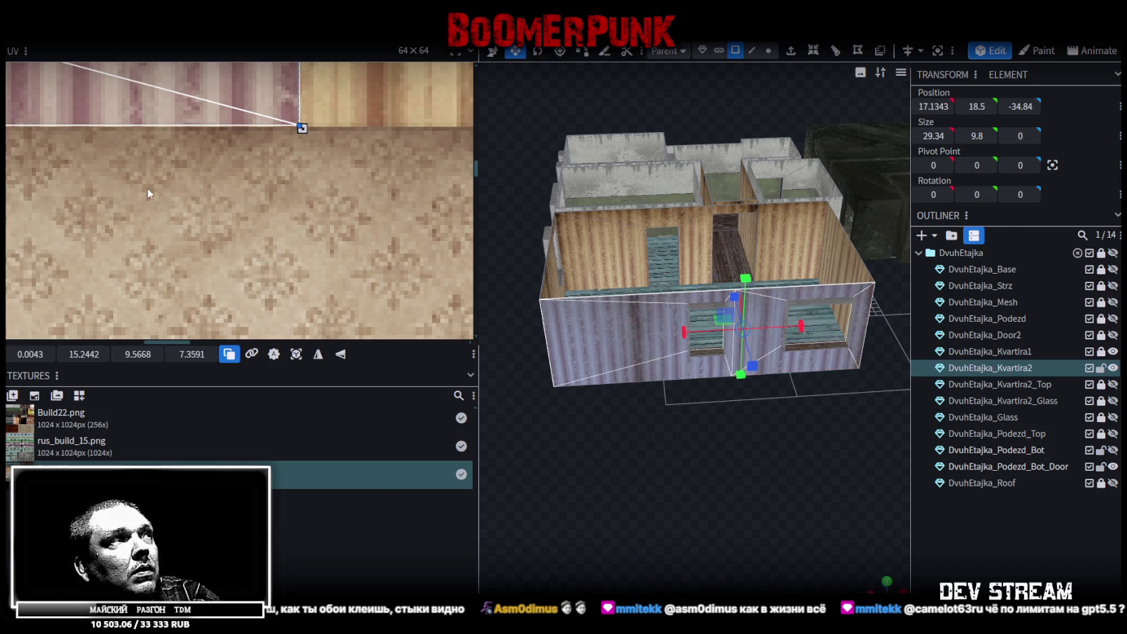
{"action": "scroll", "coordinate": [153, 188], "scroll_direction": "down", "scroll_amount": 5}
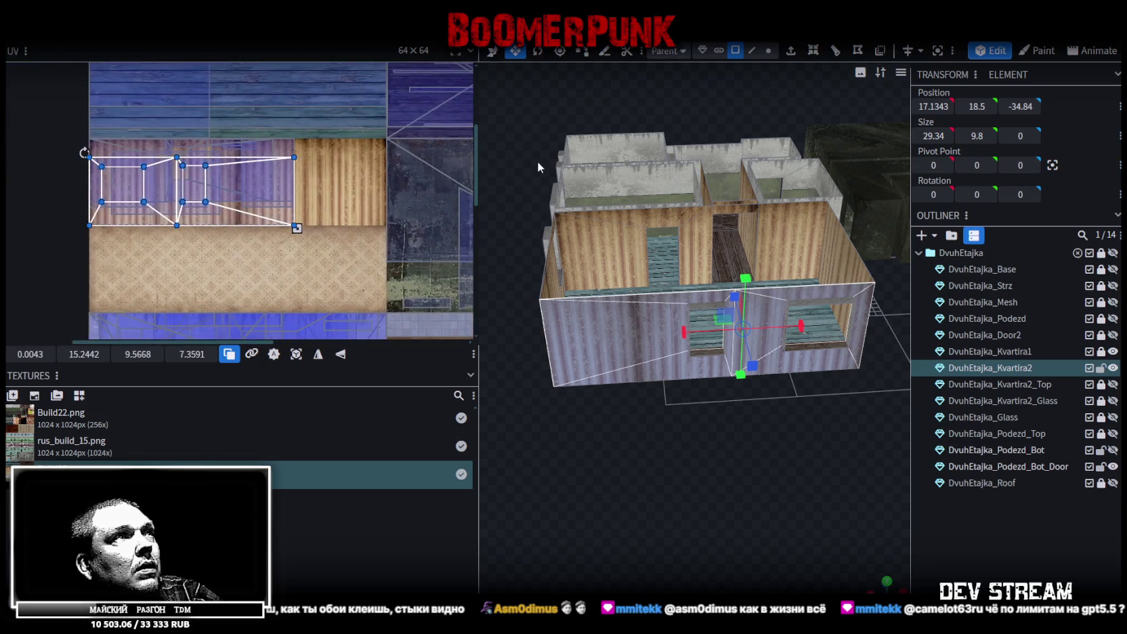
Widen the UV editor and move the selected Kvartira2 face's UVs onto the striped wallpaper.
{"action": "left_click_drag", "start_coordinate": [481, 151], "coordinate": [489, 152]}
{"action": "scroll", "coordinate": [198, 129], "scroll_direction": "up", "scroll_amount": 5}
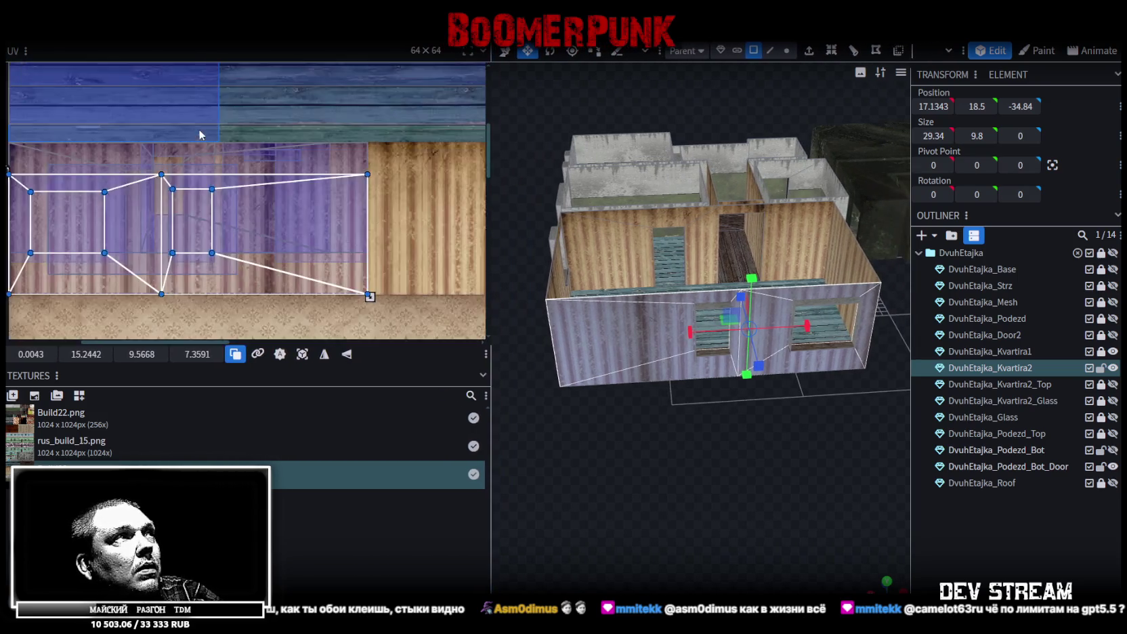
{"action": "scroll", "coordinate": [306, 211], "scroll_direction": "down", "scroll_amount": 3}
{"action": "scroll", "coordinate": [308, 197], "scroll_direction": "down", "scroll_amount": 2}
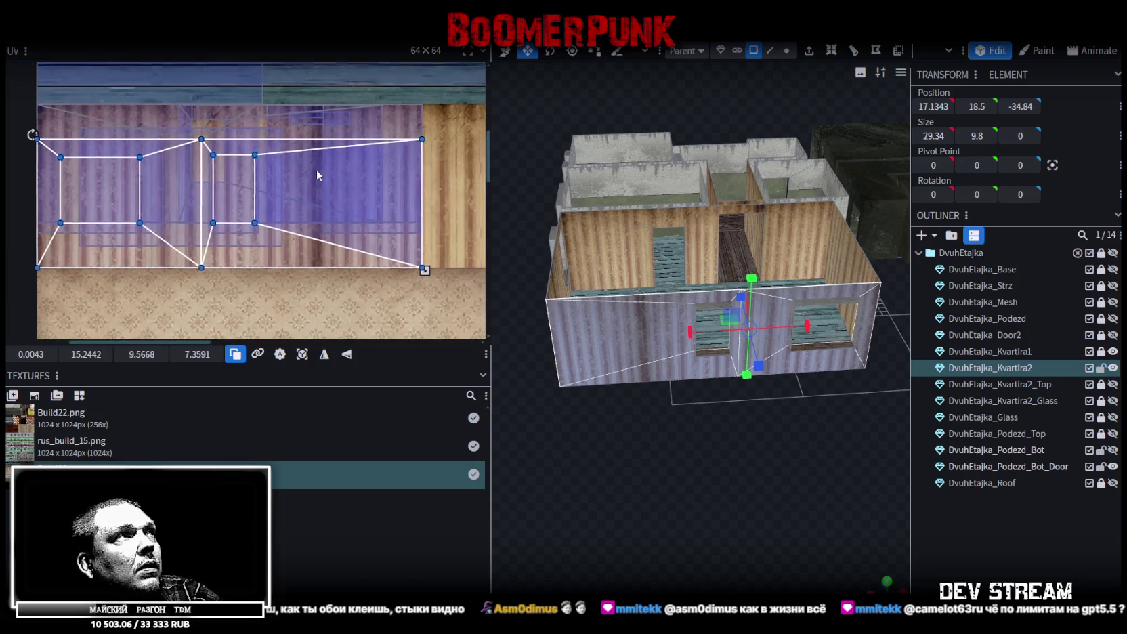
{"action": "middle_click_drag", "start_coordinate": [306, 180], "coordinate": [308, 181]}
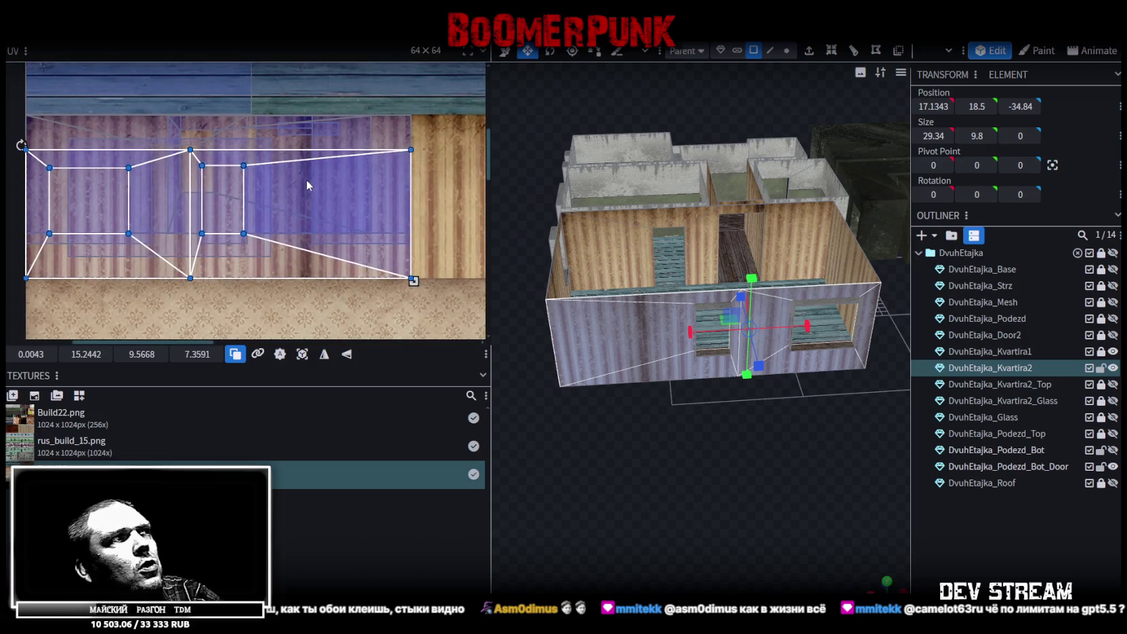
{"action": "mouse_move", "coordinate": [308, 198]}
{"action": "left_mouse_down"}
{"action": "mouse_move", "coordinate": [363, 151]}
{"action": "mouse_move", "coordinate": [311, 170]}
{"action": "mouse_move", "coordinate": [285, 158]}
{"action": "left_mouse_up"}
{"action": "scroll", "coordinate": [56, 107], "scroll_direction": "up", "scroll_amount": 2}
{"action": "scroll", "coordinate": [10, 122], "scroll_direction": "up", "scroll_amount": 3}
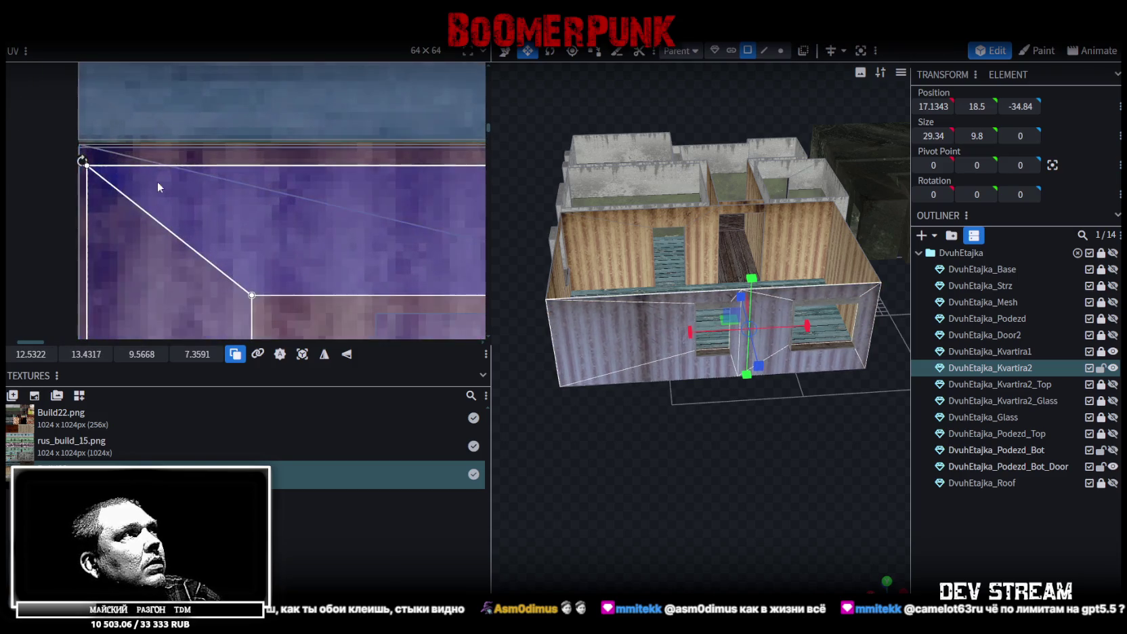
Select the whole wall element and map the outer front wall back to wood.
{"action": "left_click", "coordinate": [172, 176]}
{"action": "scroll", "coordinate": [179, 167], "scroll_direction": "down", "scroll_amount": 2}
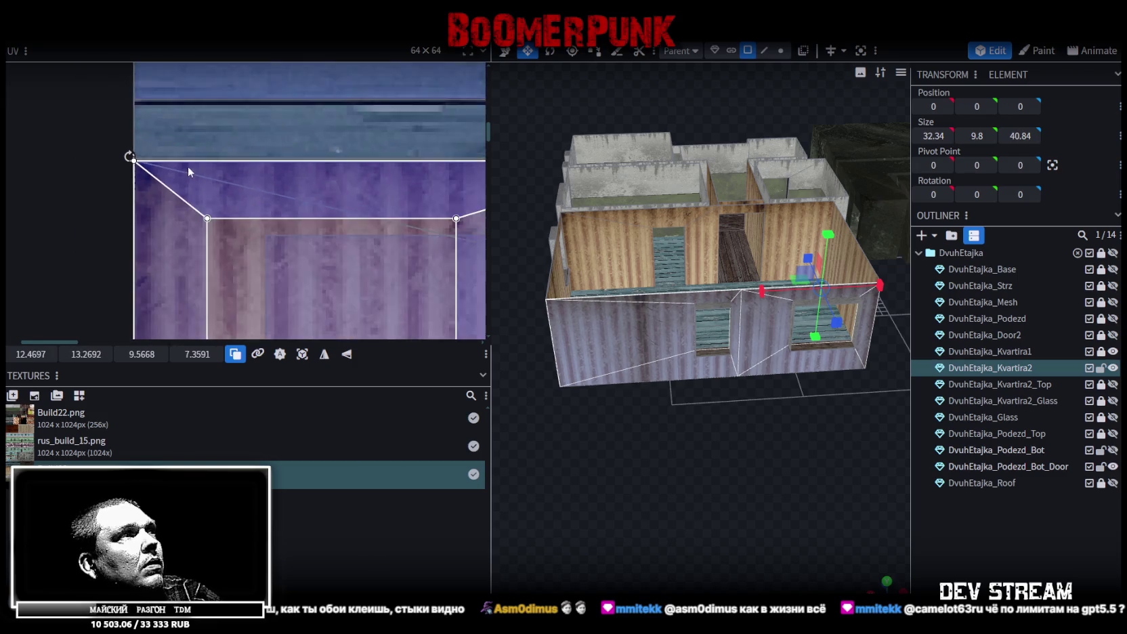
{"action": "scroll", "coordinate": [224, 176], "scroll_direction": "down", "scroll_amount": 2}
{"action": "scroll", "coordinate": [264, 189], "scroll_direction": "down", "scroll_amount": 1}
{"action": "scroll", "coordinate": [283, 196], "scroll_direction": "down", "scroll_amount": 1}
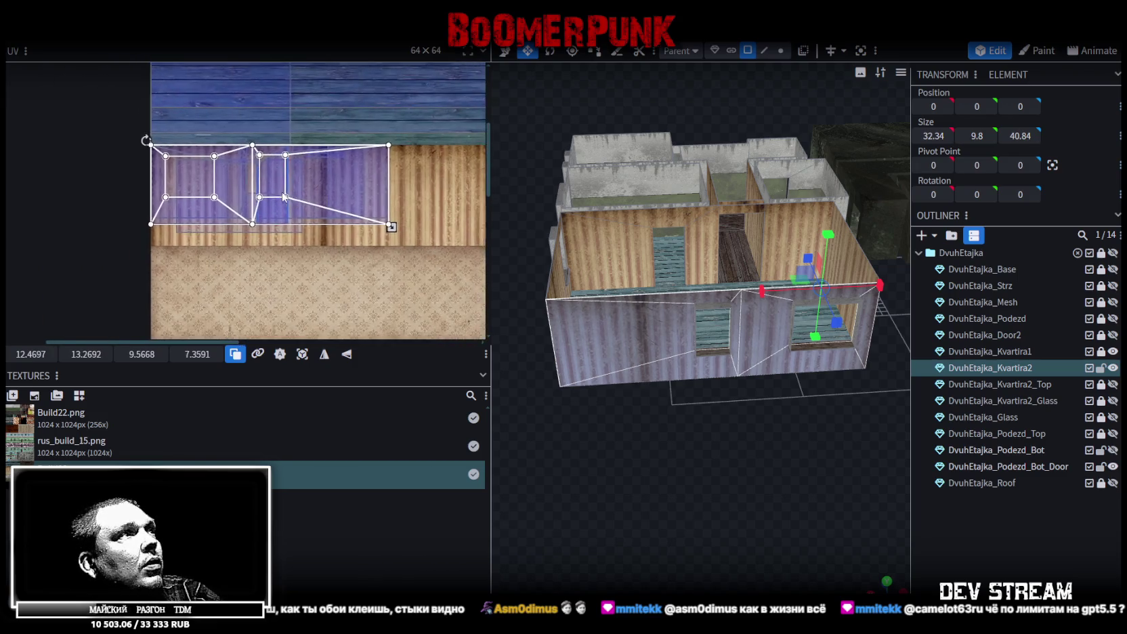
{"action": "left_click", "coordinate": [290, 227]}
Shift the wall face's UVs onto the wallpaper band, keeping the UV island in view.
{"action": "scroll", "coordinate": [185, 132], "scroll_direction": "up", "scroll_amount": 2}
{"action": "left_click_drag", "start_coordinate": [264, 186], "coordinate": [278, 174]}
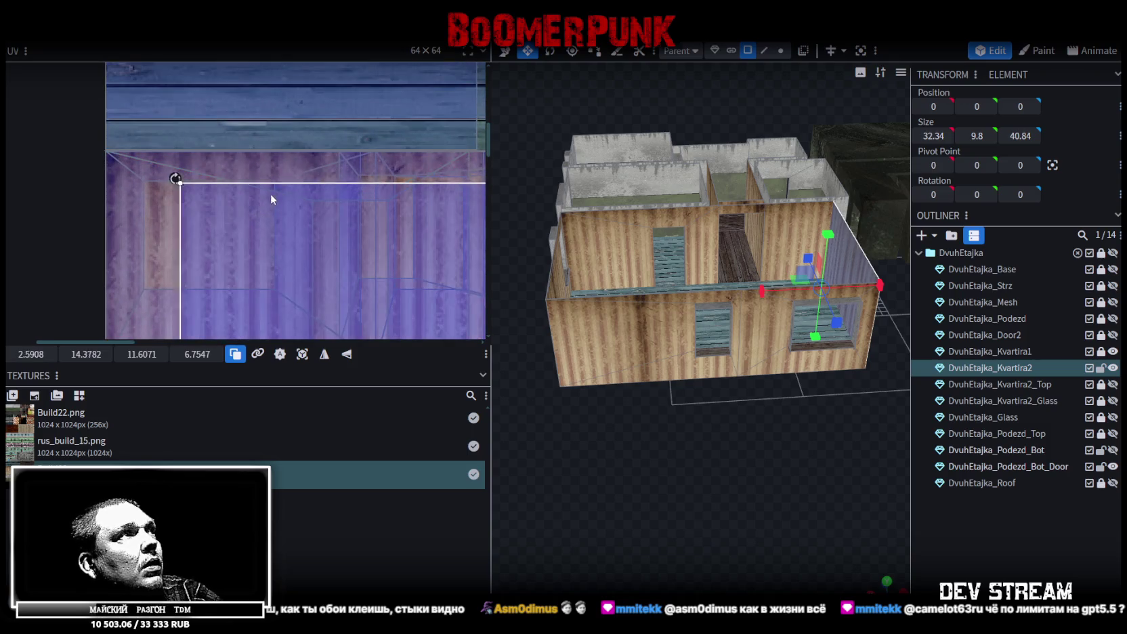
{"action": "scroll", "coordinate": [278, 173], "scroll_direction": "down", "scroll_amount": 2}
{"action": "middle_click_drag", "start_coordinate": [344, 206], "coordinate": [278, 165]}
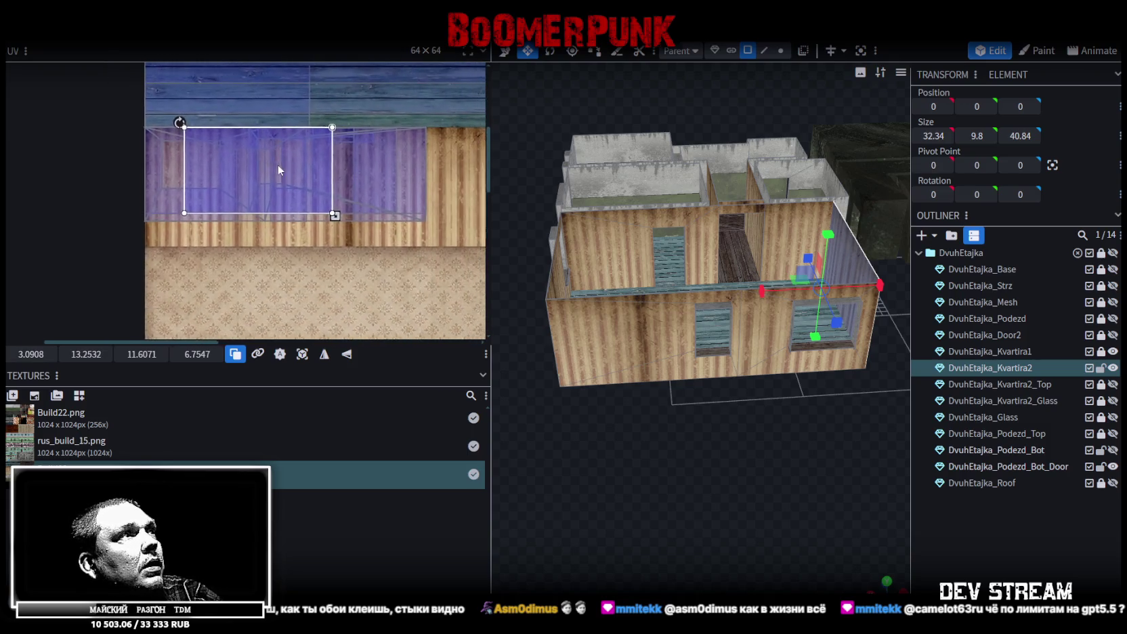
{"action": "left_click_drag", "start_coordinate": [596, 290], "coordinate": [541, 353]}
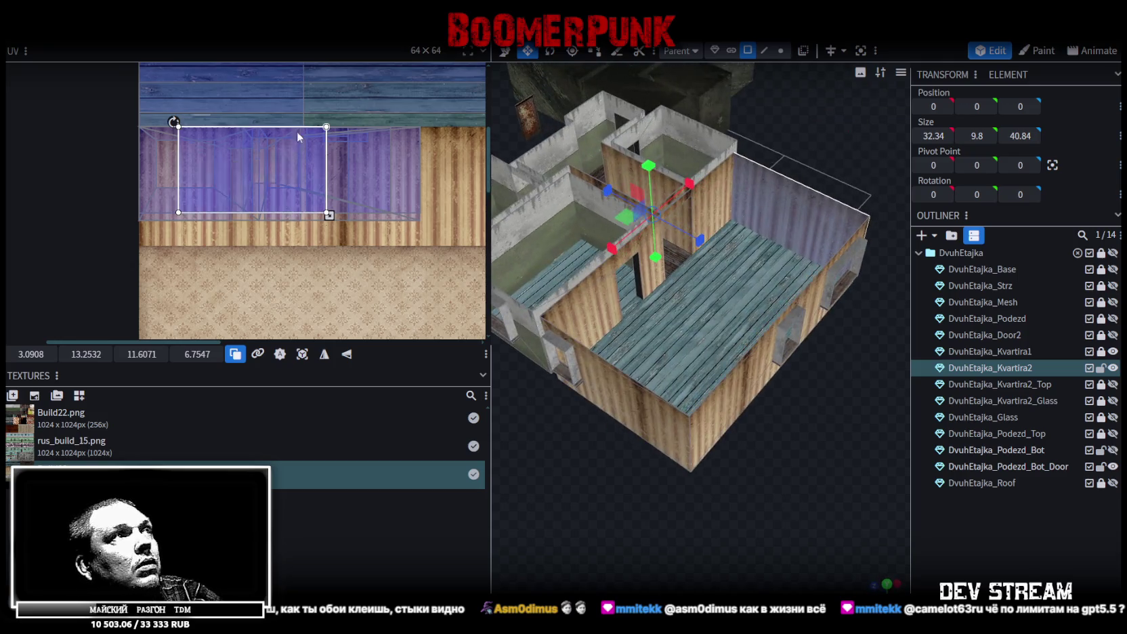
{"action": "scroll", "coordinate": [321, 192], "scroll_direction": "up", "scroll_amount": 2}
{"action": "scroll", "coordinate": [357, 222], "scroll_direction": "up", "scroll_amount": 1}
{"action": "scroll", "coordinate": [356, 203], "scroll_direction": "down", "scroll_amount": 1}
{"action": "middle_click_drag", "start_coordinate": [355, 204], "coordinate": [282, 158]}
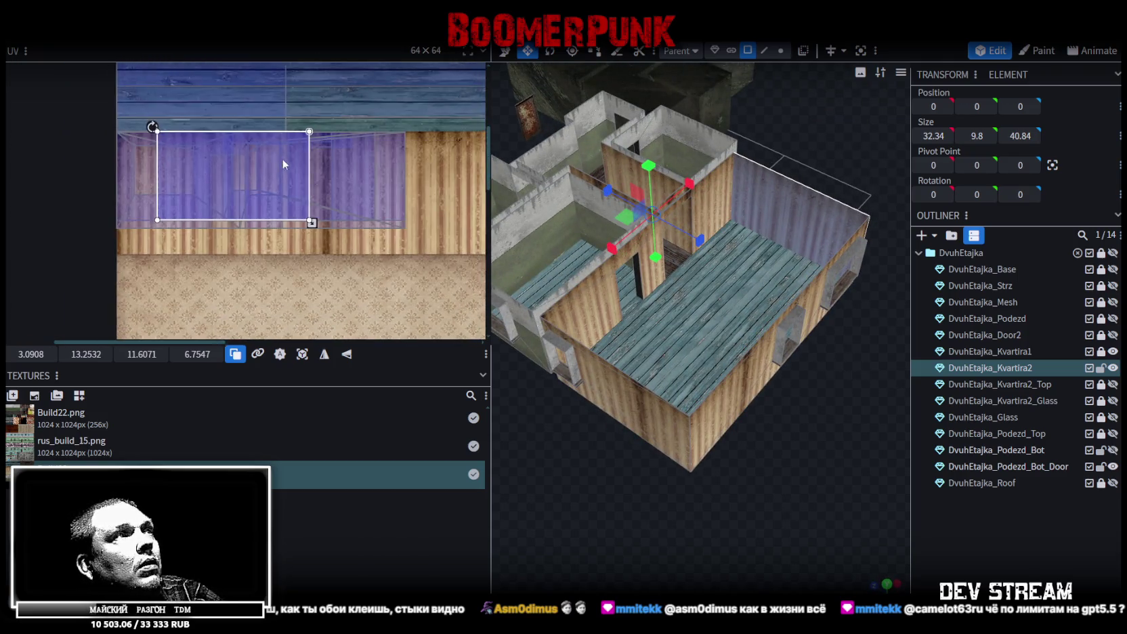
Select the inner front-wall and window-side faces and stretch their UV island to the wallpaper band's edge.
{"action": "left_click", "coordinate": [730, 398]}
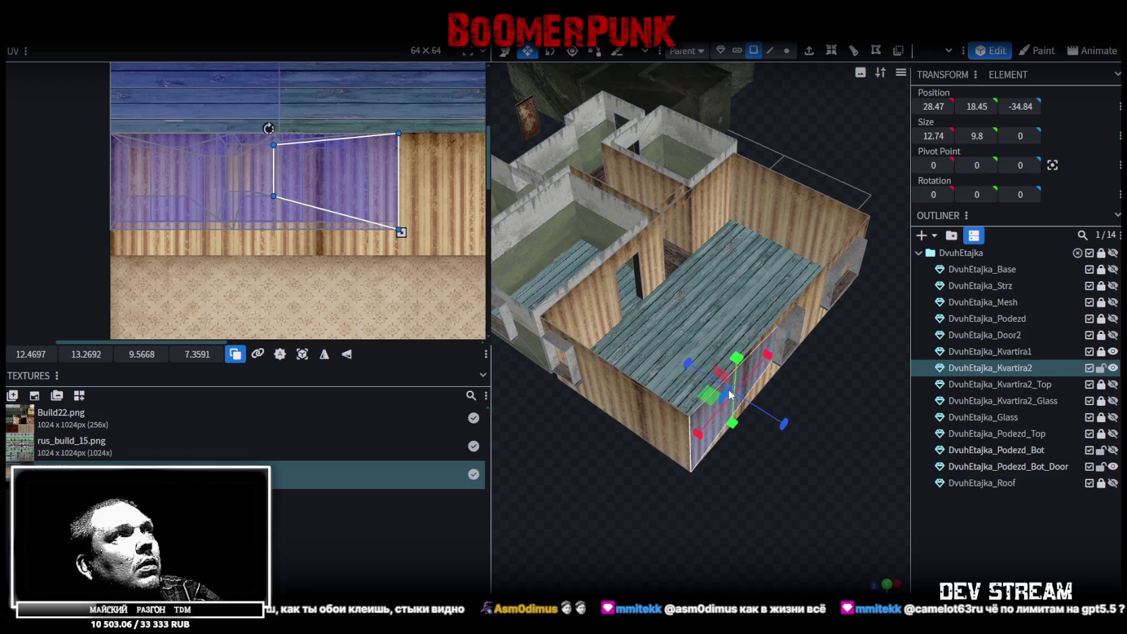
{"action": "mouse_move", "coordinate": [819, 430]}
{"action": "left_mouse_down"}
{"action": "mouse_move", "coordinate": [817, 413]}
{"action": "mouse_move", "coordinate": [789, 411]}
{"action": "left_mouse_up"}
{"action": "left_click", "coordinate": [785, 335], "text": "shift"}
{"action": "left_click", "coordinate": [805, 332], "text": "shift"}
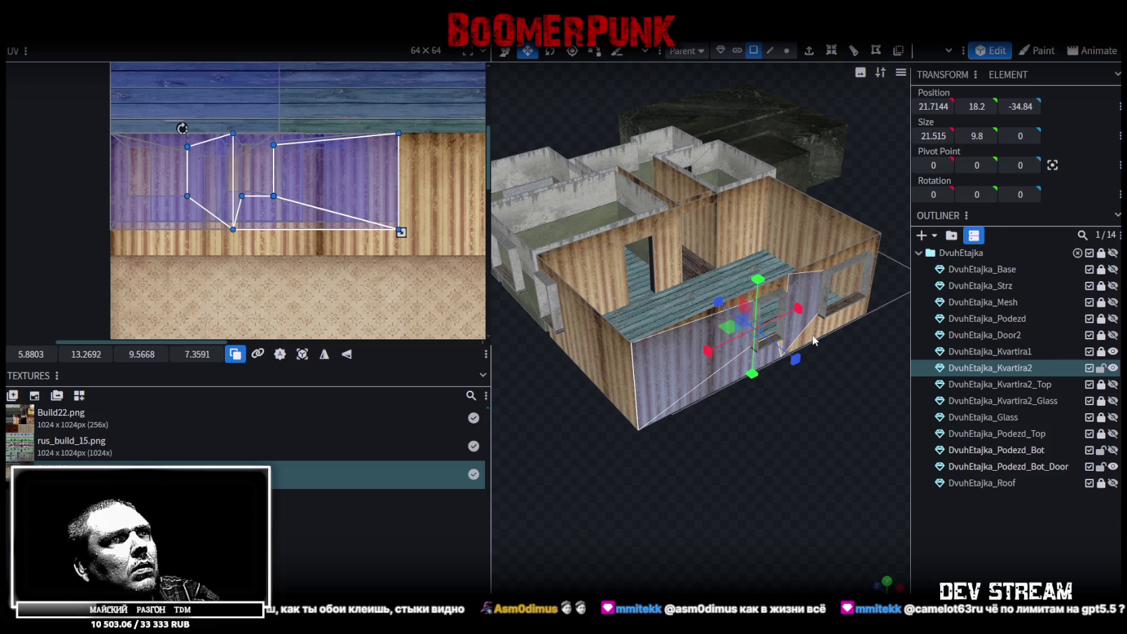
{"action": "left_click", "coordinate": [840, 284], "text": "shift"}
{"action": "left_click", "coordinate": [854, 255], "text": "shift"}
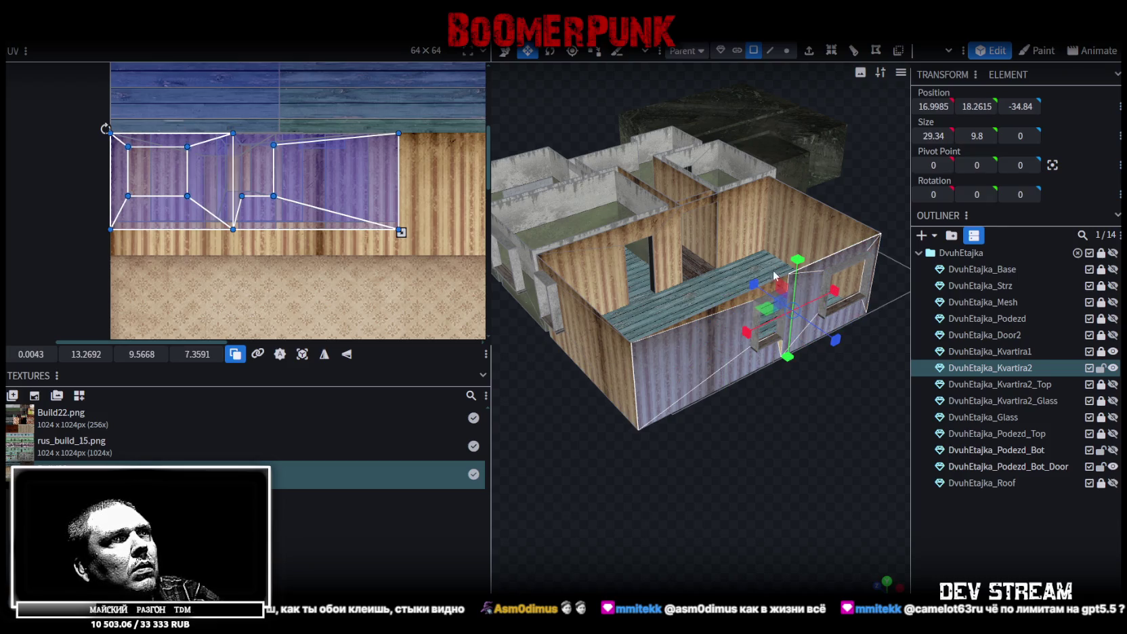
{"action": "left_click", "coordinate": [726, 302], "text": "shift"}
{"action": "scroll", "coordinate": [828, 425], "scroll_direction": "up", "scroll_amount": 5}
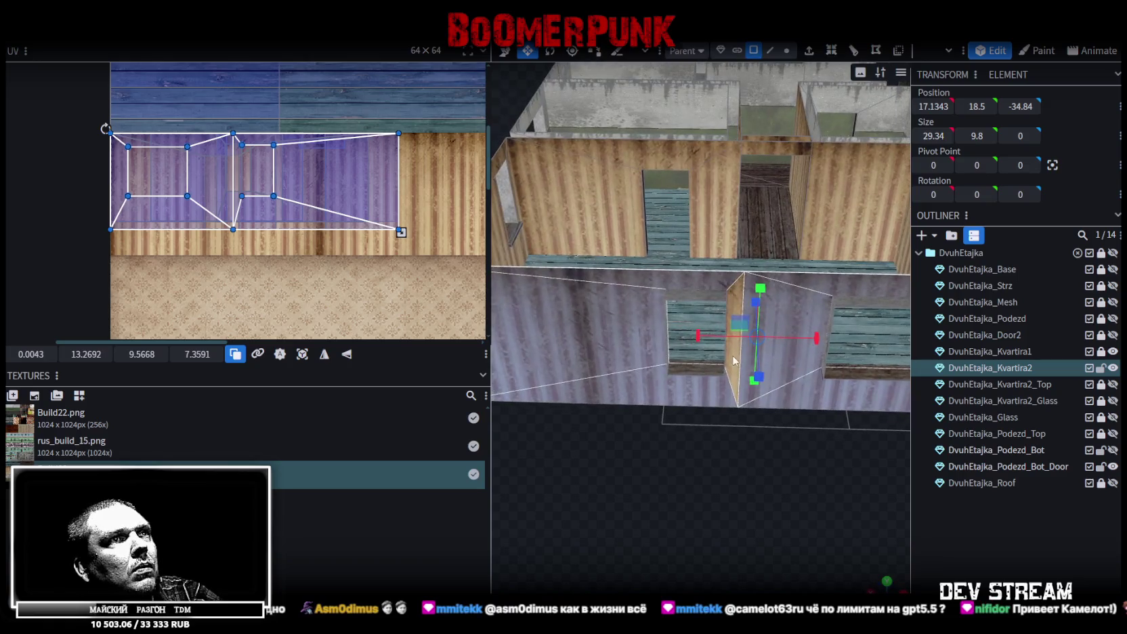
{"action": "middle_click_drag", "start_coordinate": [385, 215], "coordinate": [352, 226]}
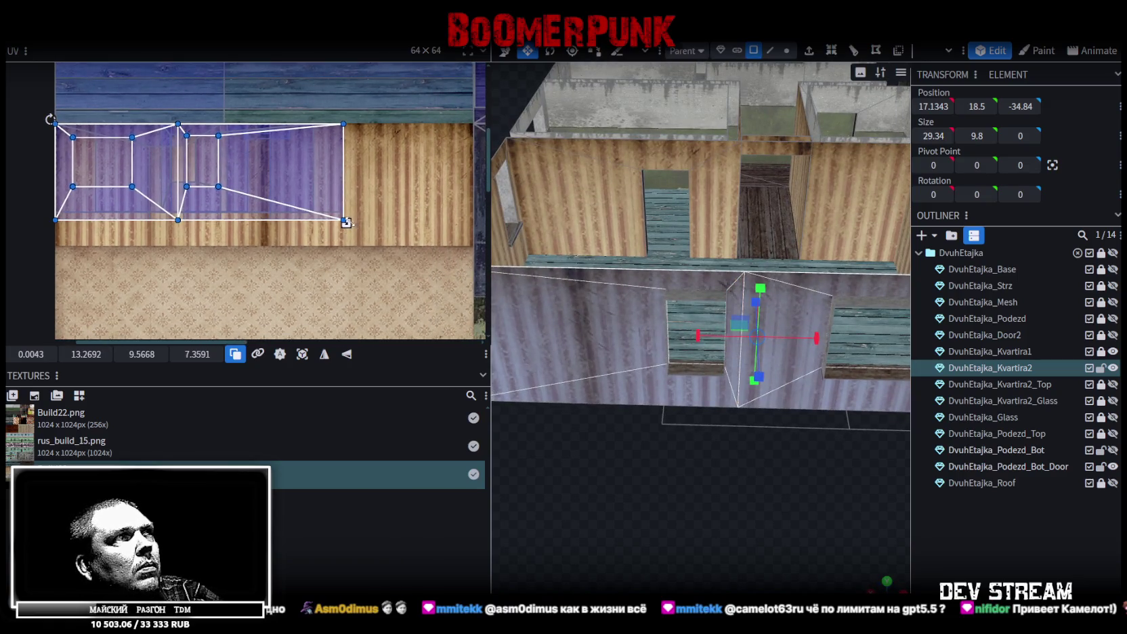
{"action": "left_click_drag", "start_coordinate": [346, 222], "coordinate": [415, 244]}
{"action": "scroll", "coordinate": [399, 249], "scroll_direction": "up", "scroll_amount": 5}
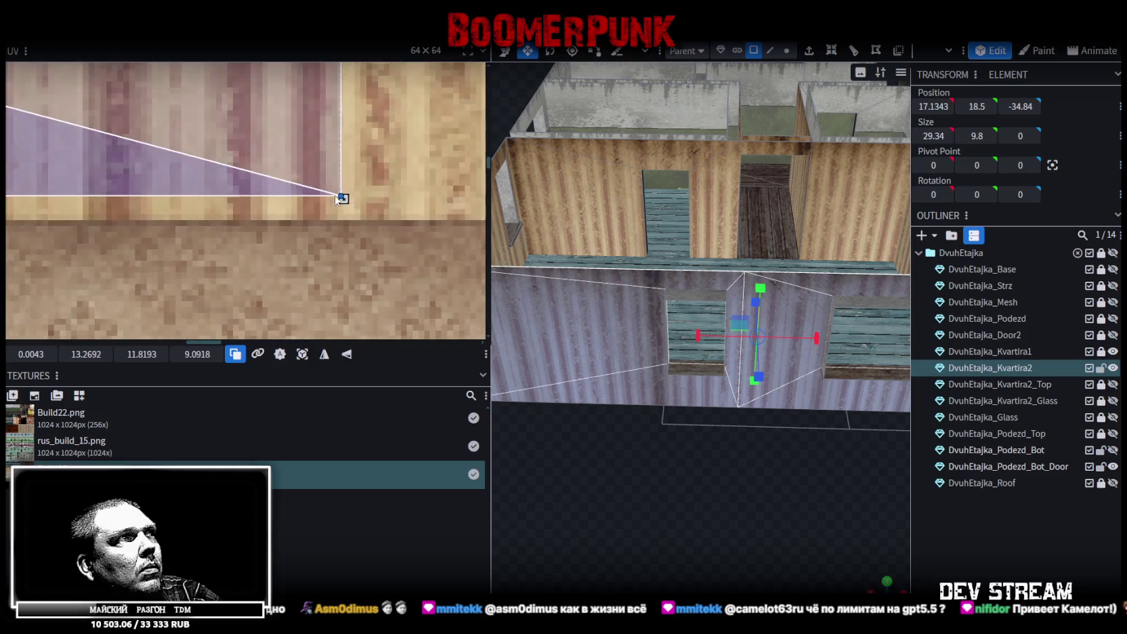
{"action": "left_click_drag", "start_coordinate": [341, 198], "coordinate": [407, 219]}
Move the larger wall face beside the window onto the wallpaper.
{"action": "scroll", "coordinate": [352, 223], "scroll_direction": "down", "scroll_amount": 1}
{"action": "scroll", "coordinate": [326, 212], "scroll_direction": "down", "scroll_amount": 2}
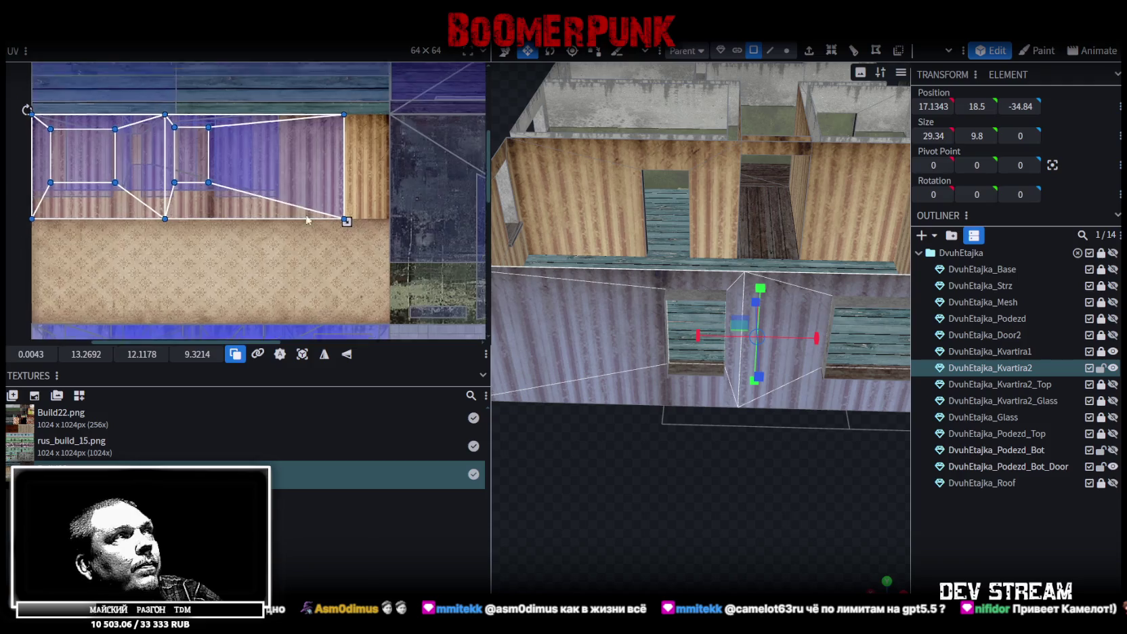
{"action": "scroll", "coordinate": [339, 230], "scroll_direction": "down", "scroll_amount": 2}
{"action": "scroll", "coordinate": [359, 248], "scroll_direction": "down", "scroll_amount": 1}
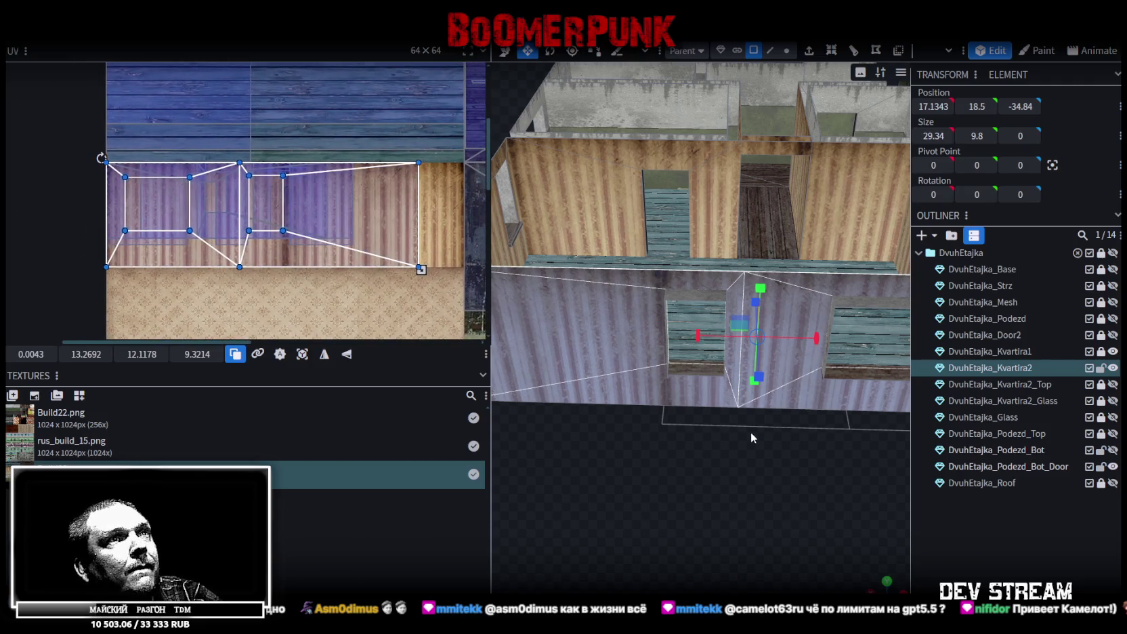
{"action": "scroll", "coordinate": [750, 431], "scroll_direction": "down", "scroll_amount": 5}
{"action": "left_click", "coordinate": [638, 341]}
{"action": "scroll", "coordinate": [638, 342], "scroll_direction": "up", "scroll_amount": 5}
{"action": "left_click", "coordinate": [724, 295]}
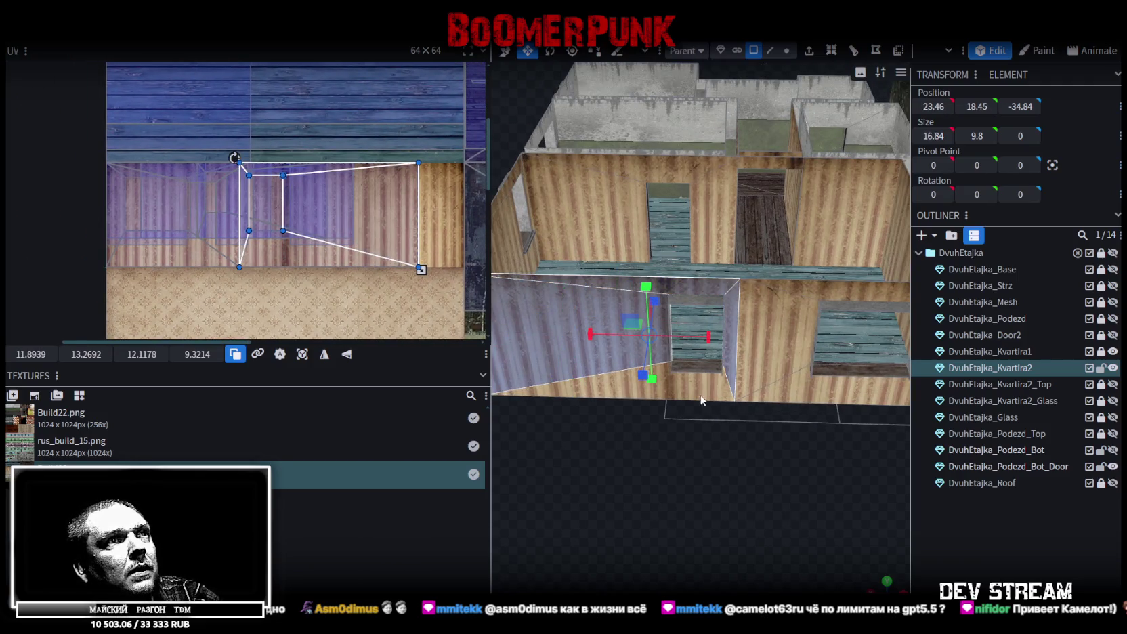
{"action": "scroll", "coordinate": [379, 205], "scroll_direction": "up", "scroll_amount": 2}
{"action": "mouse_move", "coordinate": [408, 213]}
{"action": "left_mouse_down"}
{"action": "mouse_move", "coordinate": [286, 197]}
{"action": "mouse_move", "coordinate": [383, 196]}
{"action": "mouse_move", "coordinate": [384, 165]}
{"action": "mouse_move", "coordinate": [375, 183]}
{"action": "left_mouse_up"}
{"action": "scroll", "coordinate": [366, 122], "scroll_direction": "up", "scroll_amount": 3}
{"action": "scroll", "coordinate": [364, 123], "scroll_direction": "up", "scroll_amount": 2}
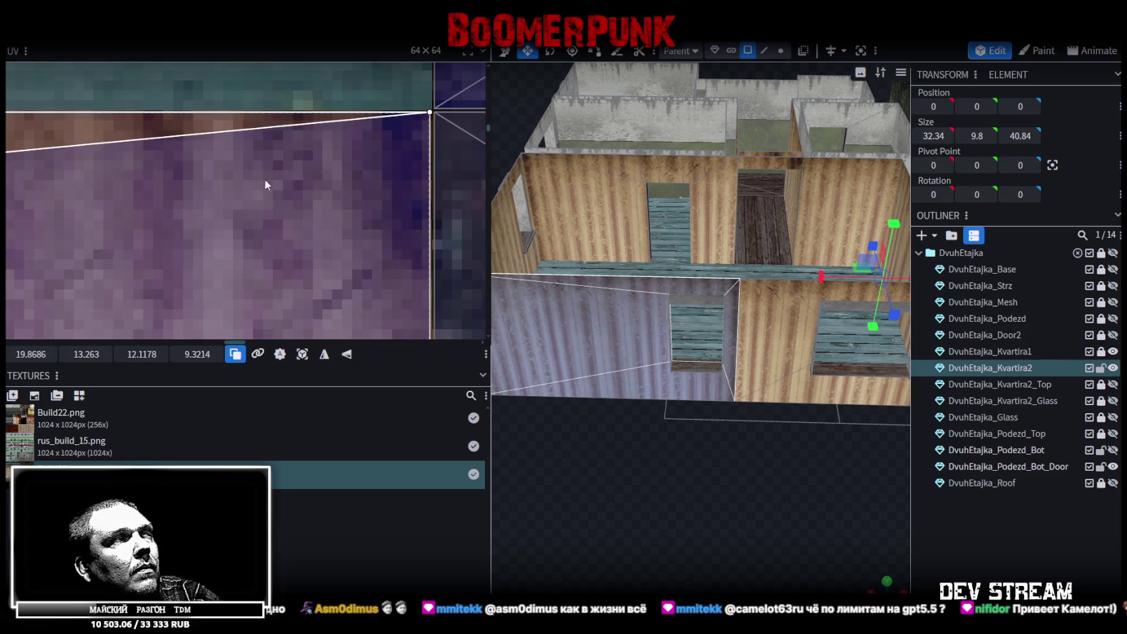
{"action": "scroll", "coordinate": [280, 180], "scroll_direction": "down", "scroll_amount": 3}
{"action": "scroll", "coordinate": [166, 167], "scroll_direction": "down", "scroll_amount": 2}
{"action": "scroll", "coordinate": [175, 187], "scroll_direction": "left", "scroll_amount": 2}
{"action": "mouse_move", "coordinate": [753, 502]}
{"action": "left_mouse_down"}
{"action": "mouse_move", "coordinate": [713, 468]}
{"action": "mouse_move", "coordinate": [564, 524]}
{"action": "mouse_move", "coordinate": [550, 514]}
{"action": "mouse_move", "coordinate": [841, 510]}
{"action": "mouse_move", "coordinate": [748, 455]}
{"action": "mouse_move", "coordinate": [777, 196]}
{"action": "mouse_move", "coordinate": [751, 221]}
{"action": "mouse_move", "coordinate": [770, 201]}
{"action": "mouse_move", "coordinate": [753, 206]}
{"action": "left_mouse_up"}
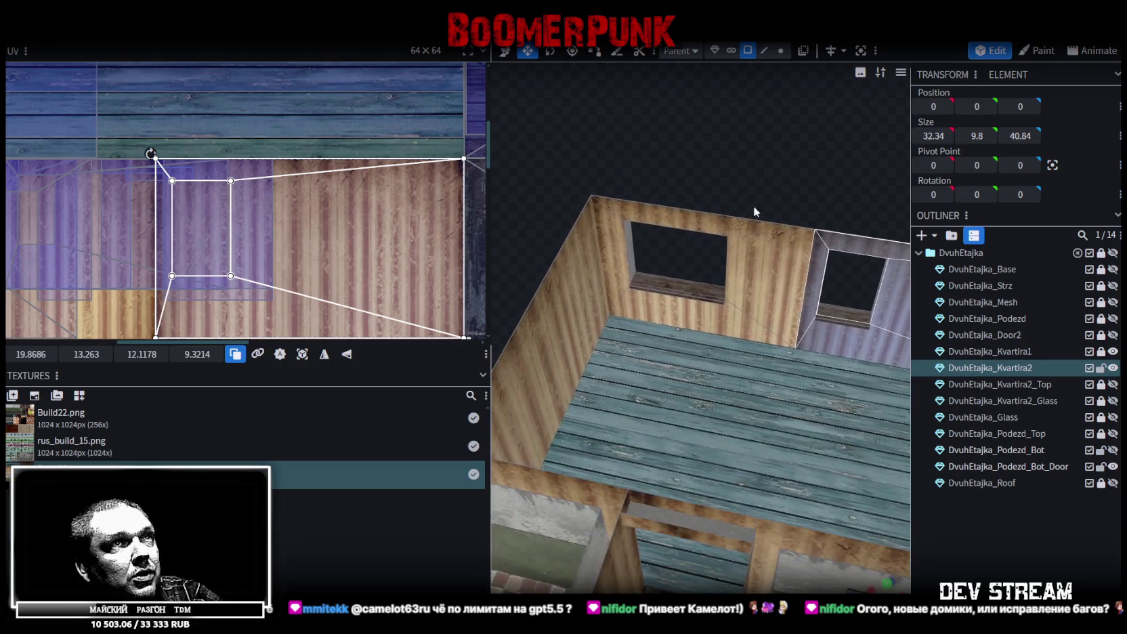
Move the back window wall's UVs onto the wallpaper and nudge them into place.
{"action": "left_click", "coordinate": [738, 316]}
{"action": "left_click", "coordinate": [617, 245]}
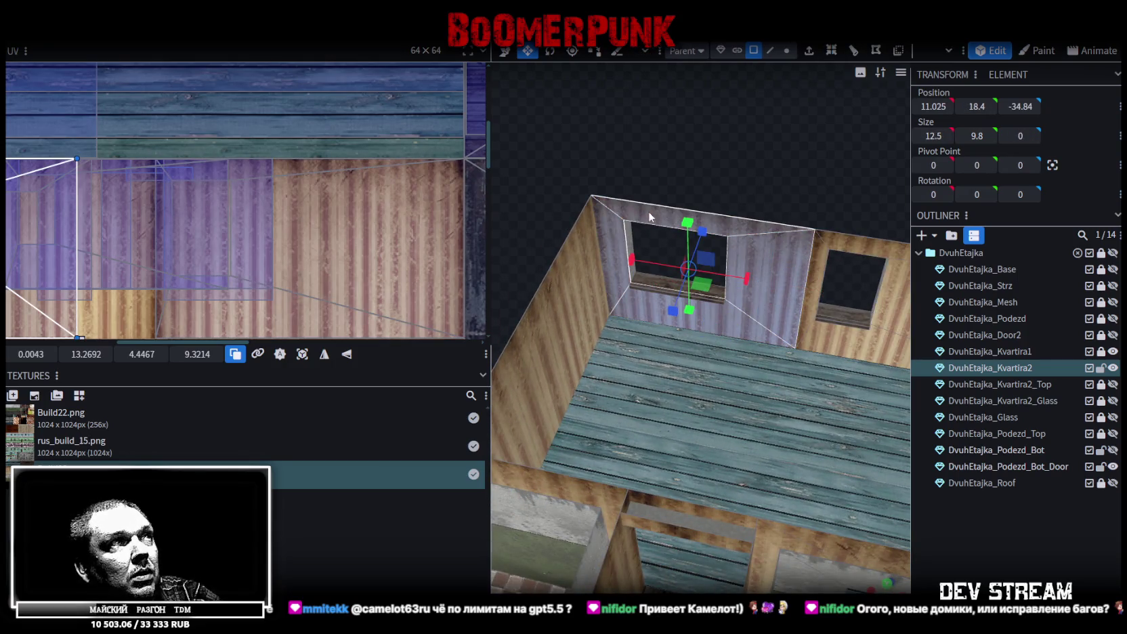
{"action": "scroll", "coordinate": [17, 231], "scroll_direction": "down", "scroll_amount": 2}
{"action": "scroll", "coordinate": [18, 230], "scroll_direction": "up", "scroll_amount": 3}
{"action": "scroll", "coordinate": [202, 200], "scroll_direction": "up", "scroll_amount": 2}
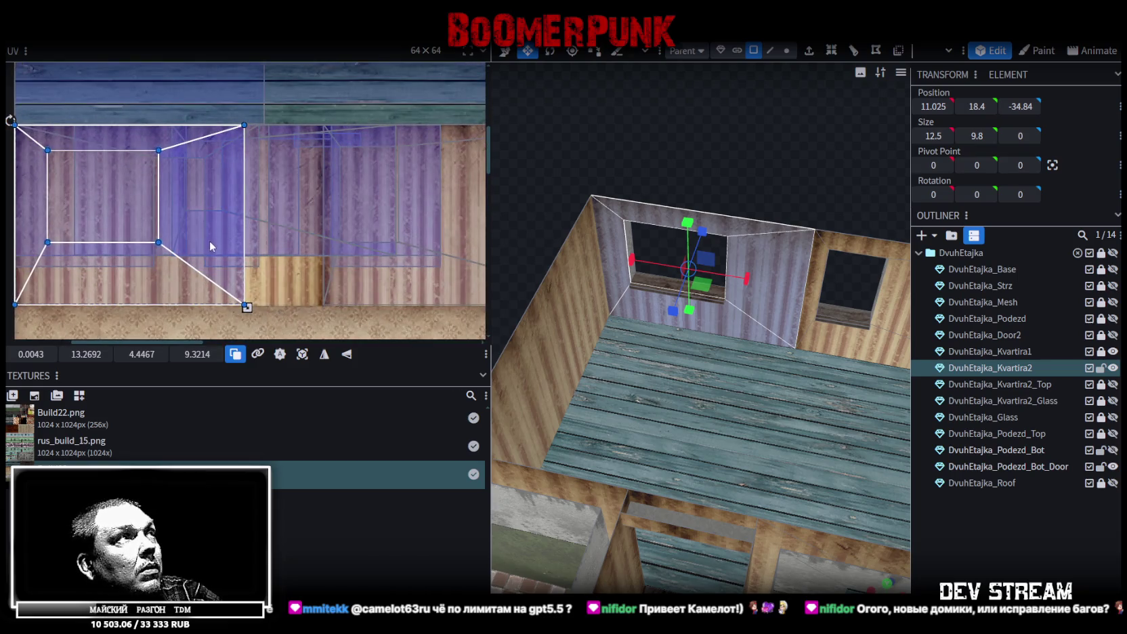
{"action": "left_click_drag", "start_coordinate": [229, 171], "coordinate": [278, 165]}
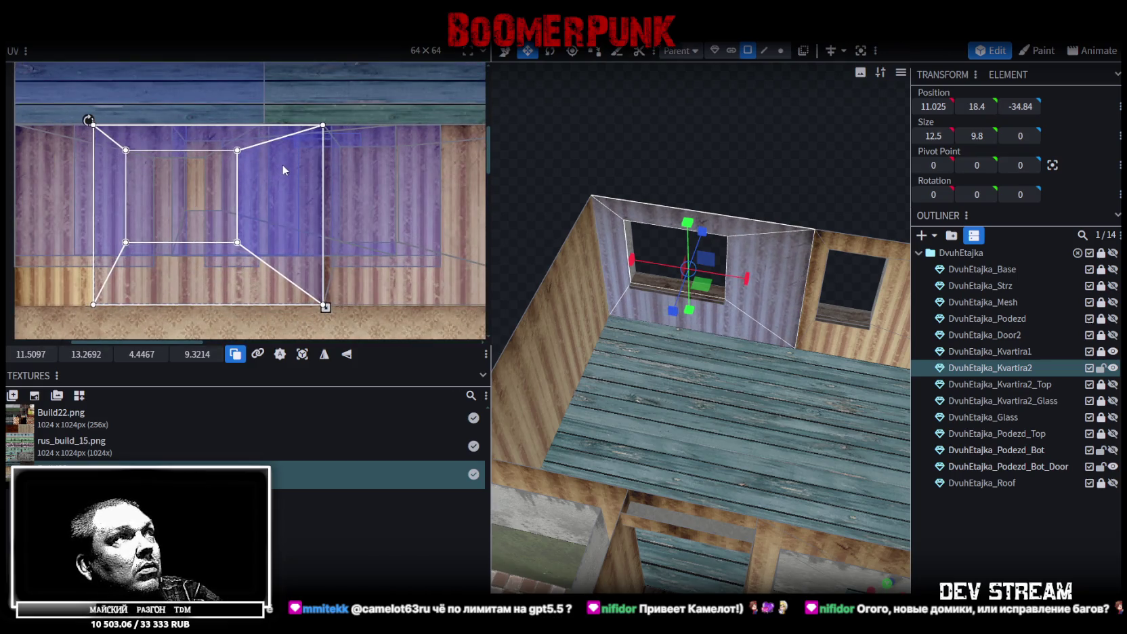
{"action": "scroll", "coordinate": [318, 141], "scroll_direction": "up", "scroll_amount": 3}
{"action": "scroll", "coordinate": [305, 145], "scroll_direction": "up", "scroll_amount": 2}
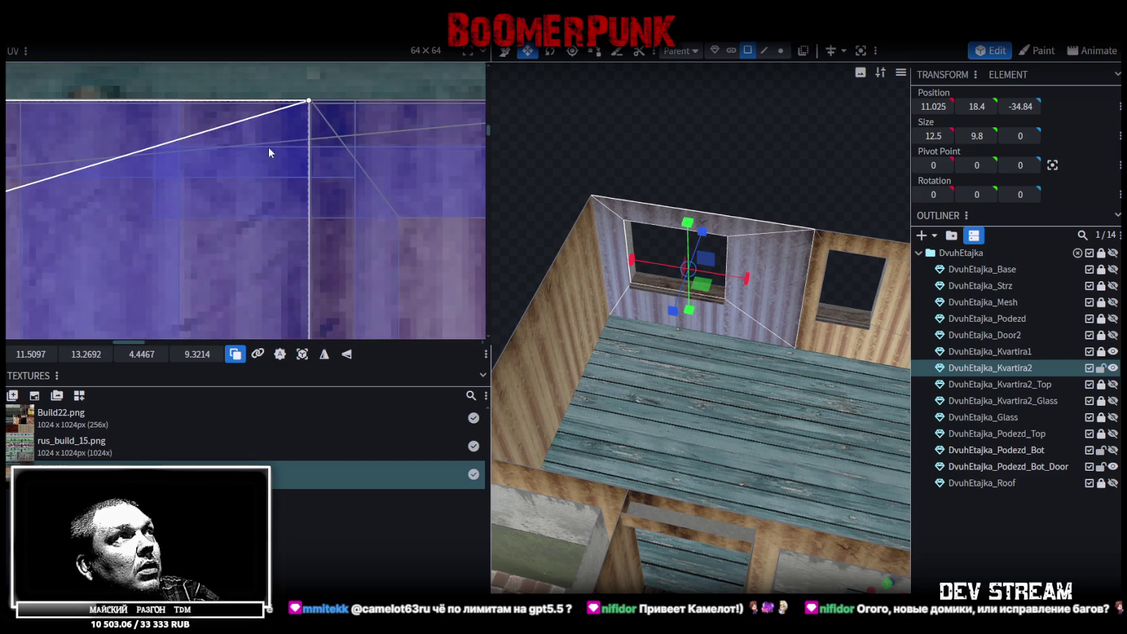
{"action": "left_click", "coordinate": [261, 152]}
{"action": "left_click_drag", "start_coordinate": [257, 153], "coordinate": [261, 148]}
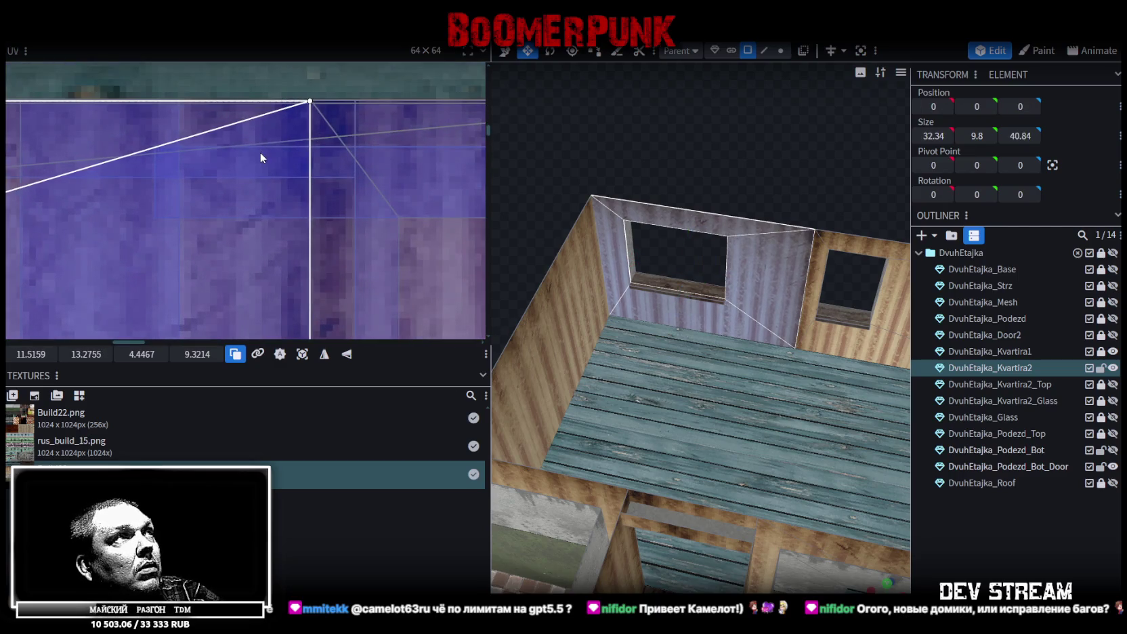
{"action": "scroll", "coordinate": [683, 324], "scroll_direction": "down", "scroll_amount": 3}
Move the room's end wall UVs left onto the wallpaper.
{"action": "left_click_drag", "start_coordinate": [683, 324], "coordinate": [561, 193]}
{"action": "left_click", "coordinate": [619, 260]}
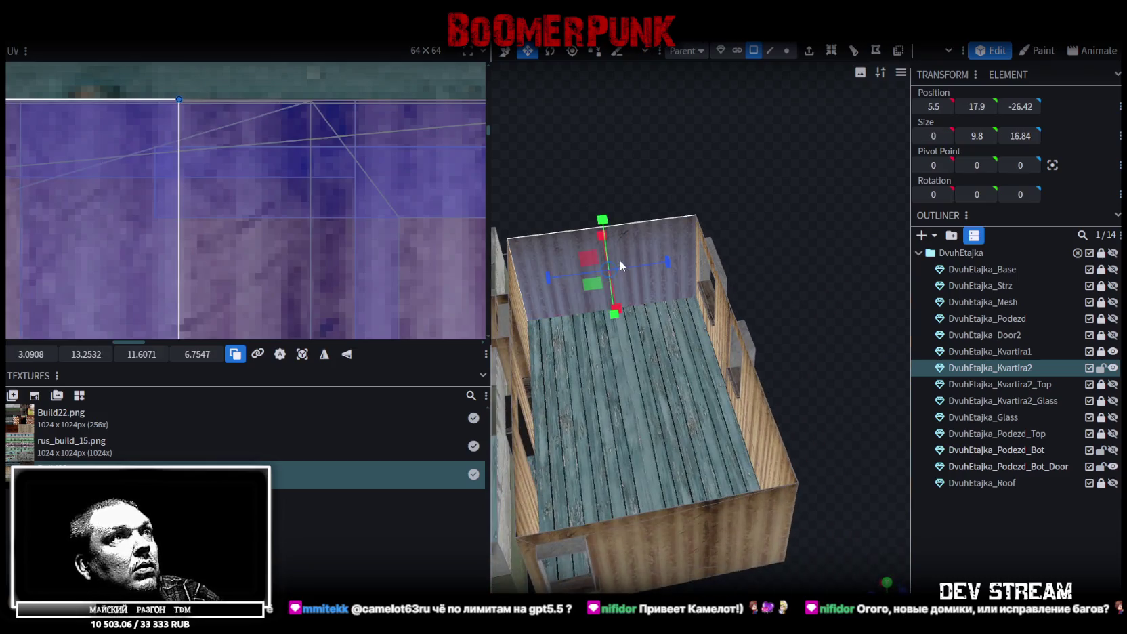
{"action": "scroll", "coordinate": [619, 260], "scroll_direction": "down", "scroll_amount": 2}
{"action": "scroll", "coordinate": [218, 241], "scroll_direction": "down", "scroll_amount": 2}
{"action": "scroll", "coordinate": [218, 241], "scroll_direction": "down", "scroll_amount": 3}
{"action": "middle_click_drag", "start_coordinate": [133, 219], "coordinate": [238, 212]}
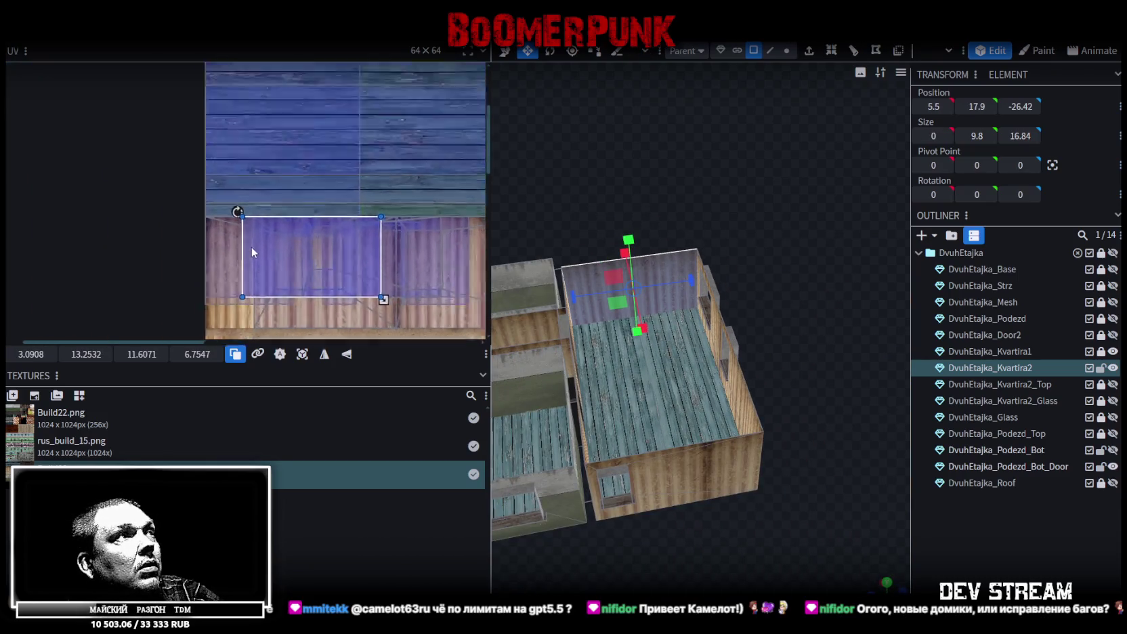
{"action": "scroll", "coordinate": [325, 262], "scroll_direction": "up", "scroll_amount": 2}
{"action": "left_click_drag", "start_coordinate": [245, 189], "coordinate": [148, 116]}
Enlarge the end wall's UV area down and right across the wallpaper band.
{"action": "scroll", "coordinate": [161, 135], "scroll_direction": "up", "scroll_amount": 3}
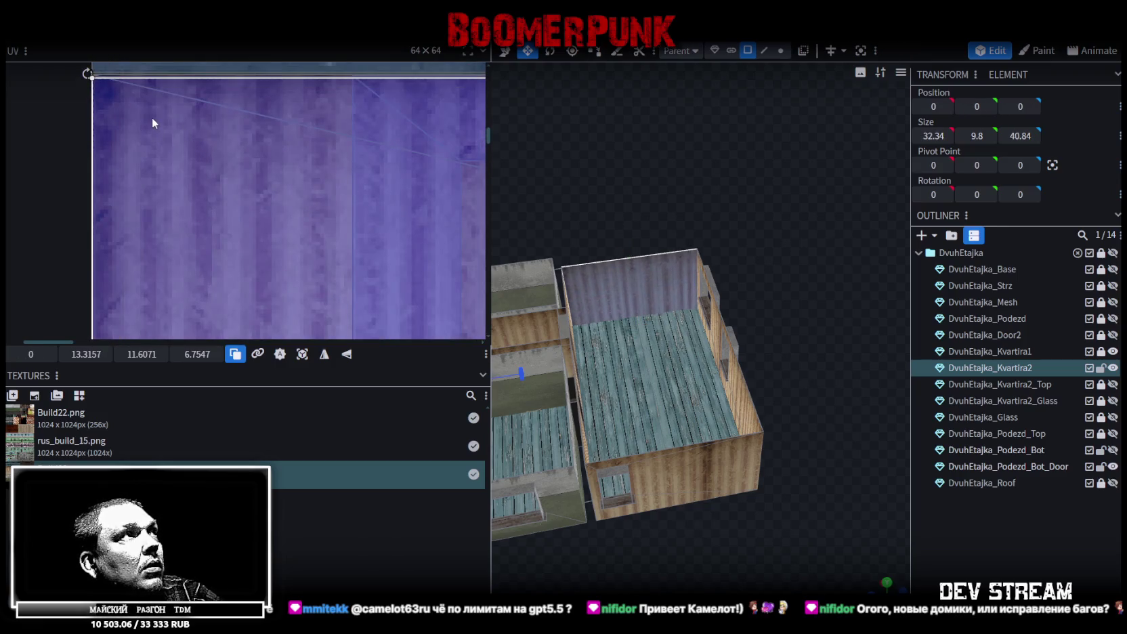
{"action": "scroll", "coordinate": [240, 202], "scroll_direction": "down", "scroll_amount": 3}
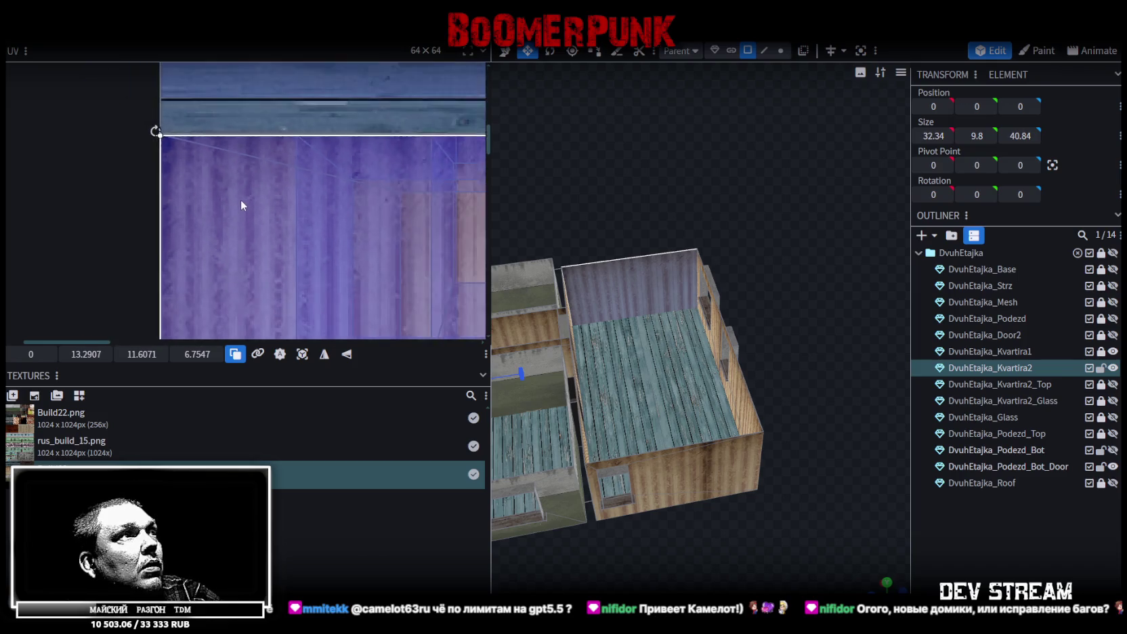
{"action": "scroll", "coordinate": [274, 169], "scroll_direction": "up", "scroll_amount": 2}
{"action": "scroll", "coordinate": [275, 174], "scroll_direction": "up", "scroll_amount": 1}
{"action": "left_click_drag", "start_coordinate": [273, 153], "coordinate": [470, 268]}
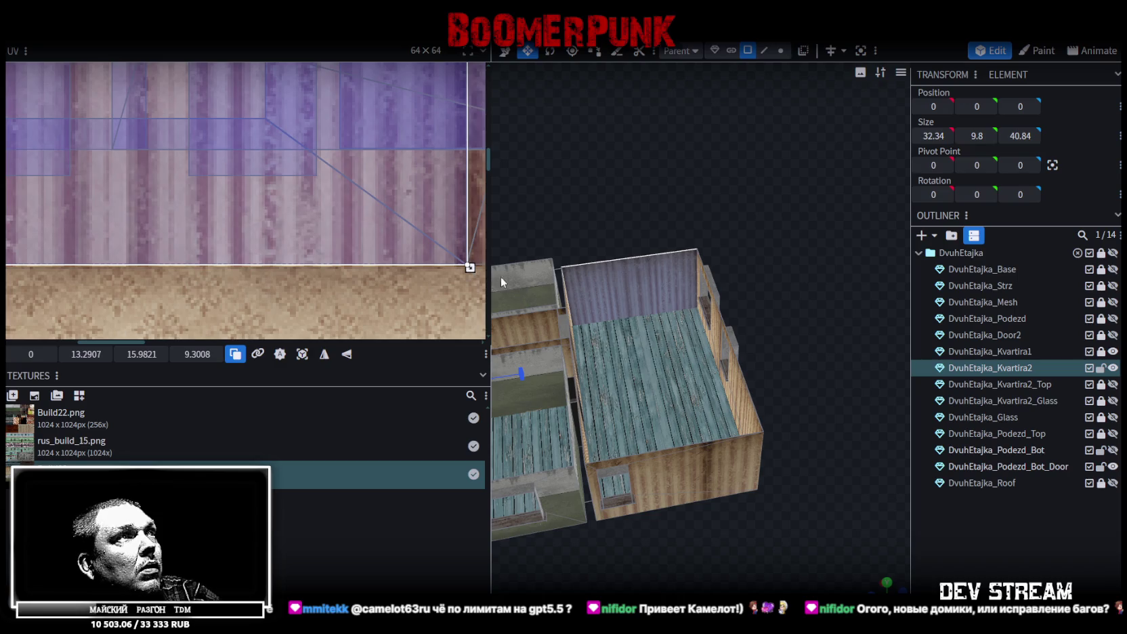
{"action": "left_click", "coordinate": [709, 442]}
{"action": "scroll", "coordinate": [674, 496], "scroll_direction": "up", "scroll_amount": 2}
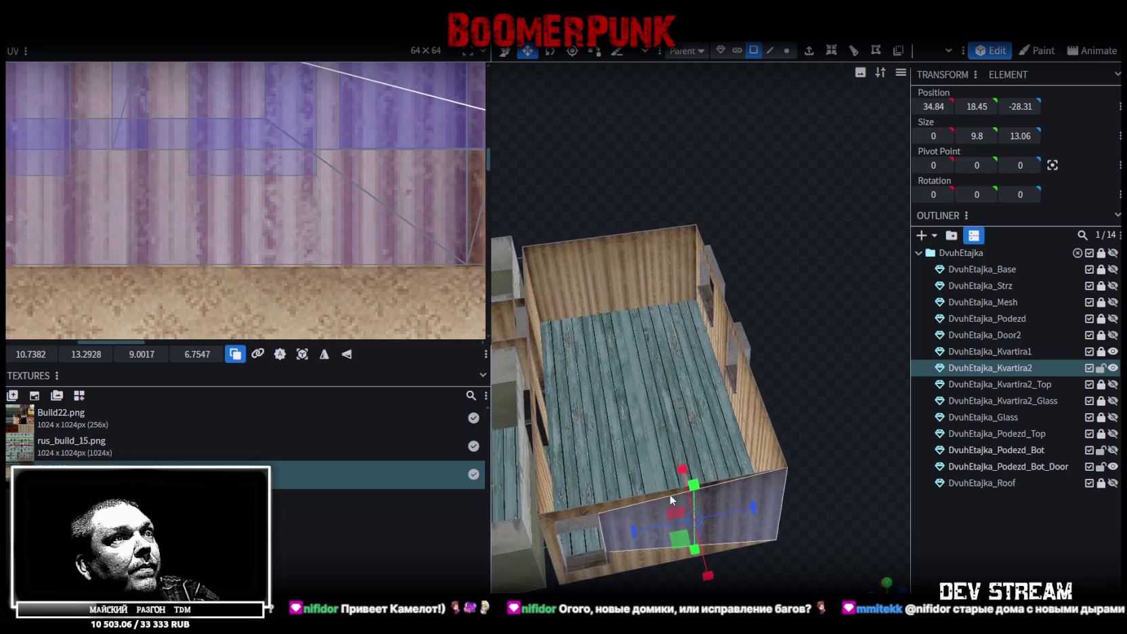
Select the front window wall and nudge its UV face slightly upward.
{"action": "scroll", "coordinate": [731, 323], "scroll_direction": "up", "scroll_amount": 3}
{"action": "scroll", "coordinate": [781, 326], "scroll_direction": "up", "scroll_amount": 2}
{"action": "left_click", "coordinate": [781, 326]}
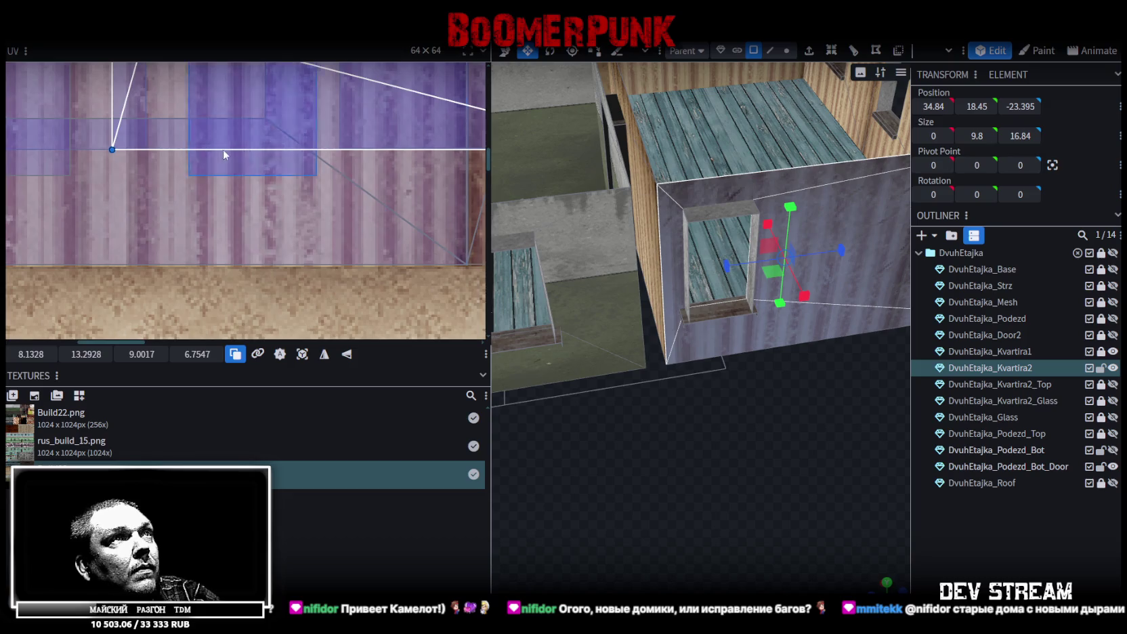
{"action": "scroll", "coordinate": [223, 154], "scroll_direction": "down", "scroll_amount": 3}
{"action": "scroll", "coordinate": [271, 193], "scroll_direction": "up", "scroll_amount": 3}
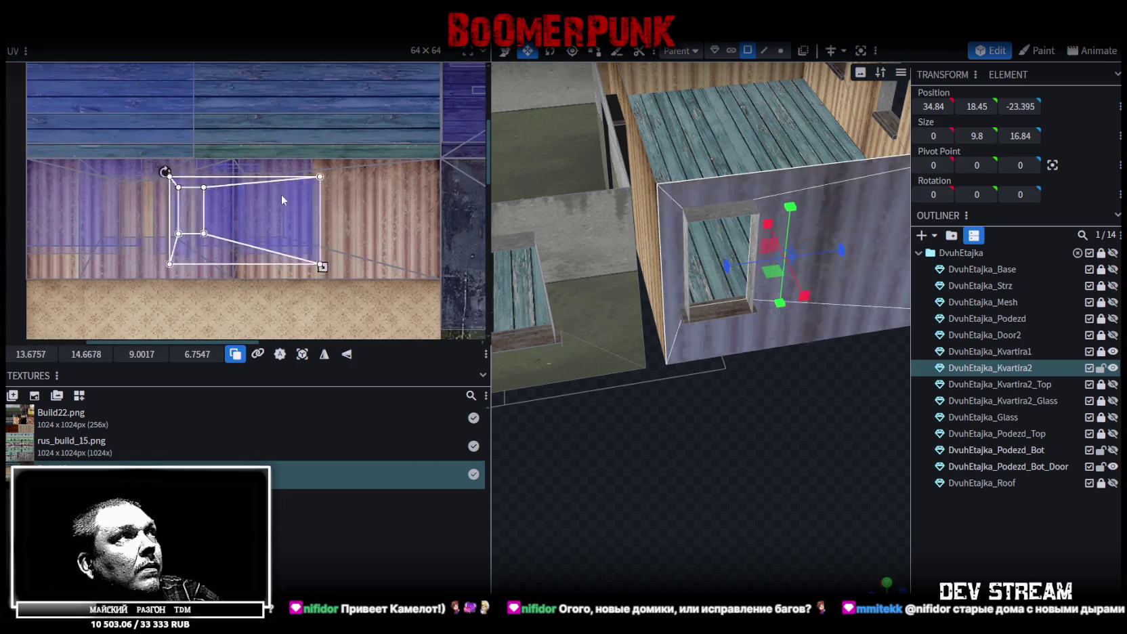
{"action": "scroll", "coordinate": [228, 144], "scroll_direction": "up", "scroll_amount": 5}
{"action": "left_click", "coordinate": [279, 214]}
{"action": "left_click_drag", "start_coordinate": [278, 187], "coordinate": [277, 176]}
Stretch the wall's UV box down-right and fit its corner to the wallpaper's lower edge.
{"action": "scroll", "coordinate": [281, 207], "scroll_direction": "down", "scroll_amount": 2}
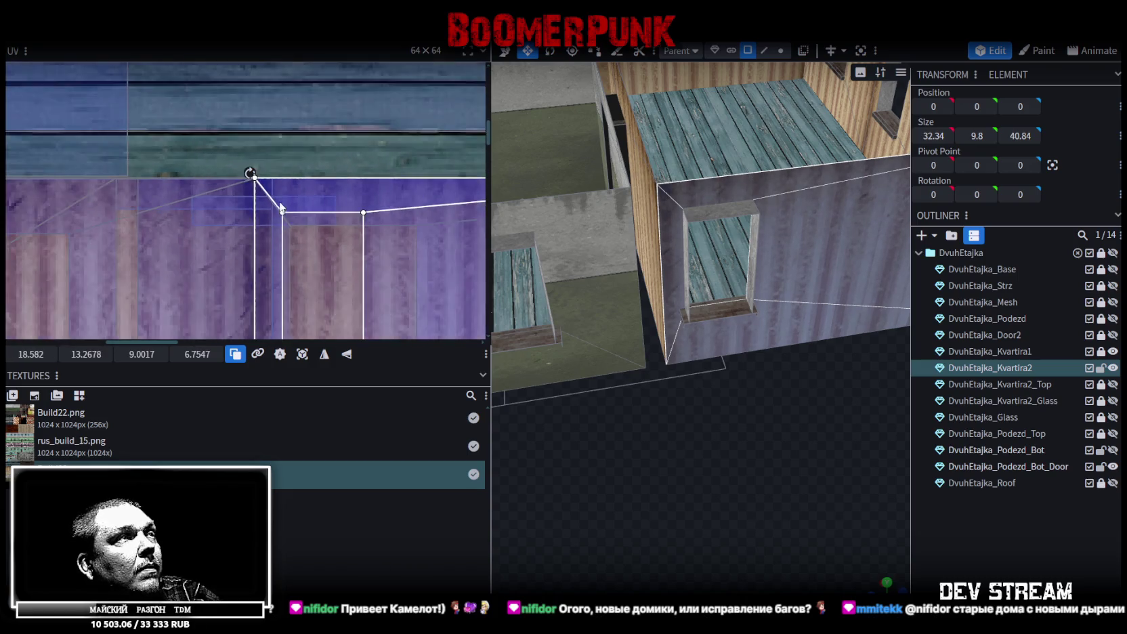
{"action": "scroll", "coordinate": [274, 163], "scroll_direction": "down", "scroll_amount": 2}
{"action": "scroll", "coordinate": [288, 159], "scroll_direction": "up", "scroll_amount": 4}
{"action": "left_click_drag", "start_coordinate": [277, 183], "coordinate": [381, 249]}
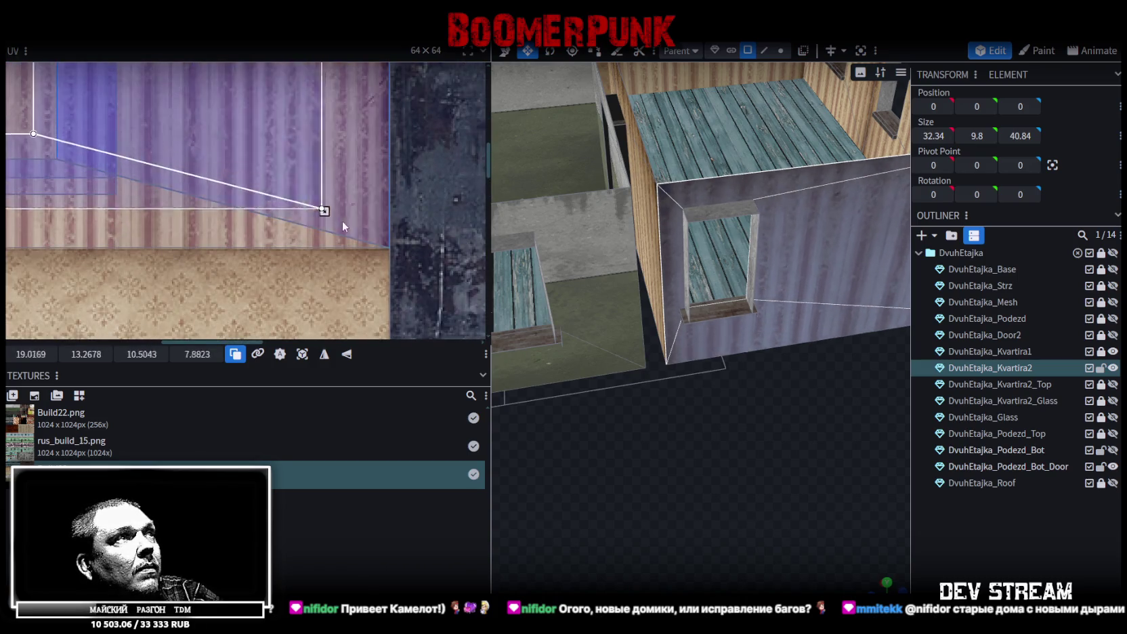
{"action": "scroll", "coordinate": [380, 251], "scroll_direction": "up", "scroll_amount": 2}
{"action": "scroll", "coordinate": [379, 251], "scroll_direction": "up", "scroll_amount": 2}
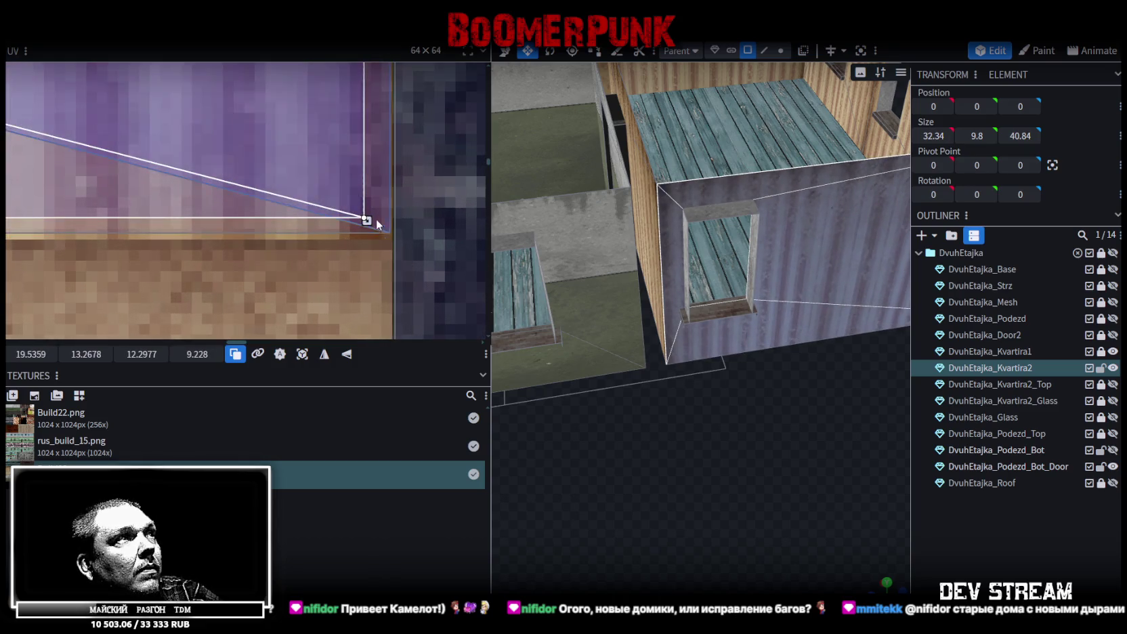
{"action": "left_click_drag", "start_coordinate": [374, 220], "coordinate": [392, 235]}
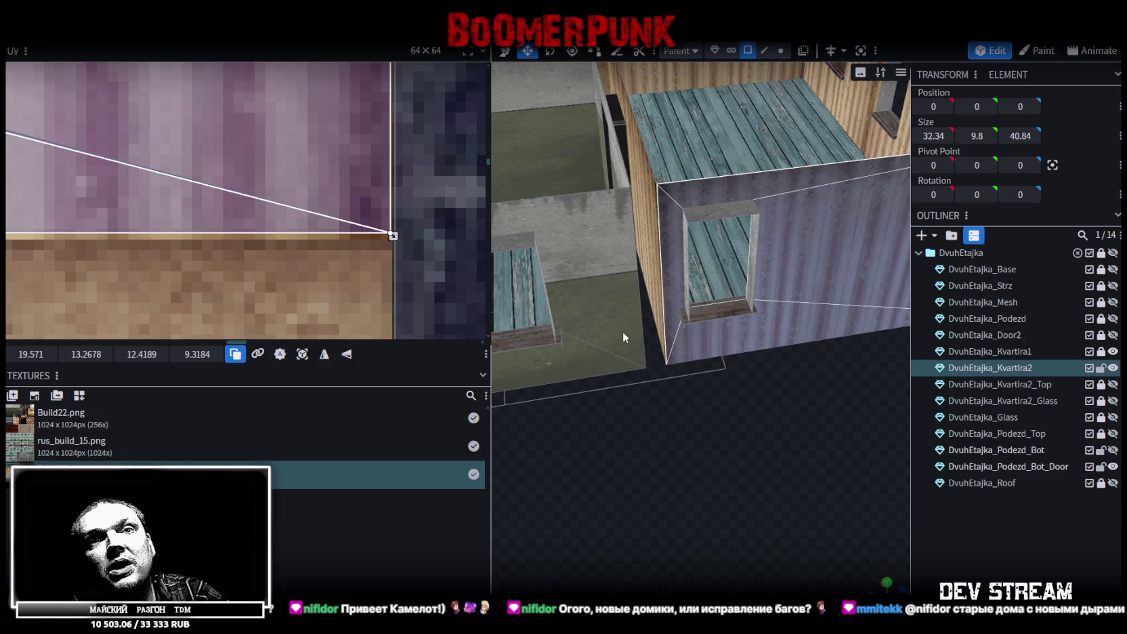
{"action": "scroll", "coordinate": [718, 532], "scroll_direction": "down", "scroll_amount": 2}
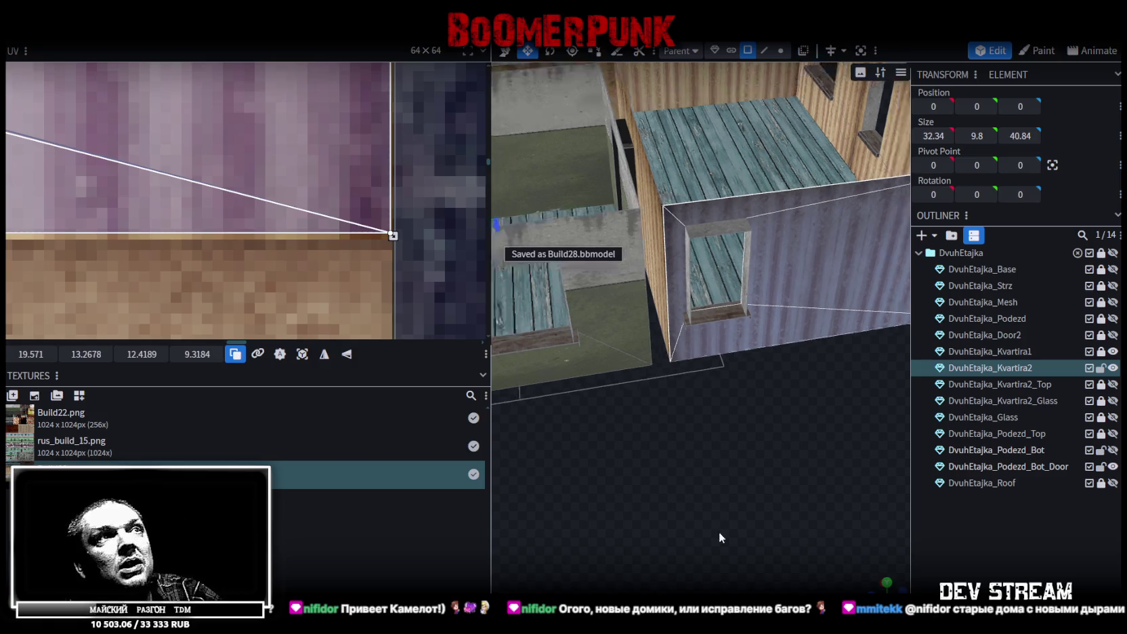
Select the next interior wall of the apartment to retexture.
{"action": "scroll", "coordinate": [768, 465], "scroll_direction": "down", "scroll_amount": 5}
{"action": "left_click_drag", "start_coordinate": [768, 465], "coordinate": [610, 440]}
{"action": "scroll", "coordinate": [633, 435], "scroll_direction": "up", "scroll_amount": 3}
{"action": "scroll", "coordinate": [634, 434], "scroll_direction": "up", "scroll_amount": 2}
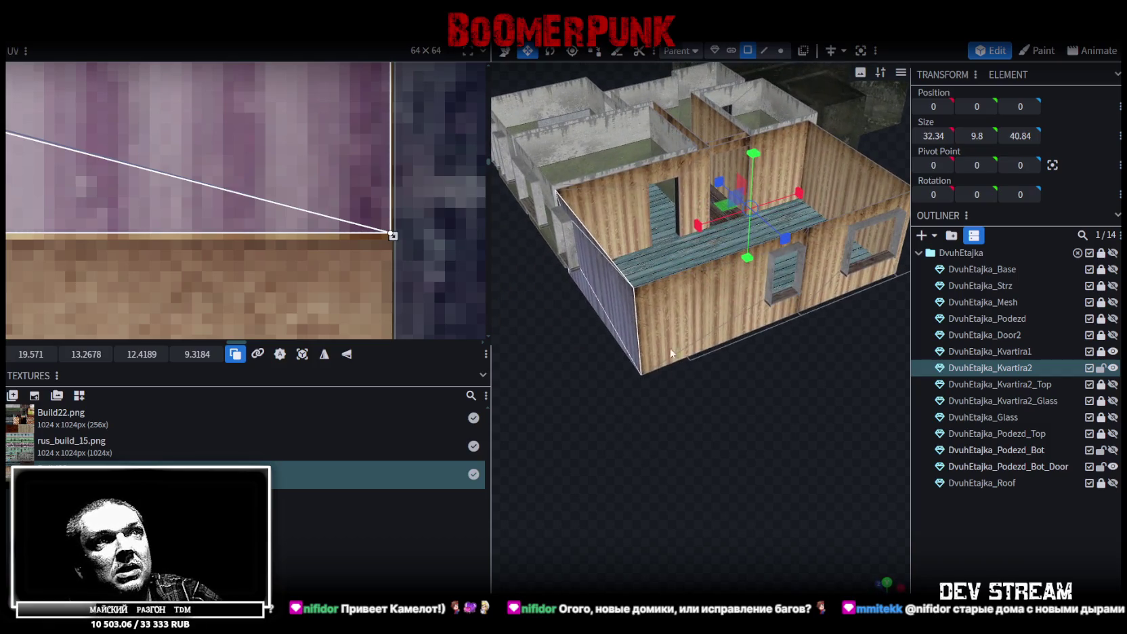
{"action": "left_click", "coordinate": [690, 306]}
{"action": "left_click", "coordinate": [772, 319]}
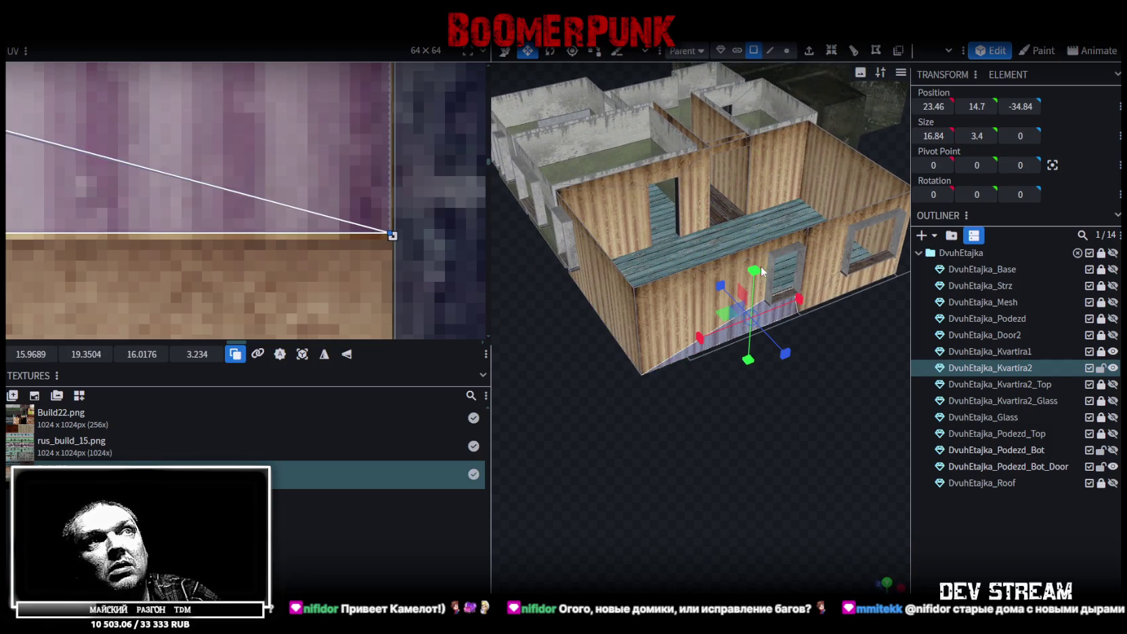
{"action": "left_click", "coordinate": [770, 244]}
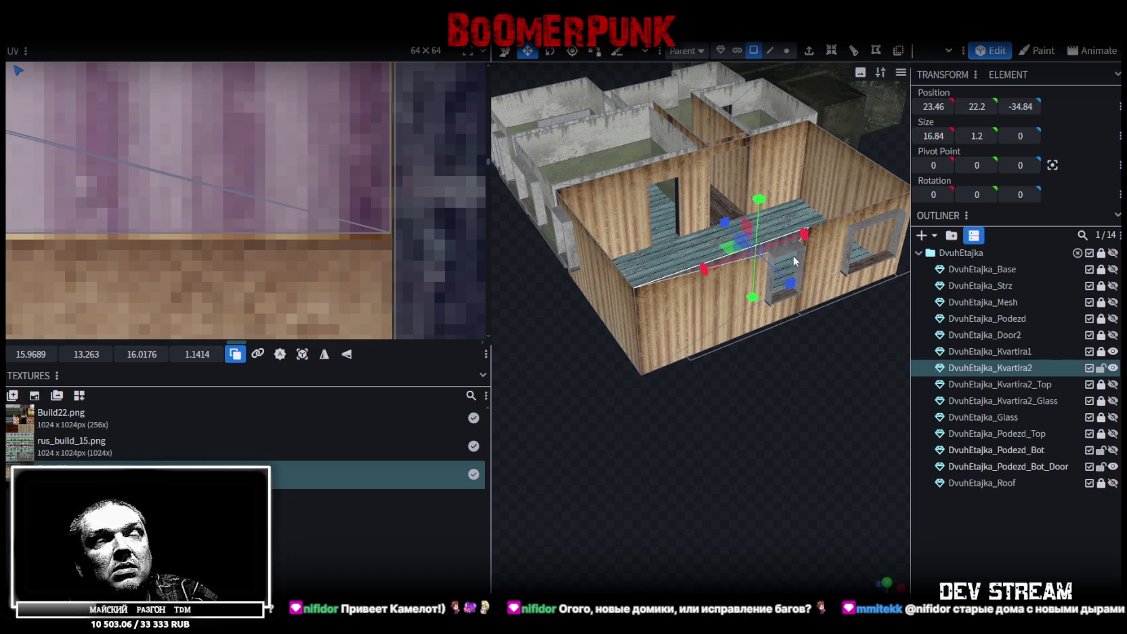
{"action": "mouse_move", "coordinate": [660, 232]}
{"action": "left_mouse_down"}
{"action": "mouse_move", "coordinate": [609, 403]}
{"action": "mouse_move", "coordinate": [720, 417]}
{"action": "mouse_move", "coordinate": [652, 414]}
{"action": "mouse_move", "coordinate": [619, 211]}
{"action": "left_mouse_up"}
{"action": "left_click", "coordinate": [620, 216]}
{"action": "left_click", "coordinate": [587, 222]}
Enlarge that wall's UV box over the wallpaper to about 9.09 × 9.29.
{"action": "mouse_move", "coordinate": [670, 325]}
{"action": "left_mouse_down"}
{"action": "mouse_move", "coordinate": [730, 466]}
{"action": "mouse_move", "coordinate": [641, 447]}
{"action": "left_mouse_up"}
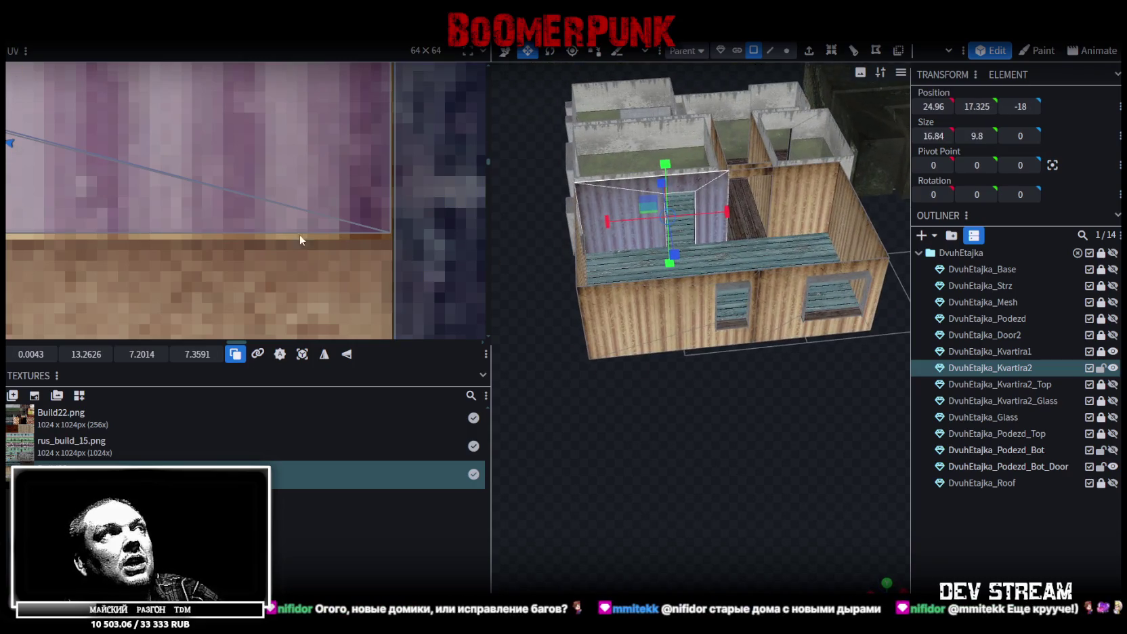
{"action": "scroll", "coordinate": [300, 239], "scroll_direction": "down", "scroll_amount": 3}
{"action": "scroll", "coordinate": [211, 208], "scroll_direction": "down", "scroll_amount": 3}
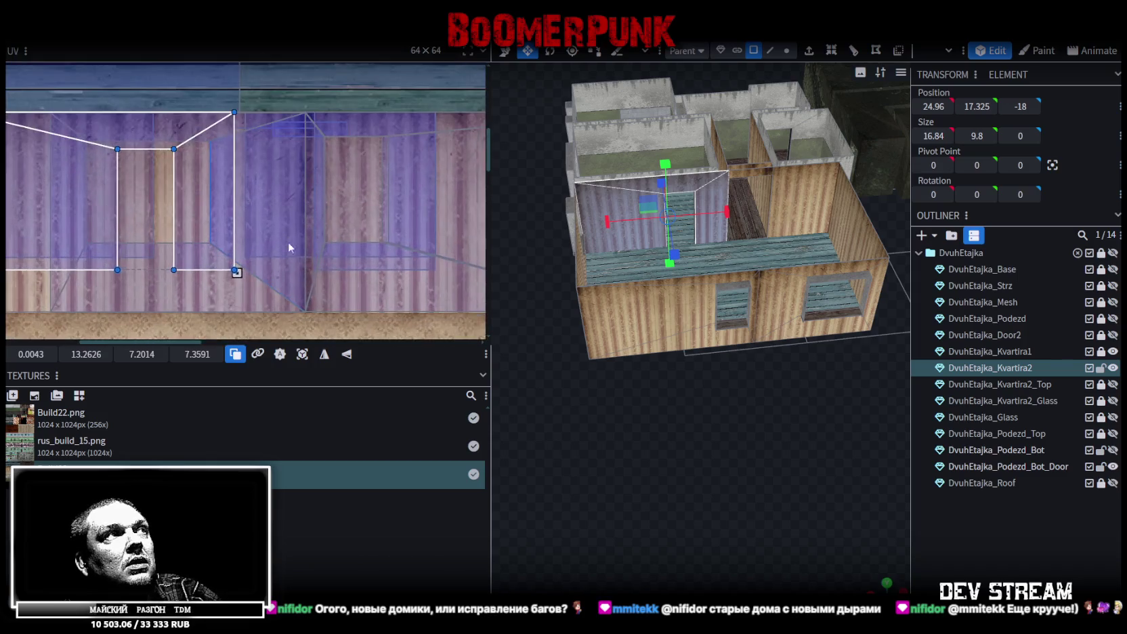
{"action": "scroll", "coordinate": [287, 241], "scroll_direction": "up", "scroll_amount": 2}
{"action": "scroll", "coordinate": [267, 207], "scroll_direction": "up", "scroll_amount": 2}
{"action": "scroll", "coordinate": [215, 152], "scroll_direction": "up", "scroll_amount": 2}
{"action": "left_click_drag", "start_coordinate": [189, 140], "coordinate": [314, 211]}
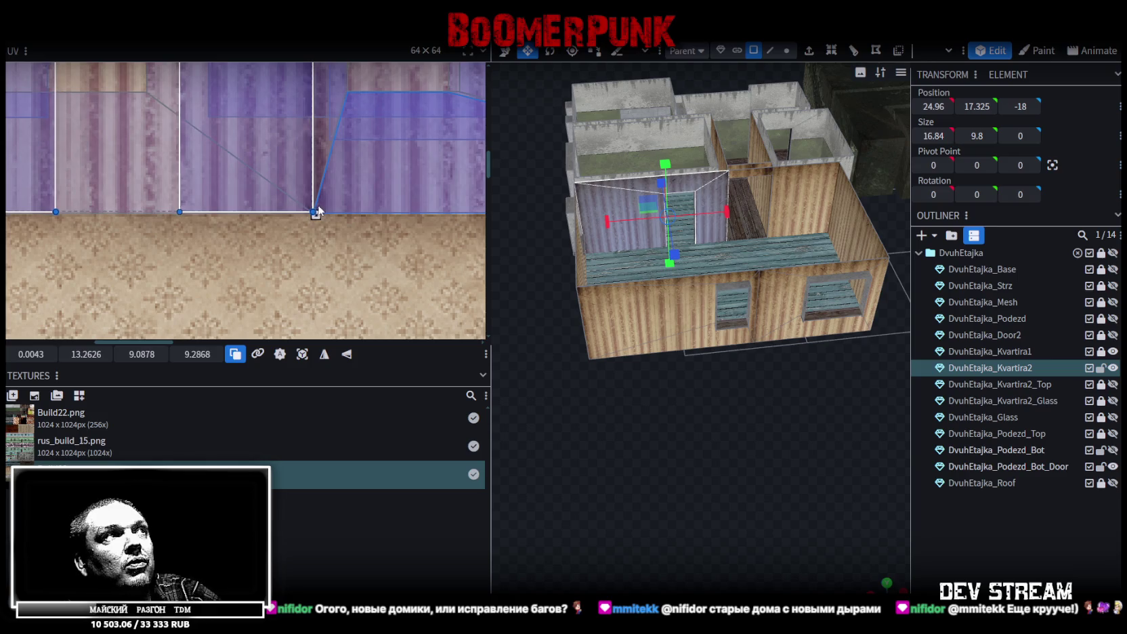
{"action": "scroll", "coordinate": [702, 406], "scroll_direction": "up", "scroll_amount": 3}
Select the neighbouring interior wall and shift its UV box slightly left.
{"action": "mouse_move", "coordinate": [701, 405]}
{"action": "left_mouse_down"}
{"action": "mouse_move", "coordinate": [662, 458]}
{"action": "mouse_move", "coordinate": [757, 443]}
{"action": "left_mouse_up"}
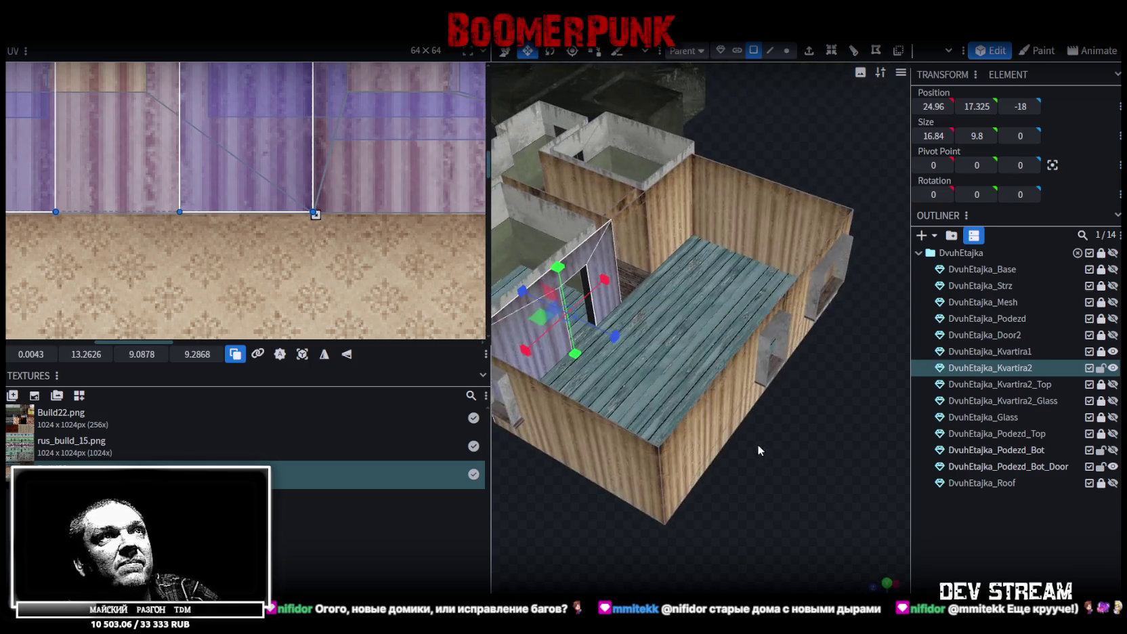
{"action": "left_click", "coordinate": [673, 214]}
{"action": "scroll", "coordinate": [261, 196], "scroll_direction": "down", "scroll_amount": 3}
{"action": "scroll", "coordinate": [384, 238], "scroll_direction": "down", "scroll_amount": 2}
{"action": "scroll", "coordinate": [304, 209], "scroll_direction": "up", "scroll_amount": 3}
{"action": "scroll", "coordinate": [184, 192], "scroll_direction": "up", "scroll_amount": 2}
{"action": "left_click_drag", "start_coordinate": [182, 191], "coordinate": [169, 189]}
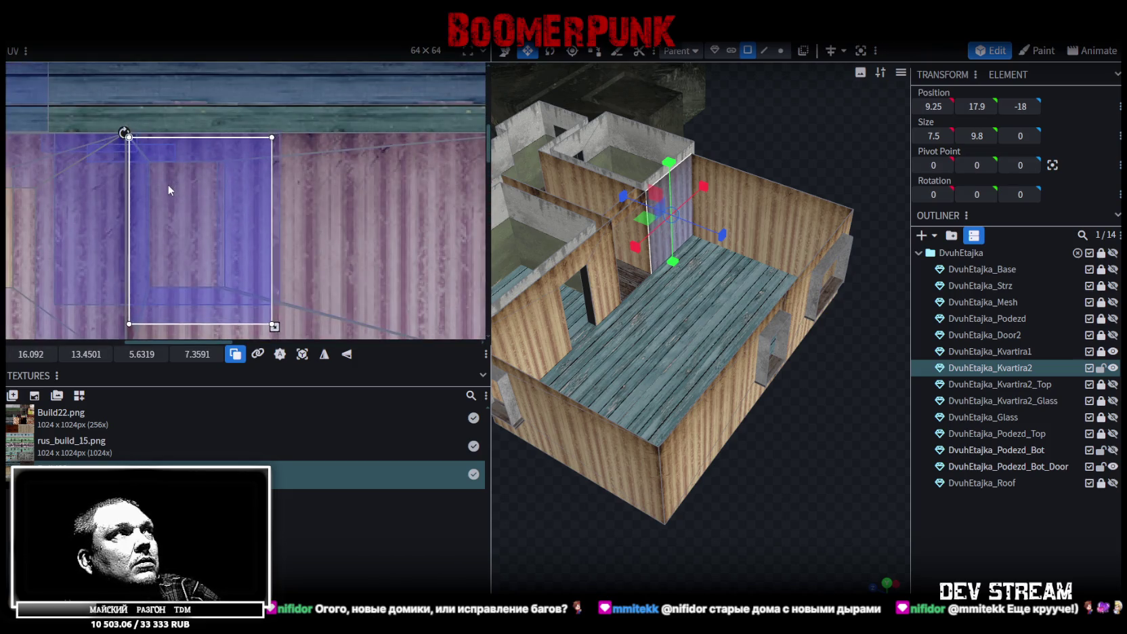
Select another interior wall face and enlarge its UV box down-right over the wallpaper.
{"action": "scroll", "coordinate": [90, 127], "scroll_direction": "up", "scroll_amount": 5}
{"action": "left_click", "coordinate": [229, 180]}
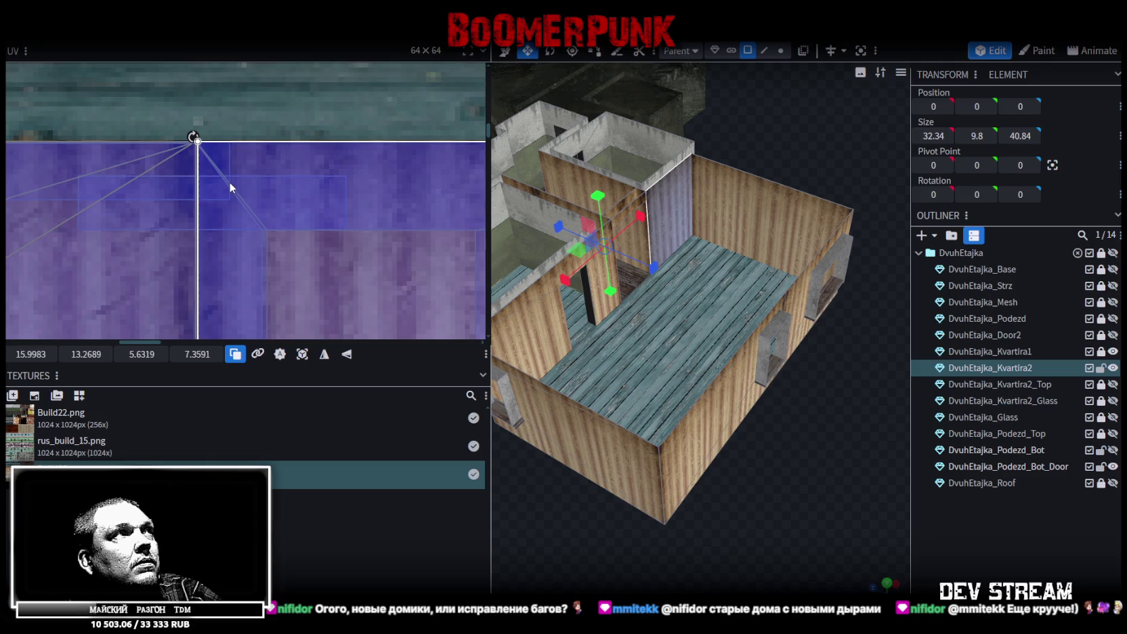
{"action": "scroll", "coordinate": [238, 215], "scroll_direction": "down", "scroll_amount": 3}
{"action": "scroll", "coordinate": [296, 130], "scroll_direction": "down", "scroll_amount": 2}
{"action": "left_click_drag", "start_coordinate": [302, 152], "coordinate": [329, 184]}
{"action": "scroll", "coordinate": [332, 182], "scroll_direction": "up", "scroll_amount": 2}
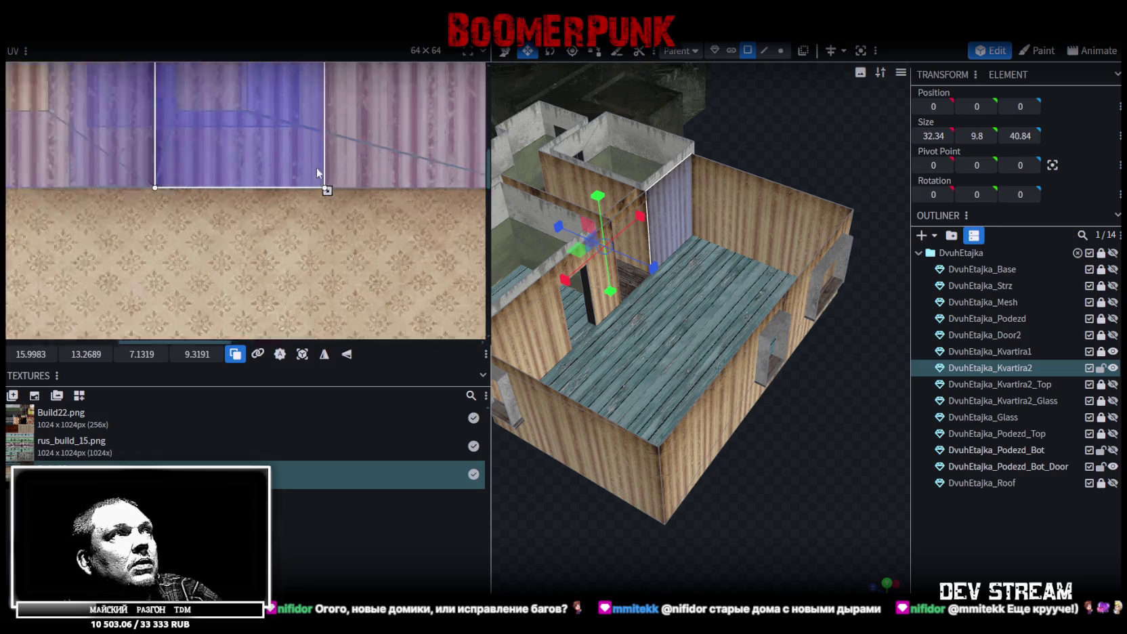
{"action": "scroll", "coordinate": [316, 168], "scroll_direction": "up", "scroll_amount": 3}
{"action": "scroll", "coordinate": [349, 204], "scroll_direction": "up", "scroll_amount": 1}
{"action": "scroll", "coordinate": [695, 260], "scroll_direction": "down", "scroll_amount": 3}
Select walls on the far side of the building and undo an accidental wall move.
{"action": "mouse_move", "coordinate": [761, 432]}
{"action": "left_mouse_down"}
{"action": "mouse_move", "coordinate": [700, 439]}
{"action": "mouse_move", "coordinate": [821, 407]}
{"action": "mouse_move", "coordinate": [806, 406]}
{"action": "left_mouse_up"}
{"action": "scroll", "coordinate": [707, 430], "scroll_direction": "up", "scroll_amount": 5}
{"action": "mouse_move", "coordinate": [707, 431]}
{"action": "left_mouse_down"}
{"action": "mouse_move", "coordinate": [839, 462]}
{"action": "mouse_move", "coordinate": [656, 466]}
{"action": "left_mouse_up"}
{"action": "left_click", "coordinate": [633, 183]}
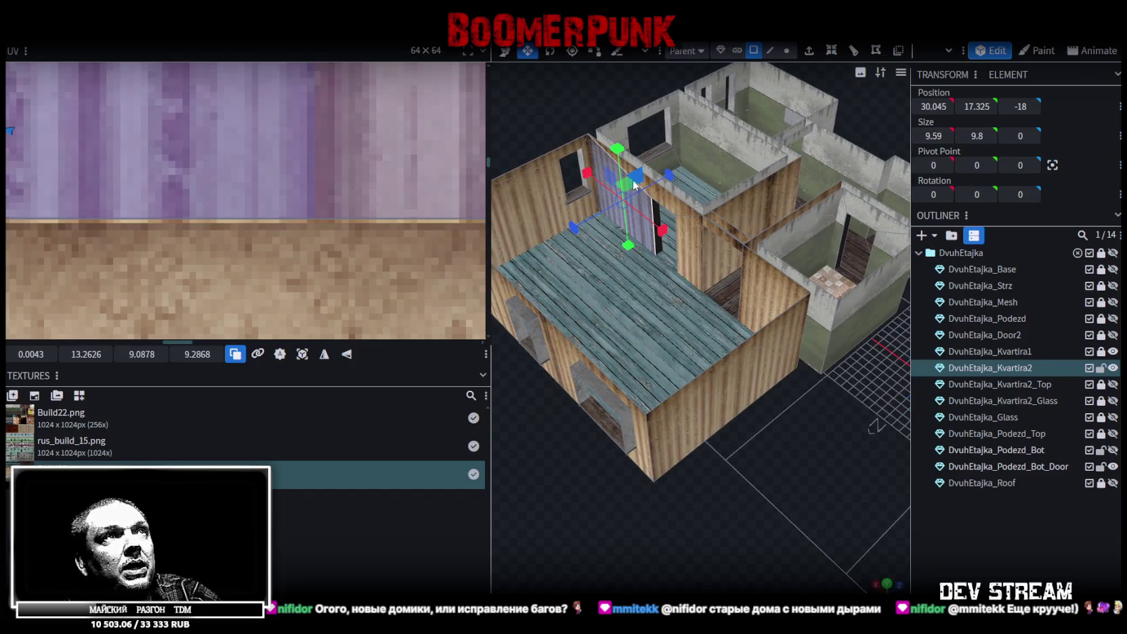
{"action": "left_click", "coordinate": [691, 208]}
{"action": "key", "text": "ctrl+z"}
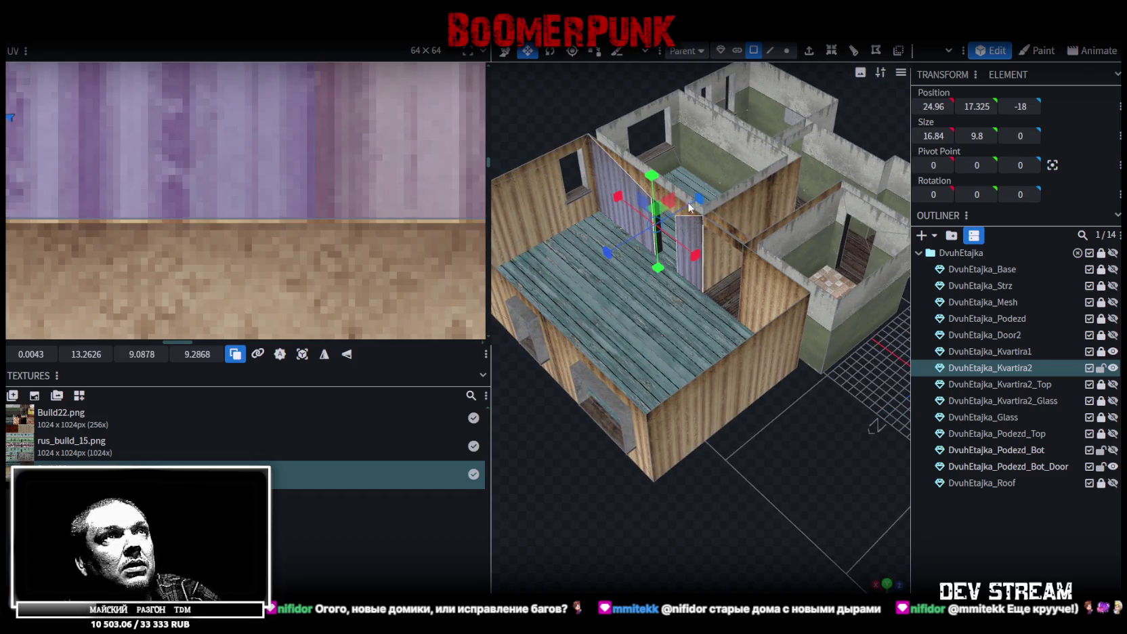
{"action": "scroll", "coordinate": [241, 163], "scroll_direction": "down", "scroll_amount": 2}
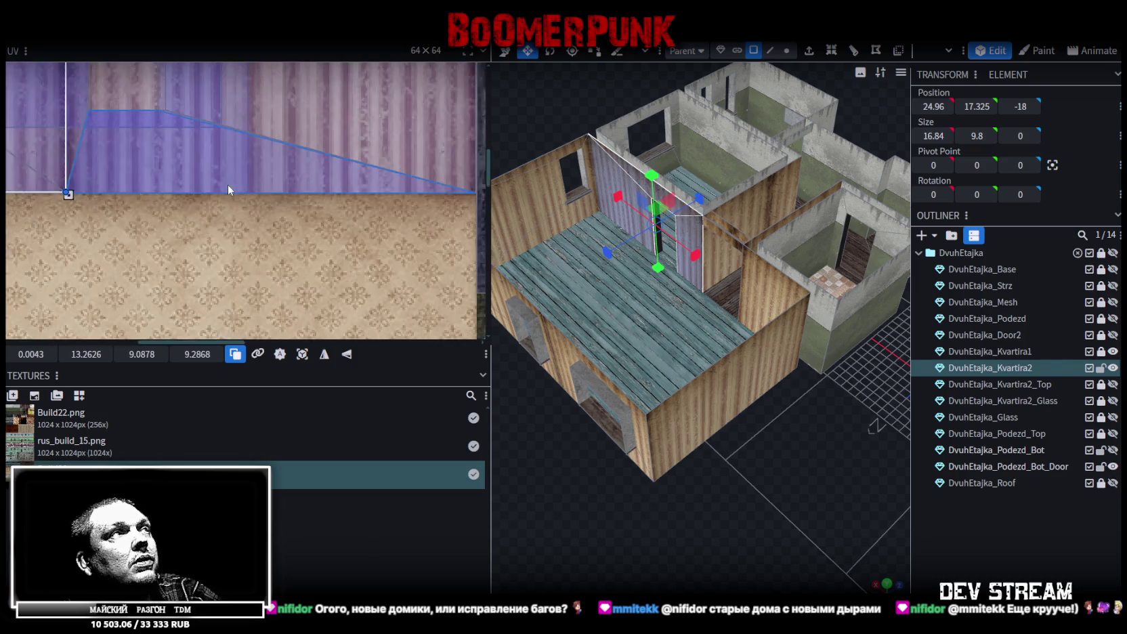
{"action": "scroll", "coordinate": [228, 184], "scroll_direction": "down", "scroll_amount": 2}
{"action": "scroll", "coordinate": [223, 180], "scroll_direction": "down", "scroll_amount": 2}
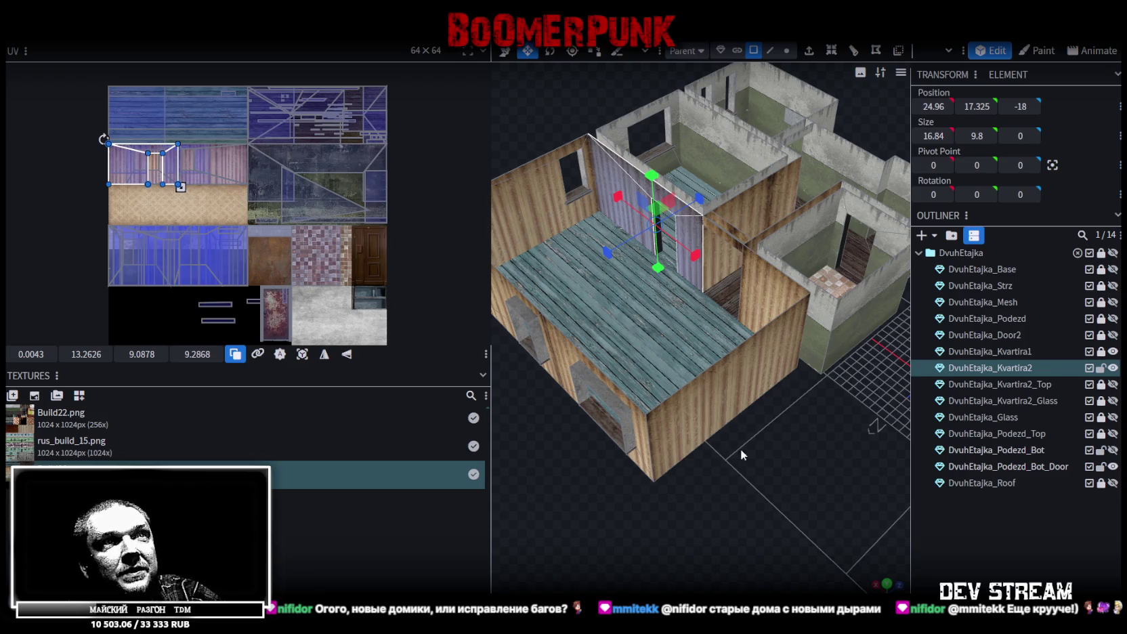
Select two interior walls and stretch their shared UV box to about 12.25 by 9.32 on the wallpaper.
{"action": "left_click_drag", "start_coordinate": [799, 466], "coordinate": [778, 401]}
{"action": "left_click", "coordinate": [761, 232]}
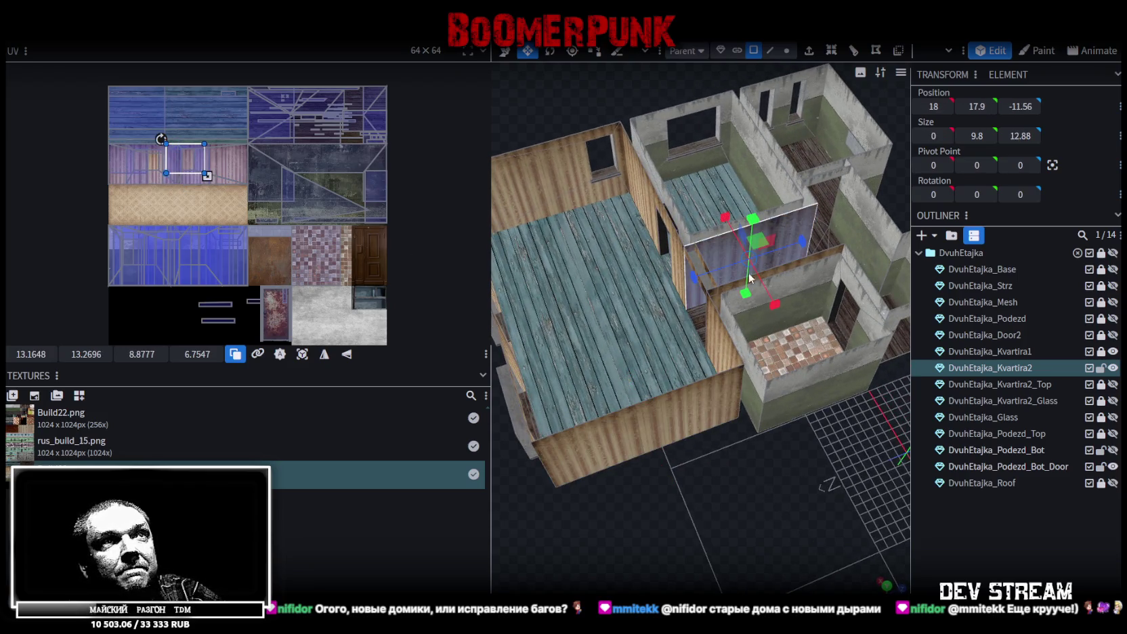
{"action": "left_click", "coordinate": [732, 290], "text": "shift"}
{"action": "scroll", "coordinate": [207, 177], "scroll_direction": "up", "scroll_amount": 2}
{"action": "scroll", "coordinate": [223, 177], "scroll_direction": "up", "scroll_amount": 1}
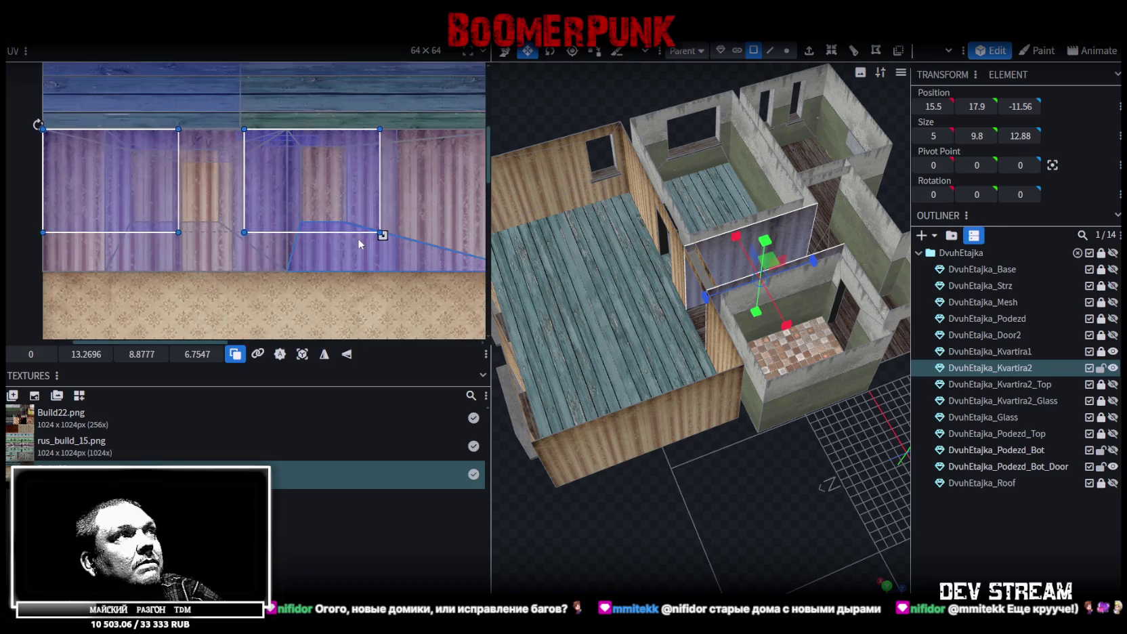
{"action": "scroll", "coordinate": [278, 179], "scroll_direction": "up", "scroll_amount": 2}
{"action": "left_click_drag", "start_coordinate": [287, 178], "coordinate": [414, 216]}
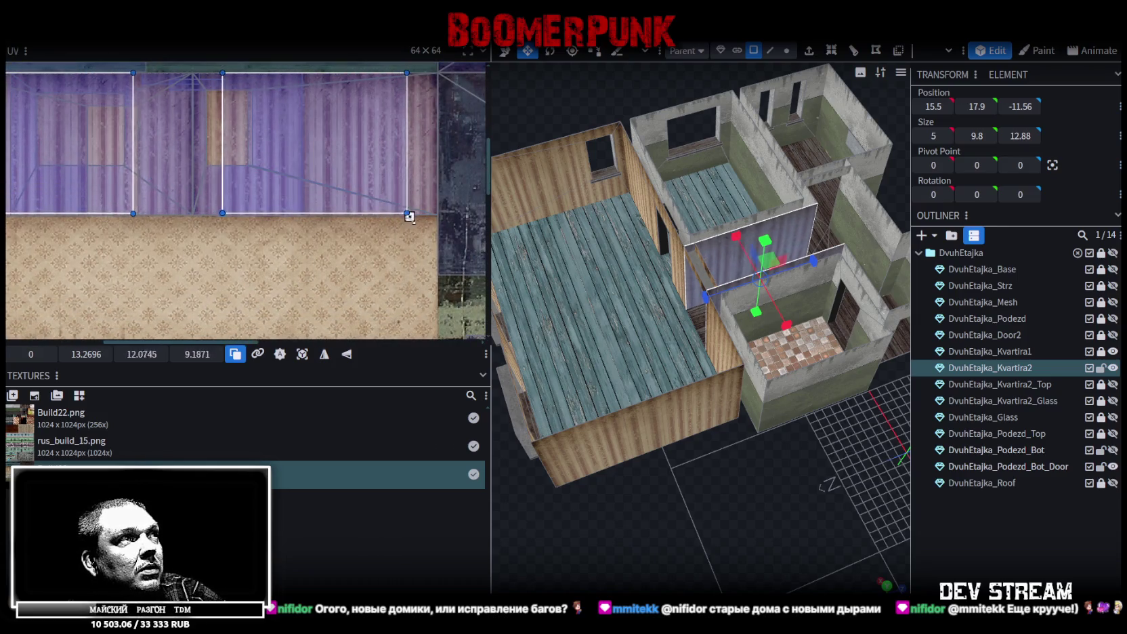
{"action": "scroll", "coordinate": [425, 212], "scroll_direction": "up", "scroll_amount": 2}
{"action": "scroll", "coordinate": [341, 232], "scroll_direction": "up", "scroll_amount": 1}
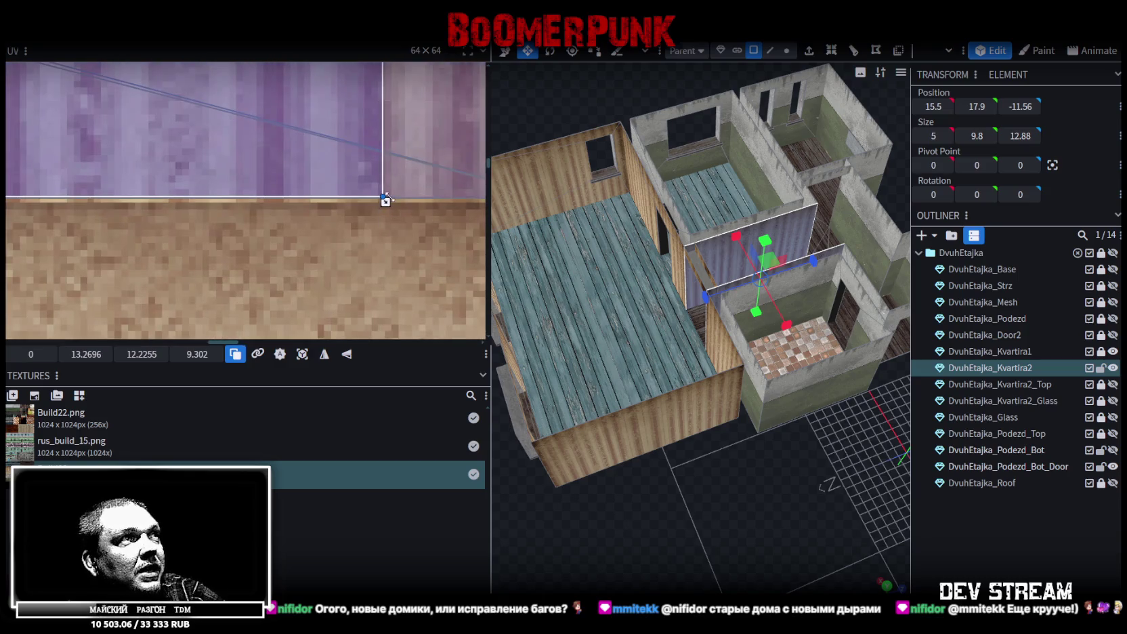
{"action": "left_click_drag", "start_coordinate": [400, 204], "coordinate": [398, 204]}
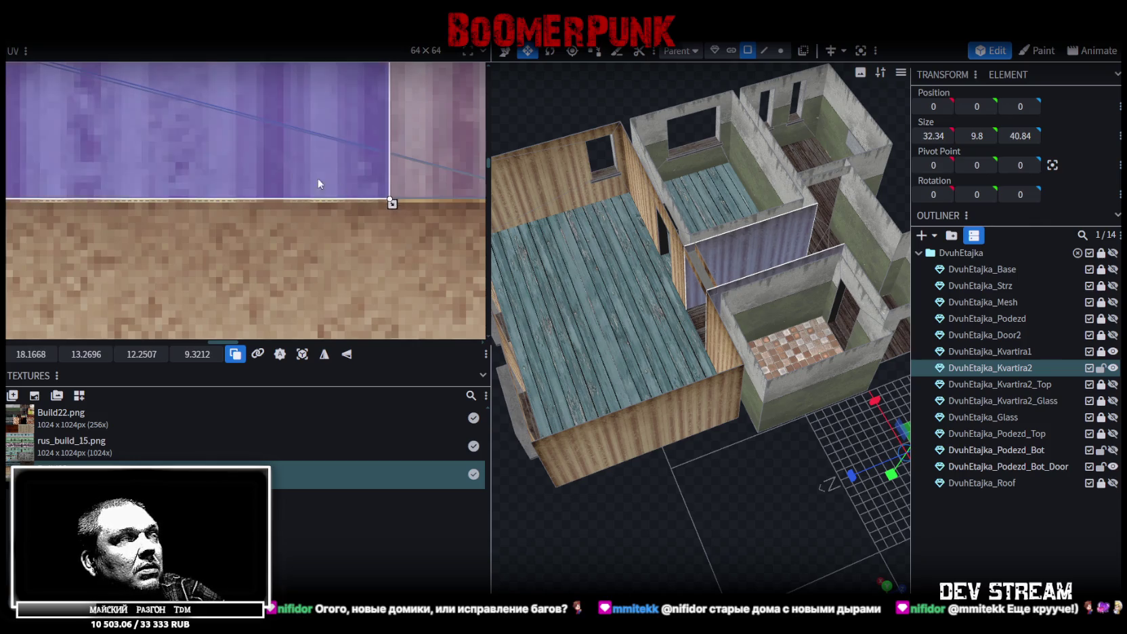
{"action": "scroll", "coordinate": [338, 183], "scroll_direction": "down", "scroll_amount": 2}
{"action": "scroll", "coordinate": [211, 152], "scroll_direction": "down", "scroll_amount": 2}
{"action": "scroll", "coordinate": [178, 121], "scroll_direction": "up", "scroll_amount": 2}
{"action": "scroll", "coordinate": [250, 191], "scroll_direction": "up", "scroll_amount": 2}
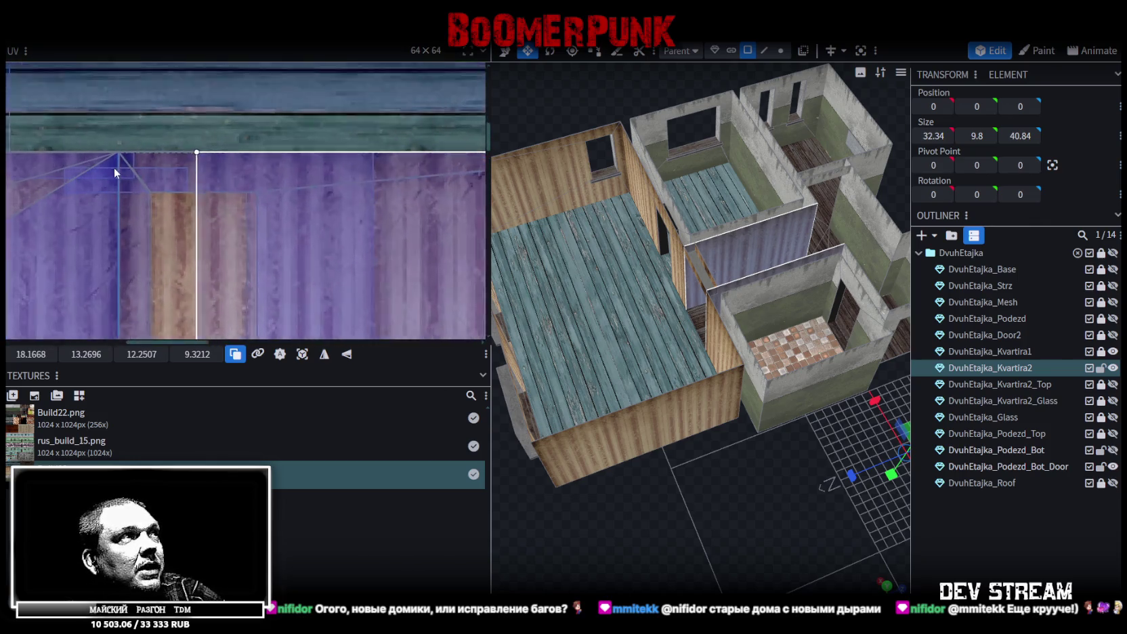
{"action": "scroll", "coordinate": [113, 167], "scroll_direction": "up", "scroll_amount": 1}
{"action": "left_click_drag", "start_coordinate": [768, 530], "coordinate": [655, 502]}
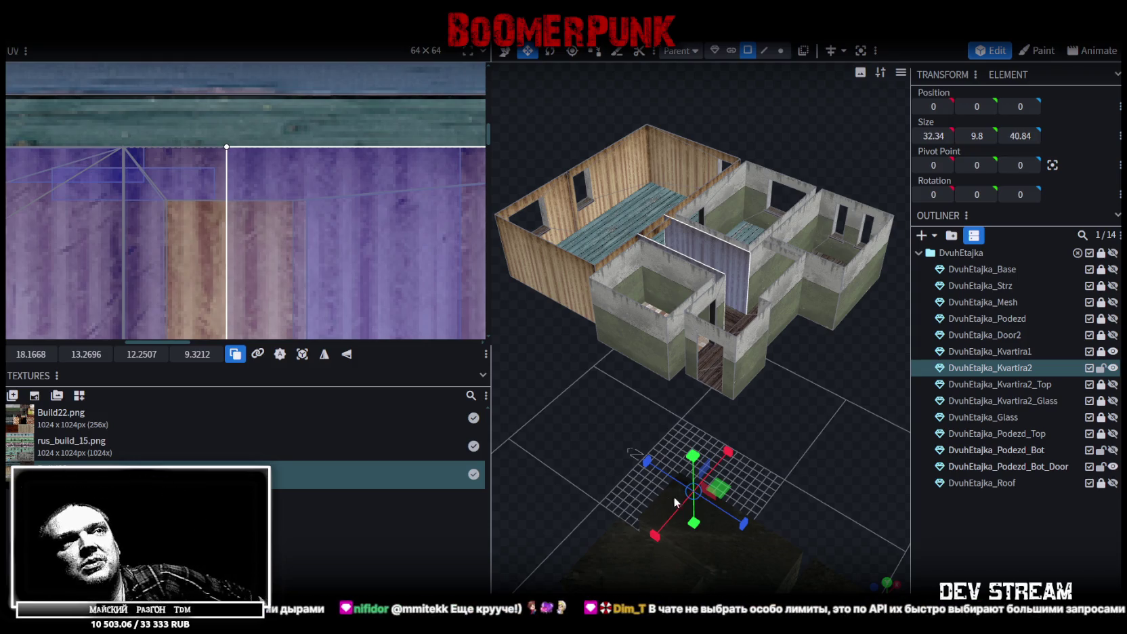
{"action": "mouse_move", "coordinate": [695, 385]}
{"action": "left_mouse_down"}
{"action": "mouse_move", "coordinate": [636, 387]}
{"action": "mouse_move", "coordinate": [788, 382]}
{"action": "left_mouse_up"}
{"action": "scroll", "coordinate": [788, 382], "scroll_direction": "up", "scroll_amount": 5}
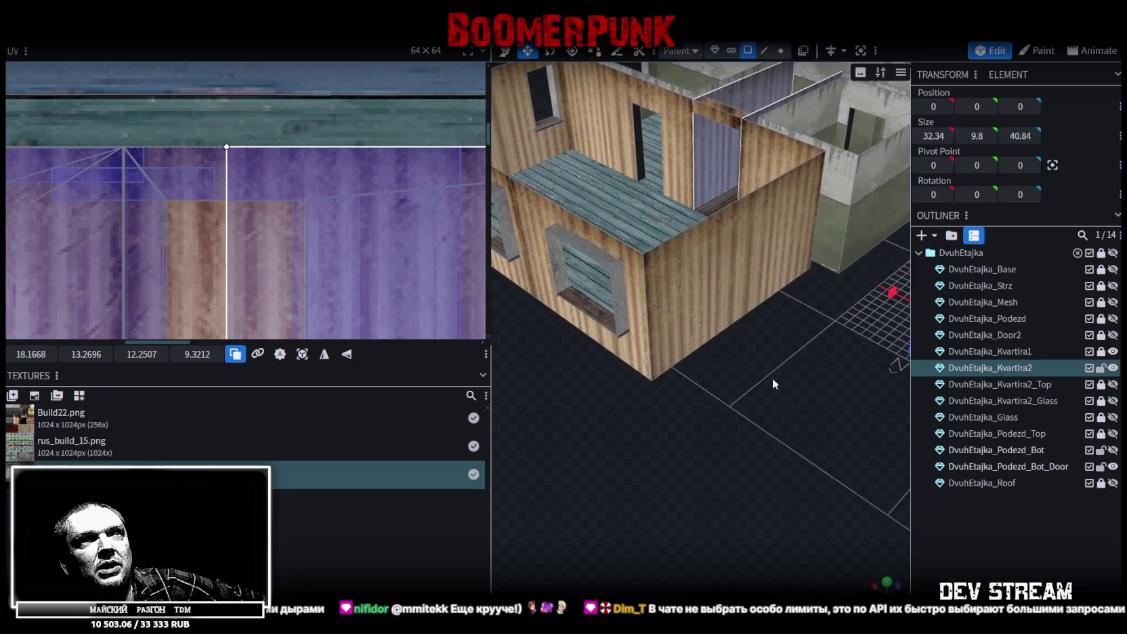
Select the corner wall plane and mirror its UV horizontally.
{"action": "left_click", "coordinate": [731, 318]}
{"action": "mouse_move", "coordinate": [714, 371]}
{"action": "left_mouse_down"}
{"action": "mouse_move", "coordinate": [759, 445]}
{"action": "mouse_move", "coordinate": [820, 445]}
{"action": "mouse_move", "coordinate": [719, 359]}
{"action": "left_mouse_up"}
{"action": "left_click", "coordinate": [720, 358]}
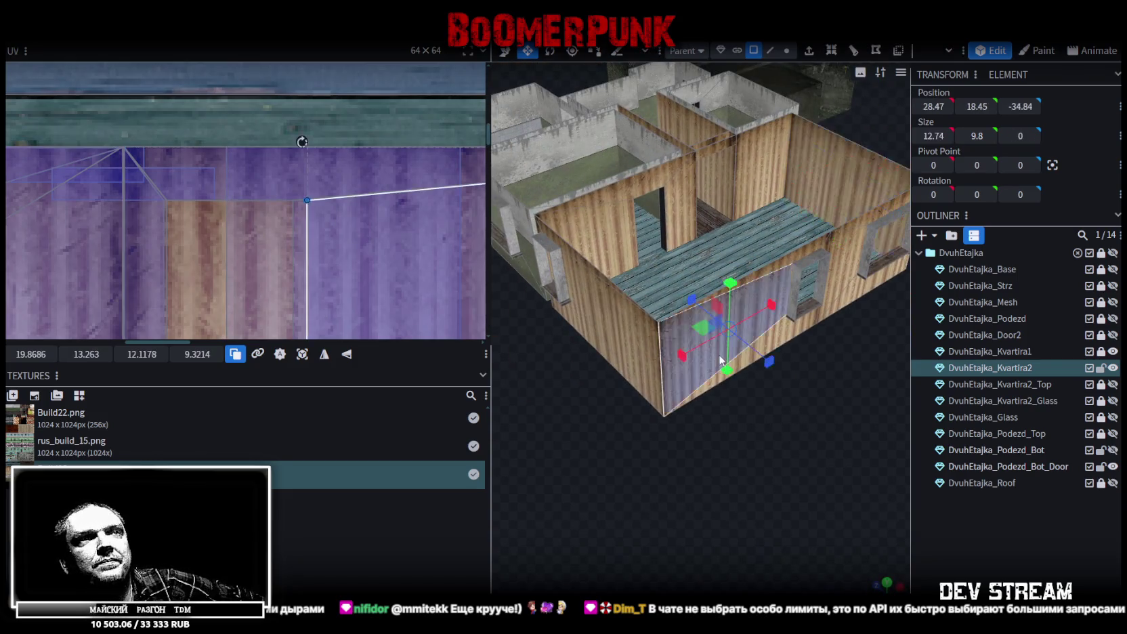
{"action": "left_click", "coordinate": [630, 329]}
{"action": "left_click_drag", "start_coordinate": [777, 449], "coordinate": [849, 434]}
{"action": "left_click", "coordinate": [671, 371]}
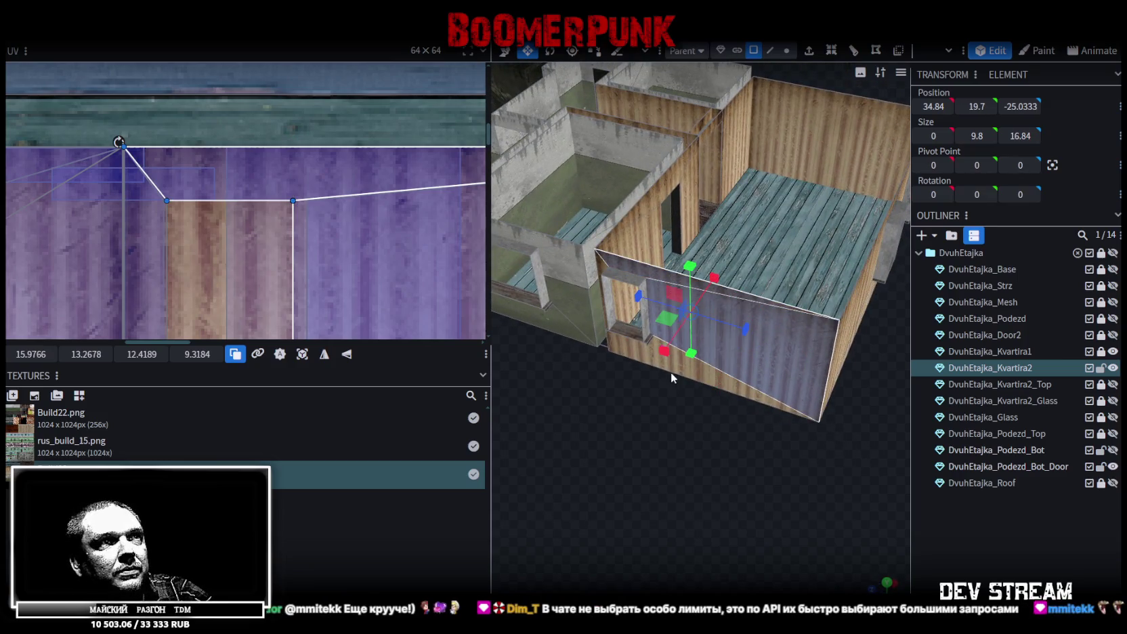
{"action": "mouse_move", "coordinate": [642, 464]}
{"action": "left_mouse_down"}
{"action": "mouse_move", "coordinate": [720, 474]}
{"action": "mouse_move", "coordinate": [745, 406]}
{"action": "left_mouse_up"}
{"action": "left_click", "coordinate": [782, 291]}
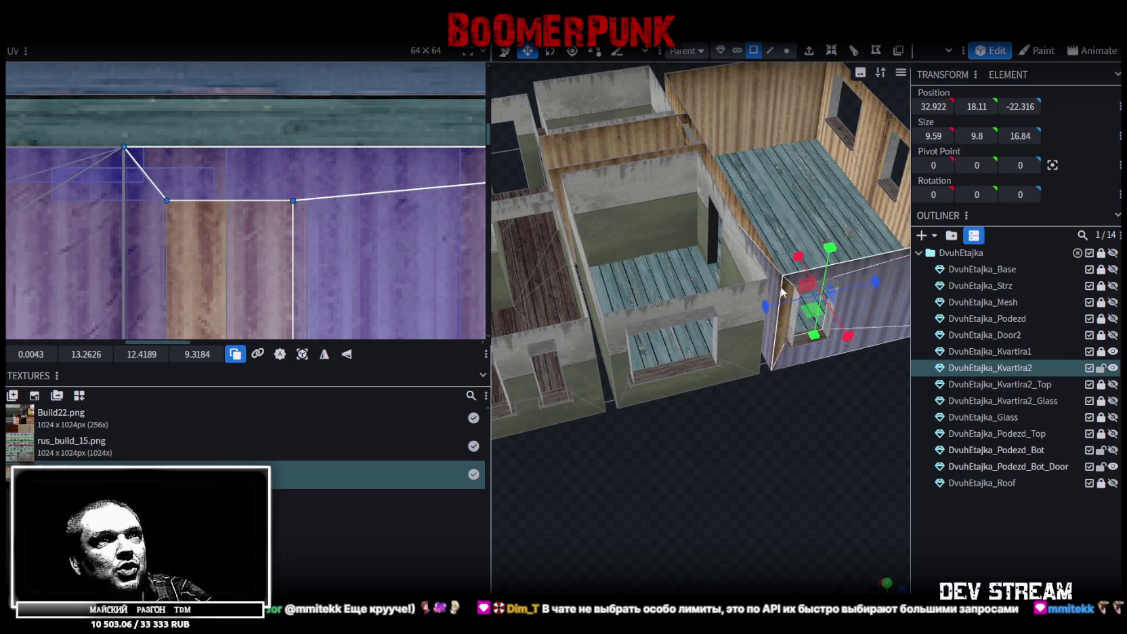
{"action": "left_click", "coordinate": [787, 283]}
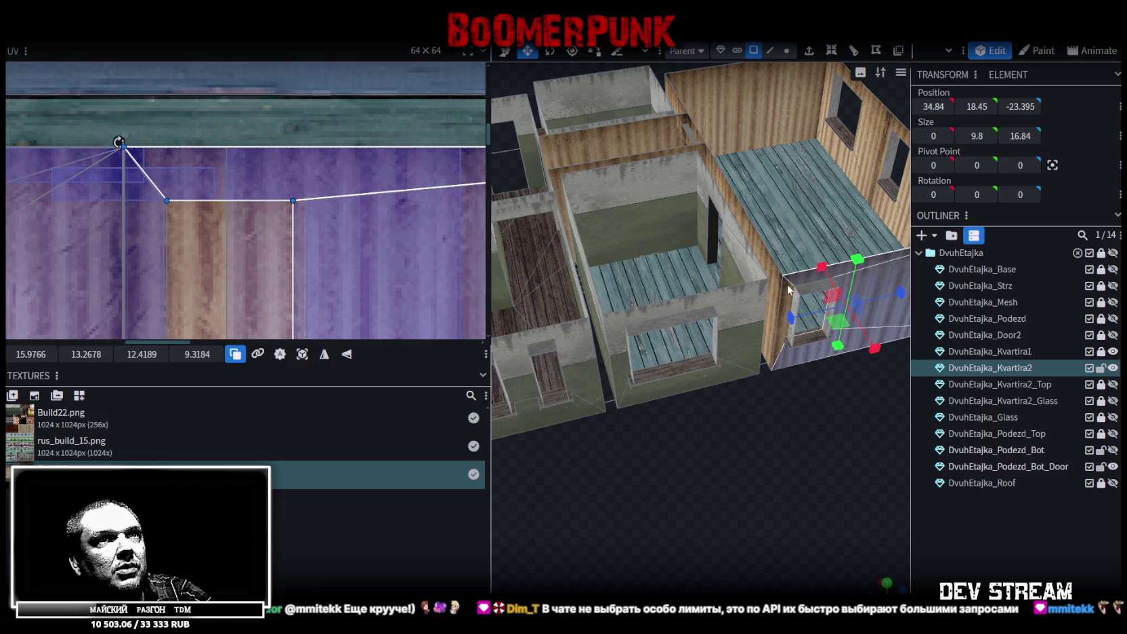
{"action": "left_click", "coordinate": [324, 354]}
Deselect, then pick Kvartira2's front partition wall to show its corrugated purple UVs.
{"action": "mouse_move", "coordinate": [698, 470]}
{"action": "left_mouse_down"}
{"action": "mouse_move", "coordinate": [656, 480]}
{"action": "mouse_move", "coordinate": [672, 472]}
{"action": "left_mouse_up"}
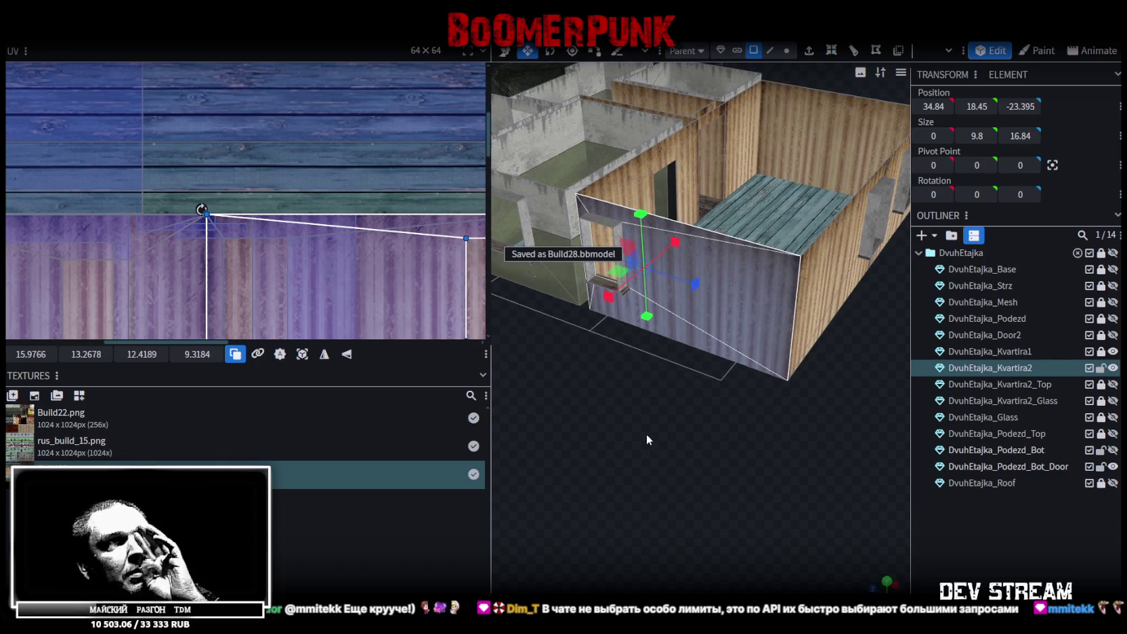
{"action": "left_click_drag", "start_coordinate": [674, 476], "coordinate": [973, 542]}
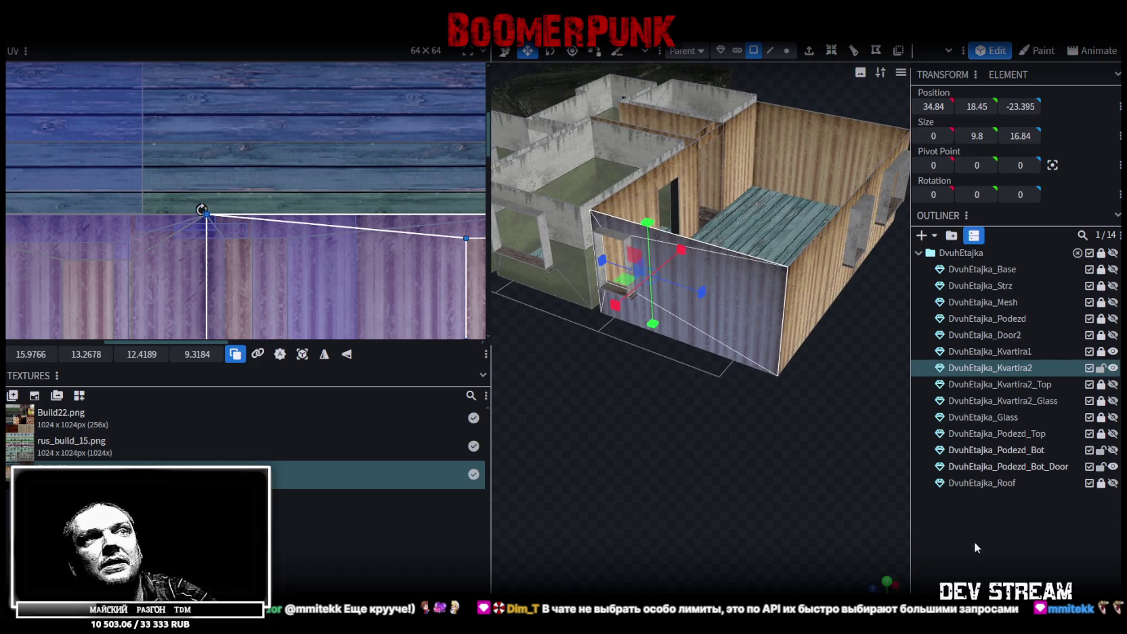
{"action": "left_click", "coordinate": [974, 542]}
{"action": "mouse_move", "coordinate": [787, 459]}
{"action": "left_mouse_down"}
{"action": "mouse_move", "coordinate": [711, 449]}
{"action": "mouse_move", "coordinate": [735, 451]}
{"action": "left_mouse_up"}
{"action": "left_click", "coordinate": [702, 310]}
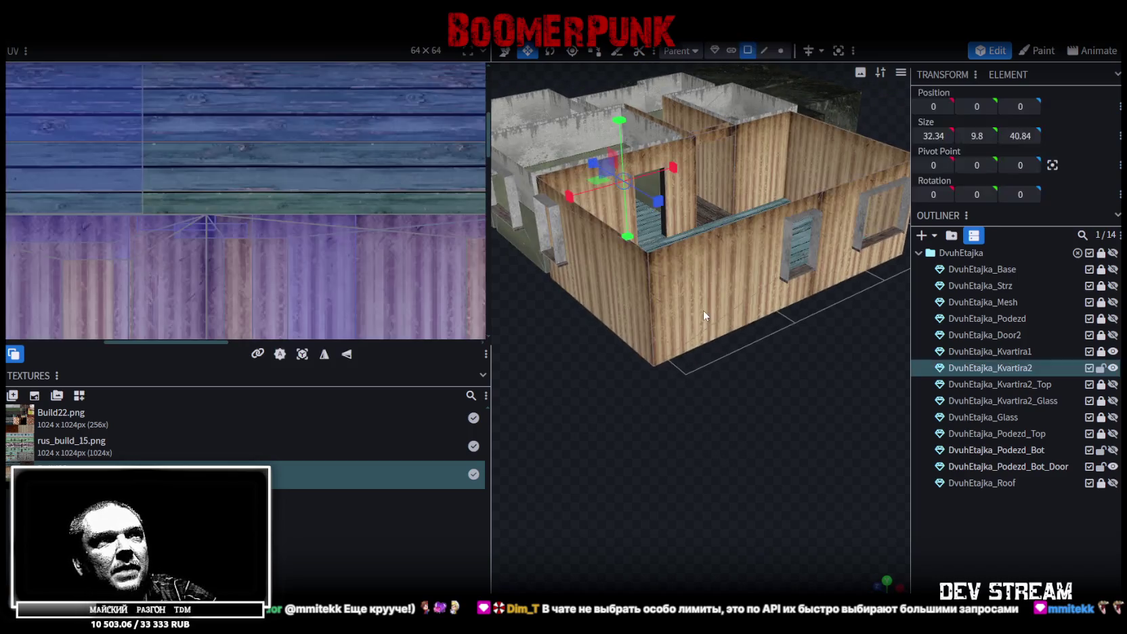
{"action": "left_click", "coordinate": [694, 302]}
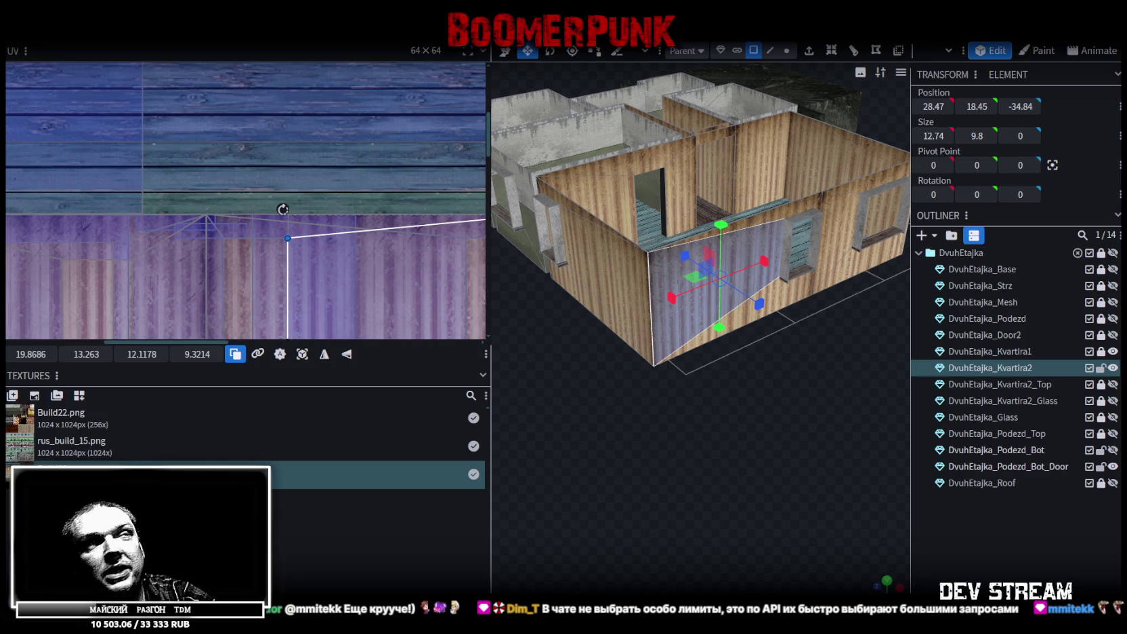
Slide the first partition wall's UV across the corrugated texture and mirror it on X.
{"action": "mouse_move", "coordinate": [760, 530]}
{"action": "left_mouse_down"}
{"action": "mouse_move", "coordinate": [681, 452]}
{"action": "mouse_move", "coordinate": [672, 469]}
{"action": "left_mouse_up"}
{"action": "scroll", "coordinate": [649, 474], "scroll_direction": "up", "scroll_amount": 2}
{"action": "scroll", "coordinate": [577, 491], "scroll_direction": "up", "scroll_amount": 3}
{"action": "mouse_move", "coordinate": [577, 491]}
{"action": "left_mouse_down"}
{"action": "mouse_move", "coordinate": [728, 544]}
{"action": "mouse_move", "coordinate": [740, 278]}
{"action": "left_mouse_up"}
{"action": "left_click", "coordinate": [704, 211]}
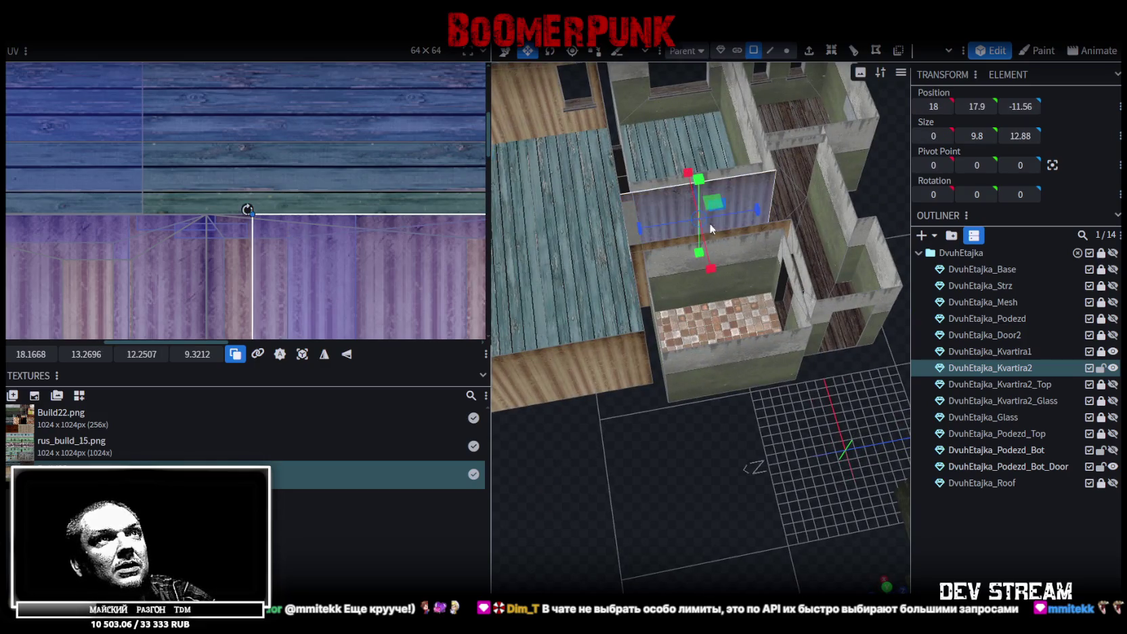
{"action": "mouse_move", "coordinate": [326, 235]}
{"action": "left_mouse_down"}
{"action": "mouse_move", "coordinate": [218, 236]}
{"action": "mouse_move", "coordinate": [218, 209]}
{"action": "left_mouse_up"}
{"action": "scroll", "coordinate": [215, 220], "scroll_direction": "up", "scroll_amount": 2}
{"action": "scroll", "coordinate": [216, 216], "scroll_direction": "up", "scroll_amount": 1}
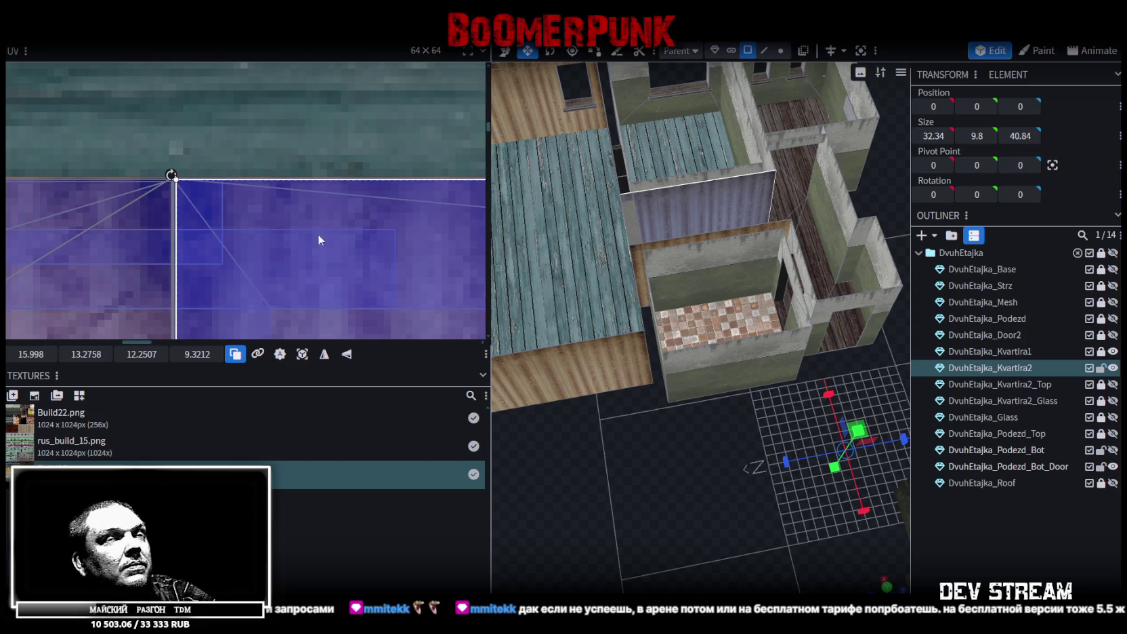
{"action": "mouse_move", "coordinate": [789, 420]}
{"action": "left_mouse_down"}
{"action": "mouse_move", "coordinate": [816, 415]}
{"action": "mouse_move", "coordinate": [707, 392]}
{"action": "mouse_move", "coordinate": [806, 403]}
{"action": "mouse_move", "coordinate": [908, 390]}
{"action": "left_mouse_up"}
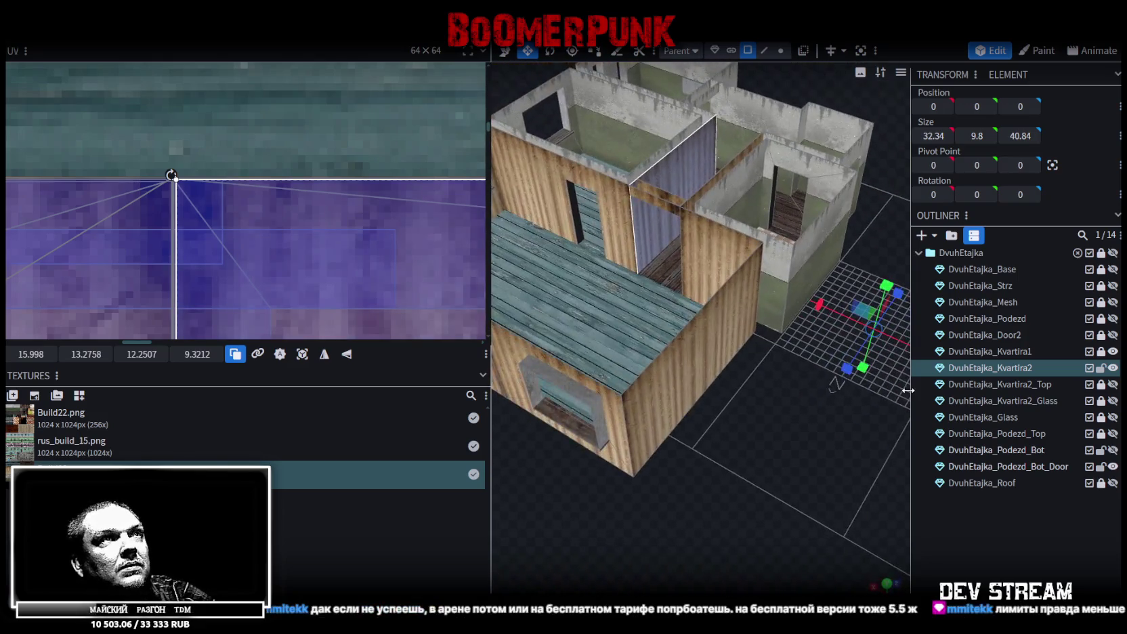
{"action": "left_click", "coordinate": [323, 355]}
Widen the neighbouring partition wall's UV to about 16 units along the texture.
{"action": "left_click", "coordinate": [992, 529]}
{"action": "mouse_move", "coordinate": [827, 479]}
{"action": "left_mouse_down"}
{"action": "mouse_move", "coordinate": [582, 481]}
{"action": "mouse_move", "coordinate": [585, 504]}
{"action": "mouse_move", "coordinate": [863, 482]}
{"action": "mouse_move", "coordinate": [824, 481]}
{"action": "mouse_move", "coordinate": [775, 501]}
{"action": "mouse_move", "coordinate": [938, 504]}
{"action": "left_mouse_up"}
{"action": "left_click", "coordinate": [758, 218]}
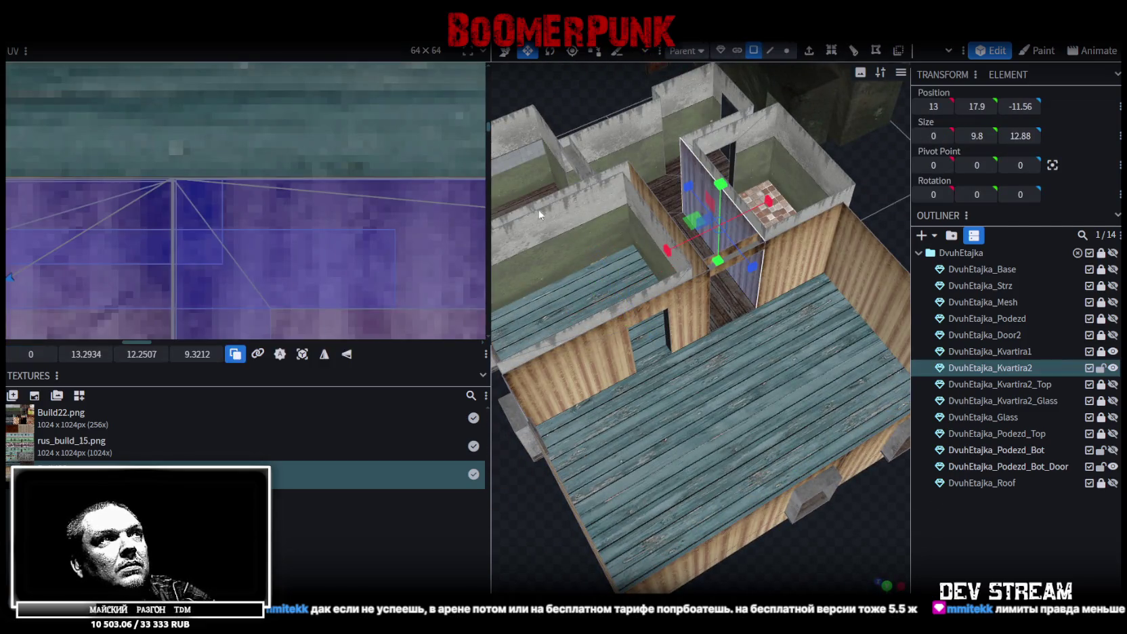
{"action": "scroll", "coordinate": [267, 256], "scroll_direction": "down", "scroll_amount": 2}
{"action": "scroll", "coordinate": [268, 268], "scroll_direction": "down", "scroll_amount": 3}
{"action": "scroll", "coordinate": [285, 120], "scroll_direction": "down", "scroll_amount": 2}
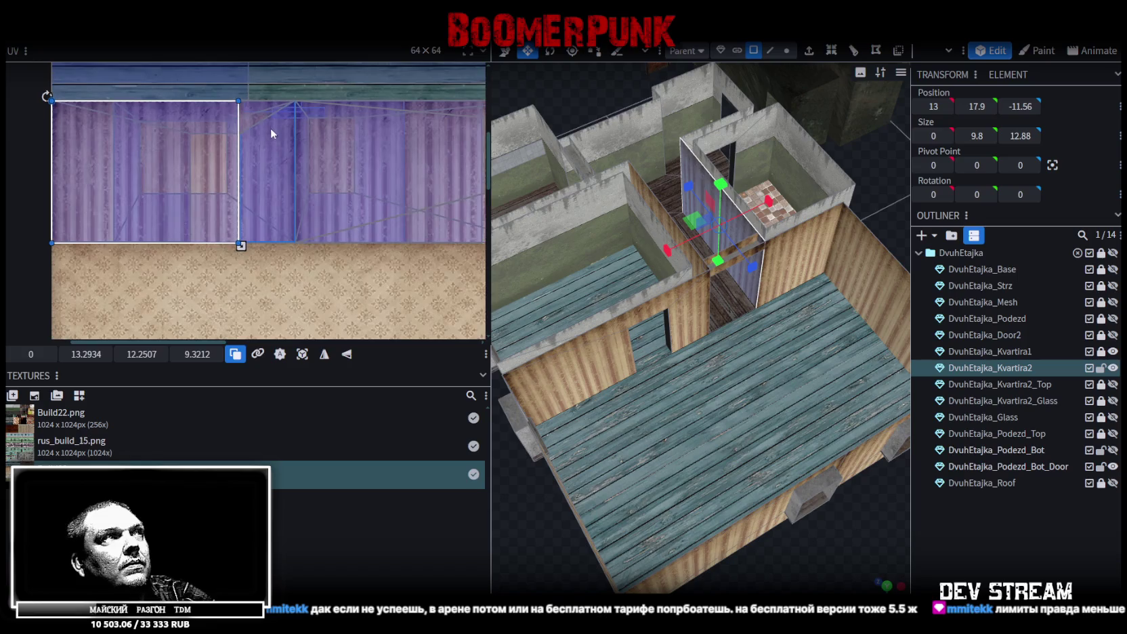
{"action": "middle_click_drag", "start_coordinate": [299, 161], "coordinate": [270, 132]}
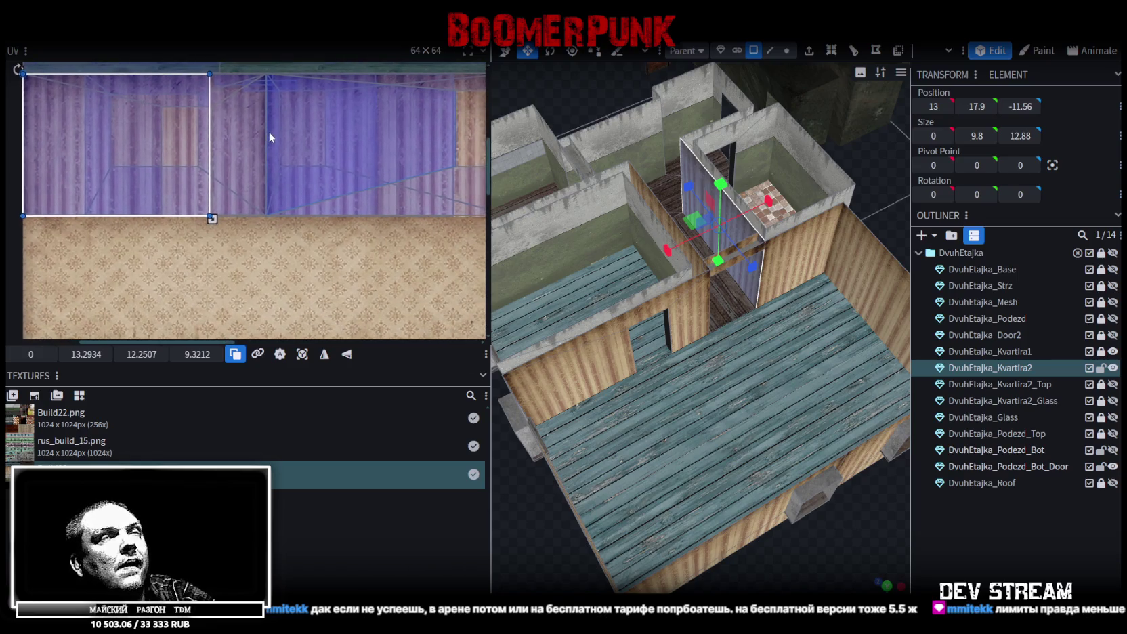
{"action": "scroll", "coordinate": [267, 162], "scroll_direction": "up", "scroll_amount": 2}
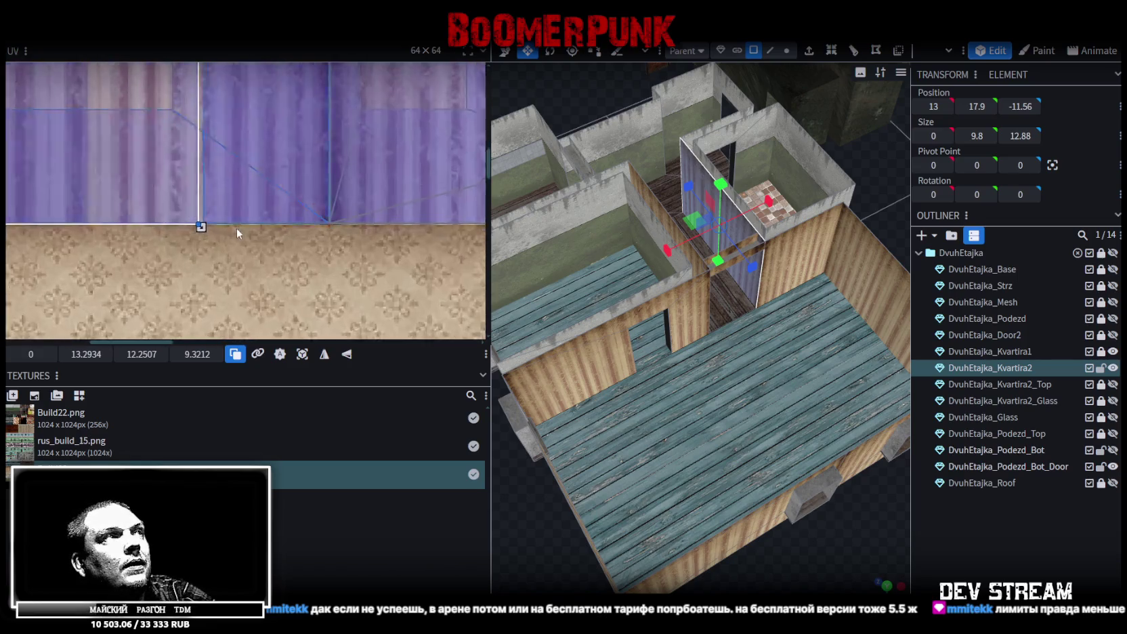
{"action": "left_click_drag", "start_coordinate": [201, 227], "coordinate": [346, 226]}
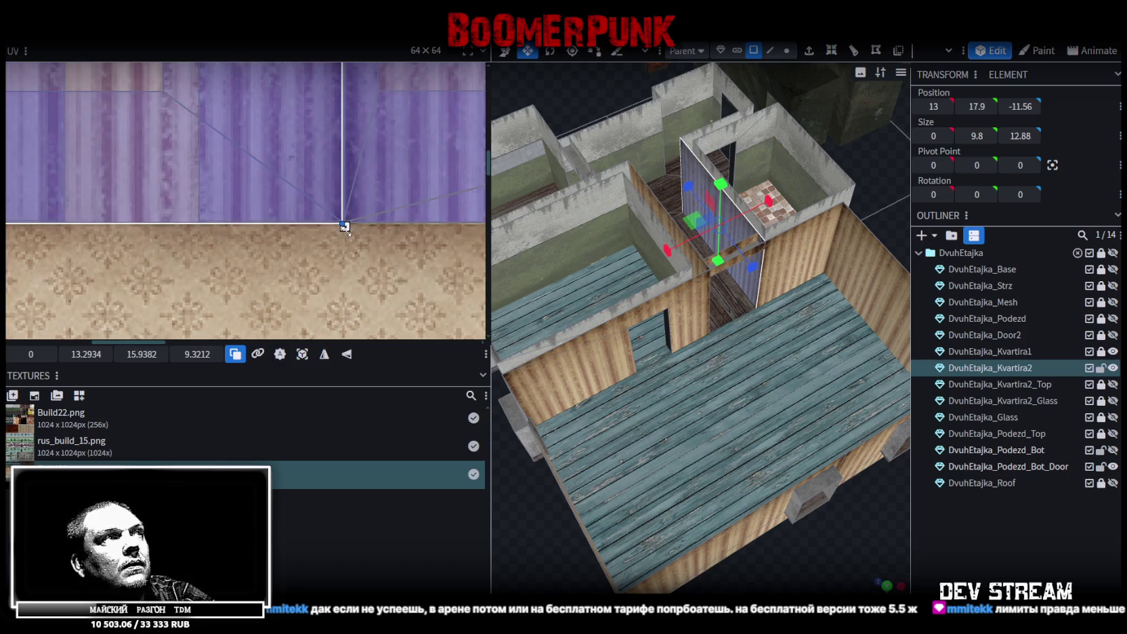
{"action": "left_click_drag", "start_coordinate": [539, 288], "coordinate": [771, 152]}
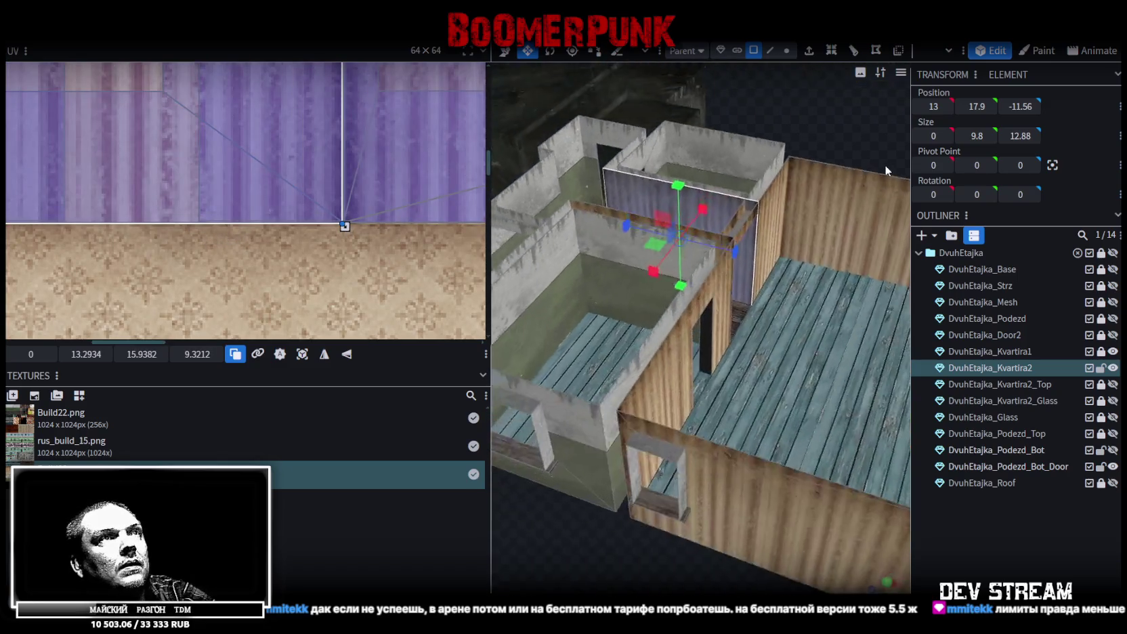
Widen the first partition wall's UV to about 16 to match, then save the model.
{"action": "mouse_move", "coordinate": [771, 152]}
{"action": "left_mouse_down"}
{"action": "mouse_move", "coordinate": [502, 229]}
{"action": "mouse_move", "coordinate": [718, 441]}
{"action": "left_mouse_up"}
{"action": "left_click_drag", "start_coordinate": [625, 192], "coordinate": [620, 186]}
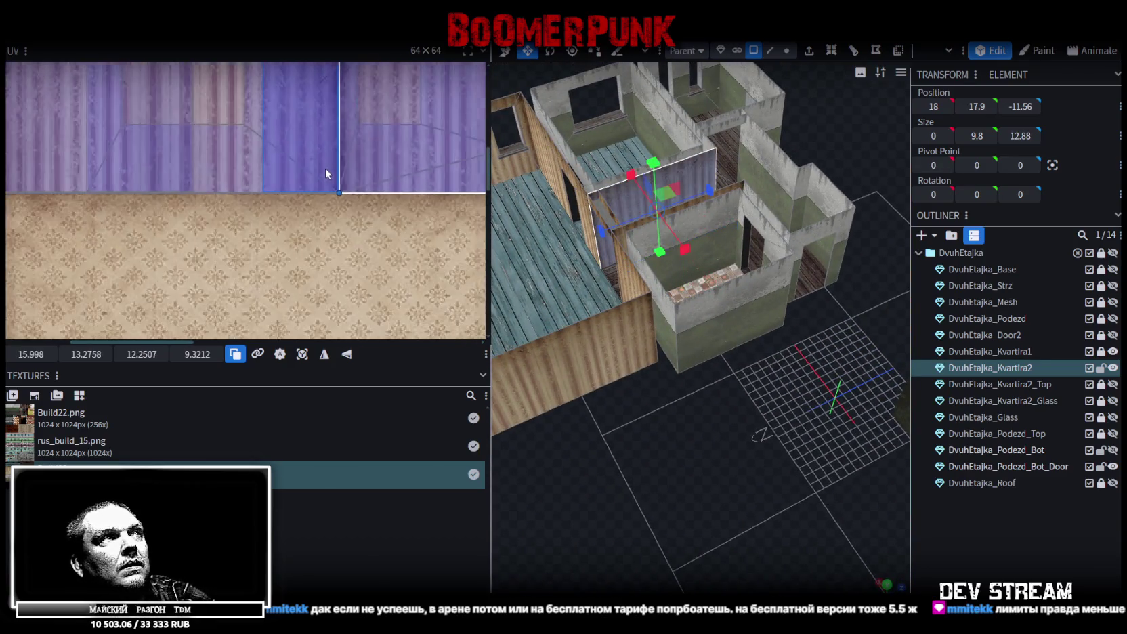
{"action": "scroll", "coordinate": [273, 194], "scroll_direction": "down", "scroll_amount": 2}
{"action": "scroll", "coordinate": [363, 119], "scroll_direction": "up", "scroll_amount": 2}
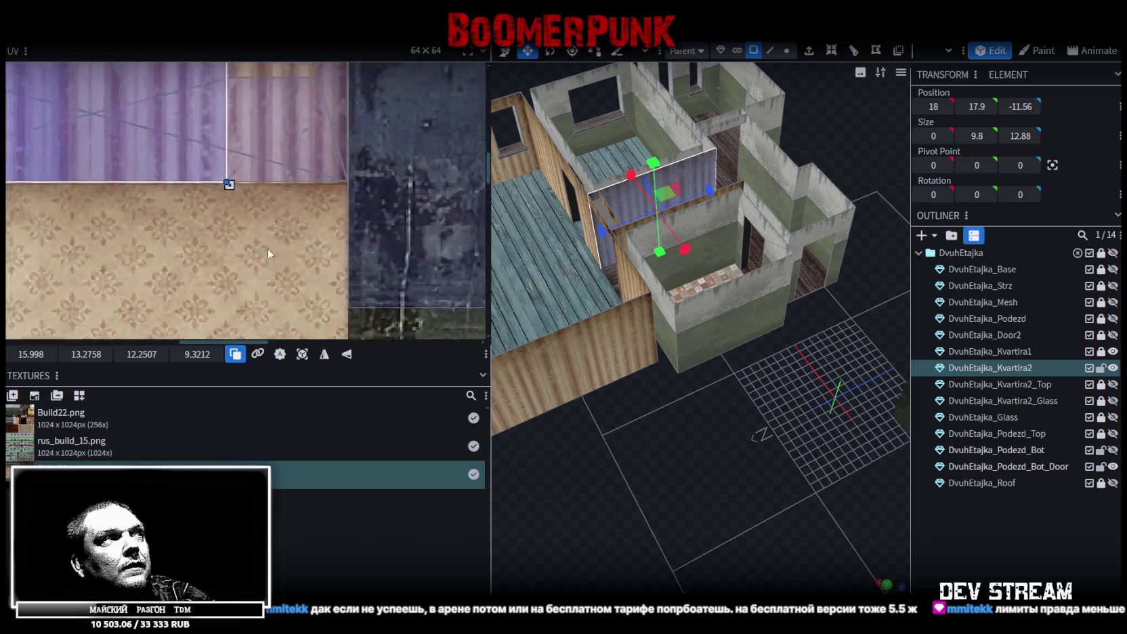
{"action": "left_click_drag", "start_coordinate": [210, 145], "coordinate": [386, 146]}
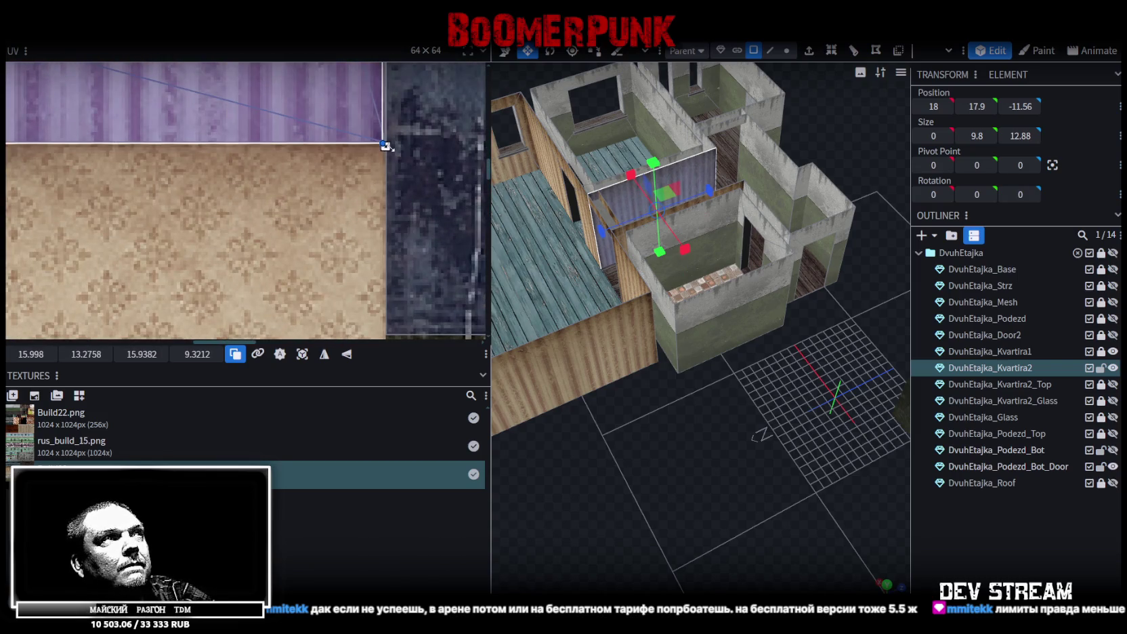
{"action": "mouse_move", "coordinate": [679, 425]}
{"action": "left_mouse_down"}
{"action": "mouse_move", "coordinate": [631, 472]}
{"action": "mouse_move", "coordinate": [703, 442]}
{"action": "mouse_move", "coordinate": [685, 454]}
{"action": "mouse_move", "coordinate": [513, 408]}
{"action": "mouse_move", "coordinate": [526, 427]}
{"action": "mouse_move", "coordinate": [596, 434]}
{"action": "mouse_move", "coordinate": [824, 434]}
{"action": "mouse_move", "coordinate": [873, 418]}
{"action": "mouse_move", "coordinate": [711, 396]}
{"action": "left_mouse_up"}
{"action": "left_click", "coordinate": [685, 454]}
{"action": "scroll", "coordinate": [705, 431], "scroll_direction": "down", "scroll_amount": 5}
{"action": "mouse_move", "coordinate": [701, 466]}
{"action": "left_mouse_down"}
{"action": "mouse_move", "coordinate": [738, 462]}
{"action": "mouse_move", "coordinate": [691, 484]}
{"action": "mouse_move", "coordinate": [630, 451]}
{"action": "mouse_move", "coordinate": [732, 426]}
{"action": "mouse_move", "coordinate": [744, 438]}
{"action": "left_mouse_up"}
{"action": "key", "text": "ctrl+s"}
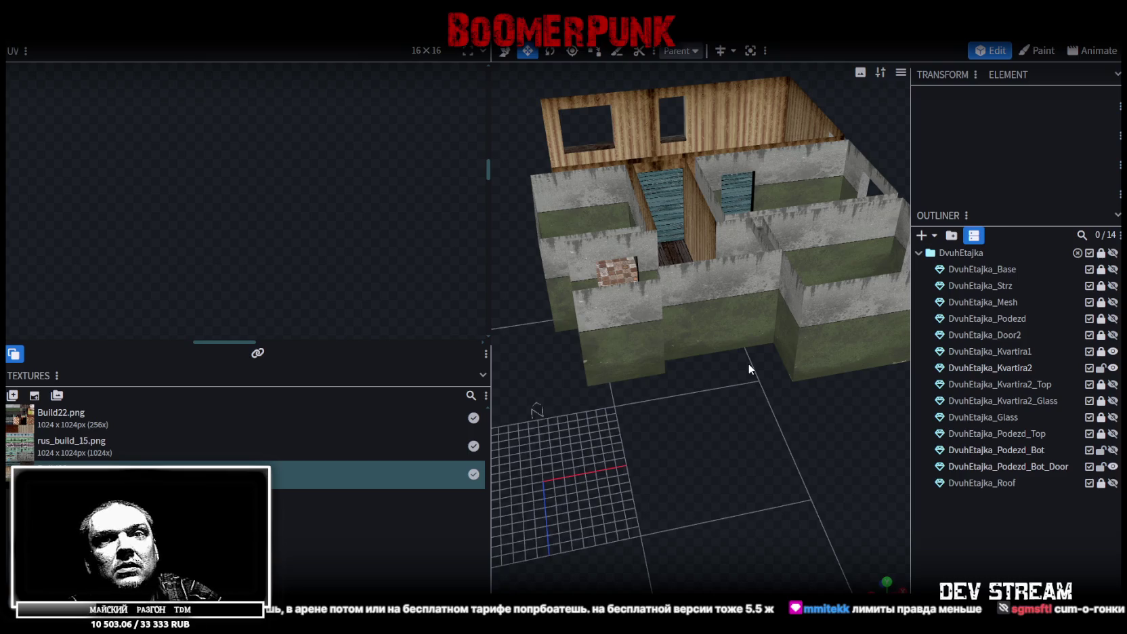
Select several Kvartira2 wall faces in turn to check their mapping.
{"action": "left_click", "coordinate": [738, 310]}
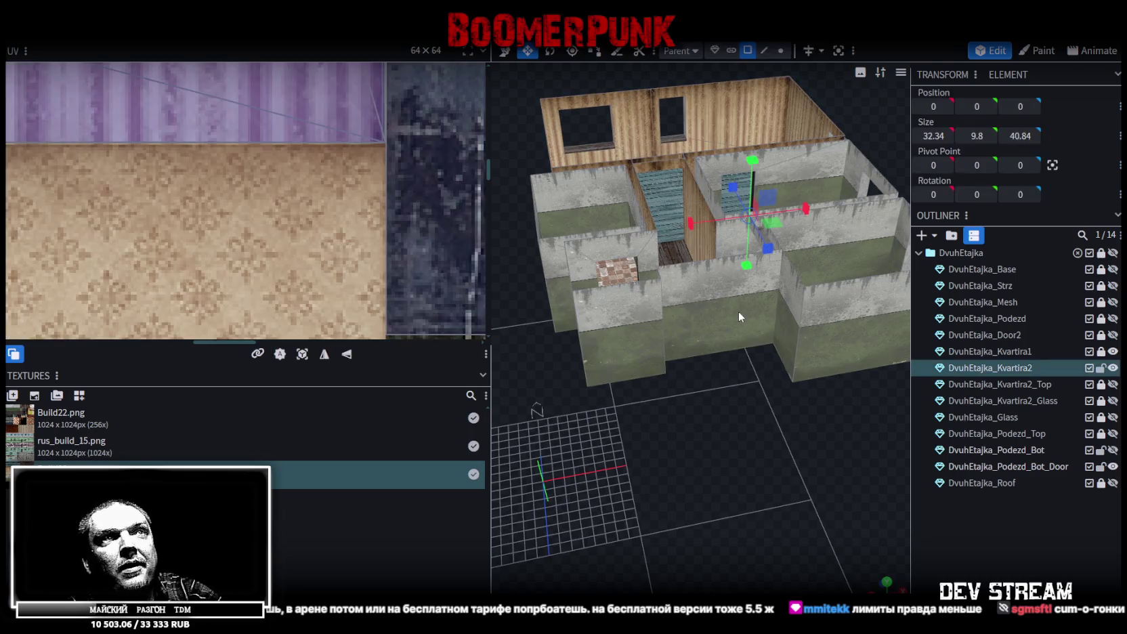
{"action": "left_click", "coordinate": [608, 326]}
{"action": "left_click", "coordinate": [754, 293]}
{"action": "left_click", "coordinate": [826, 319]}
{"action": "mouse_move", "coordinate": [825, 320]}
{"action": "left_mouse_down"}
{"action": "mouse_move", "coordinate": [623, 465]}
{"action": "mouse_move", "coordinate": [766, 499]}
{"action": "mouse_move", "coordinate": [606, 450]}
{"action": "mouse_move", "coordinate": [684, 455]}
{"action": "left_mouse_up"}
Enlarge the 3D viewport, save Build28.bbmodel, and select the Kvartira1 element.
{"action": "scroll", "coordinate": [627, 469], "scroll_direction": "up", "scroll_amount": 3}
{"action": "scroll", "coordinate": [685, 455], "scroll_direction": "down", "scroll_amount": 3}
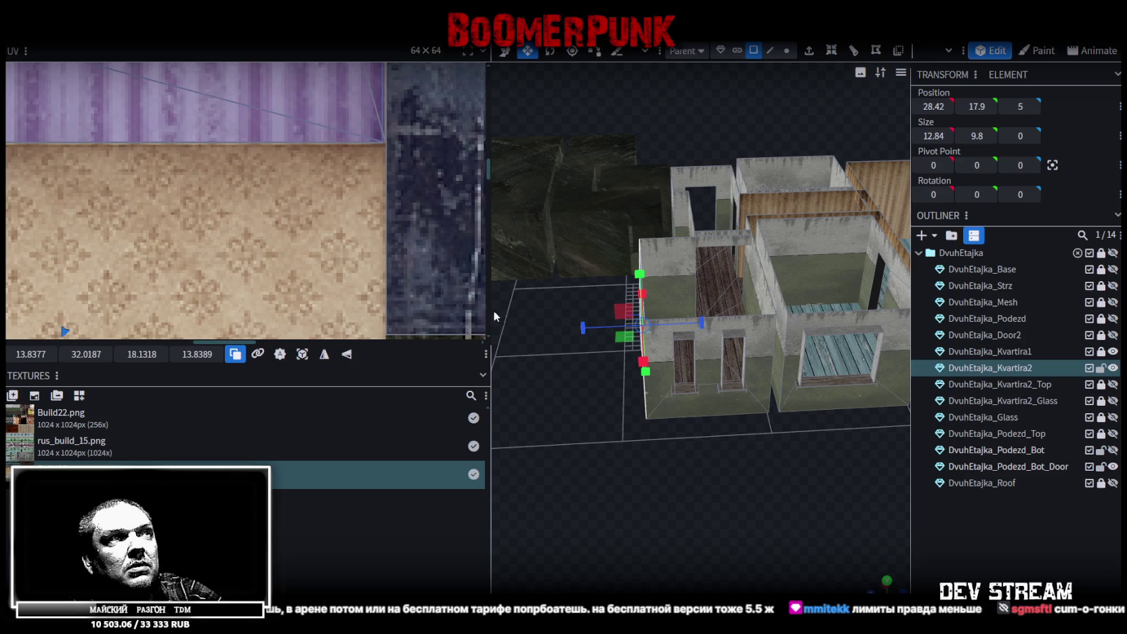
{"action": "mouse_move", "coordinate": [489, 310]}
{"action": "left_mouse_down"}
{"action": "mouse_move", "coordinate": [260, 331]}
{"action": "mouse_move", "coordinate": [609, 478]}
{"action": "mouse_move", "coordinate": [695, 478]}
{"action": "mouse_move", "coordinate": [563, 439]}
{"action": "mouse_move", "coordinate": [608, 477]}
{"action": "left_mouse_up"}
{"action": "key", "text": "ctrl+s"}
{"action": "left_click", "coordinate": [608, 472]}
{"action": "mouse_move", "coordinate": [632, 418]}
{"action": "left_mouse_down"}
{"action": "mouse_move", "coordinate": [633, 399]}
{"action": "mouse_move", "coordinate": [568, 507]}
{"action": "mouse_move", "coordinate": [647, 560]}
{"action": "left_mouse_up"}
Widen the UV editor to show the atlas and orbit to look down on Kvartira1.
{"action": "scroll", "coordinate": [647, 561], "scroll_direction": "down", "scroll_amount": 3}
{"action": "scroll", "coordinate": [233, 165], "scroll_direction": "down", "scroll_amount": 2}
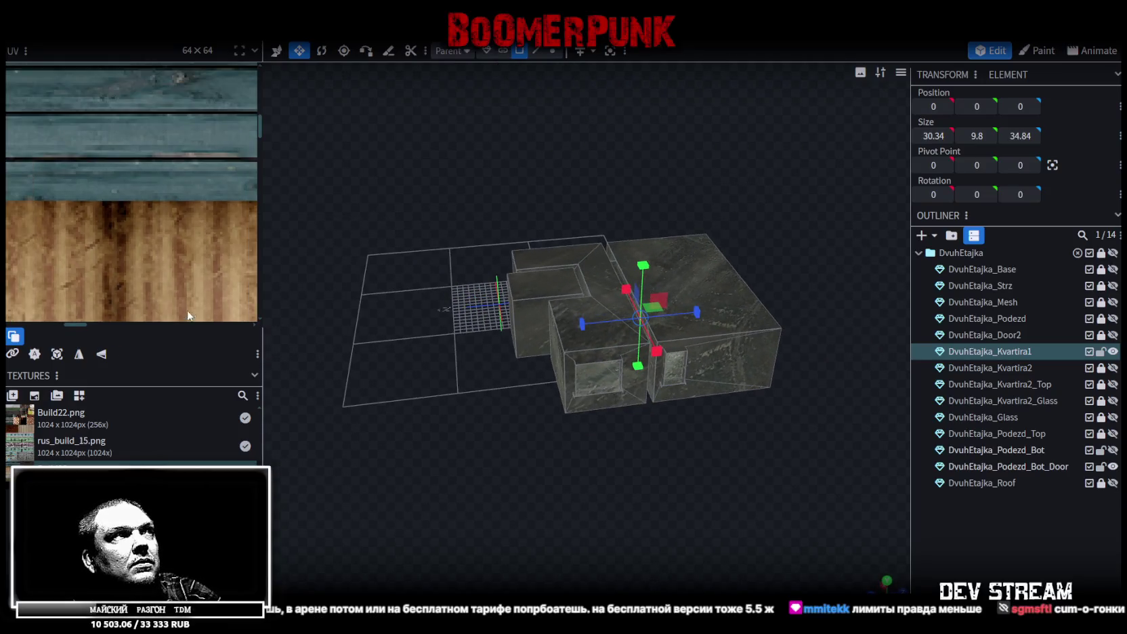
{"action": "scroll", "coordinate": [233, 166], "scroll_direction": "down", "scroll_amount": 2}
{"action": "scroll", "coordinate": [233, 172], "scroll_direction": "up", "scroll_amount": 2}
{"action": "scroll", "coordinate": [244, 174], "scroll_direction": "up", "scroll_amount": 2}
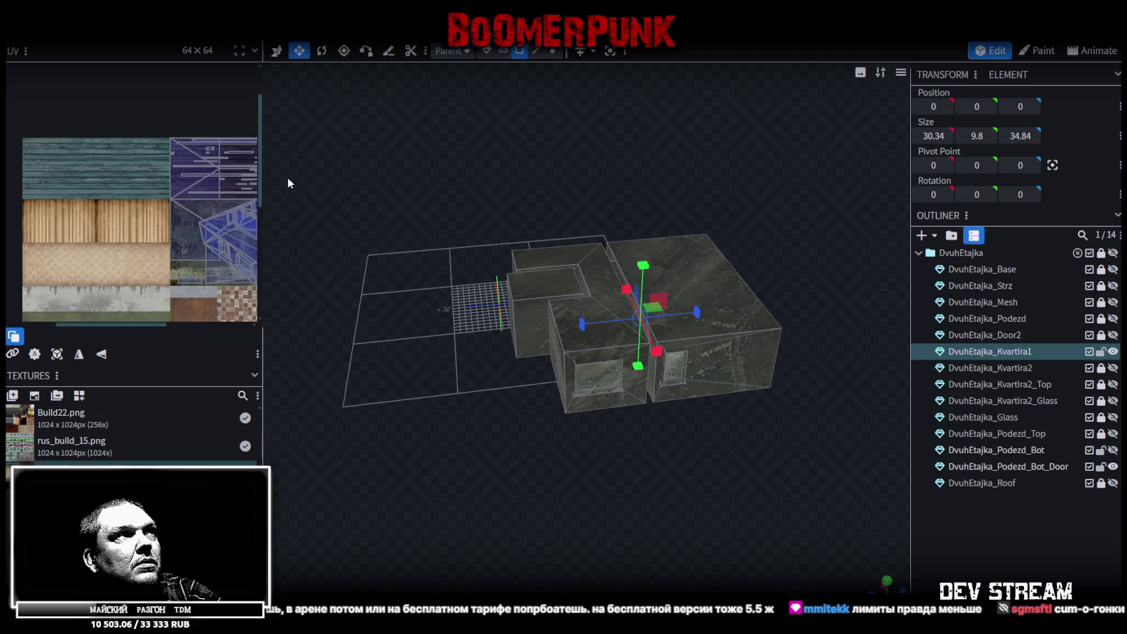
{"action": "left_click_drag", "start_coordinate": [263, 174], "coordinate": [401, 199]}
{"action": "scroll", "coordinate": [278, 257], "scroll_direction": "down", "scroll_amount": 1}
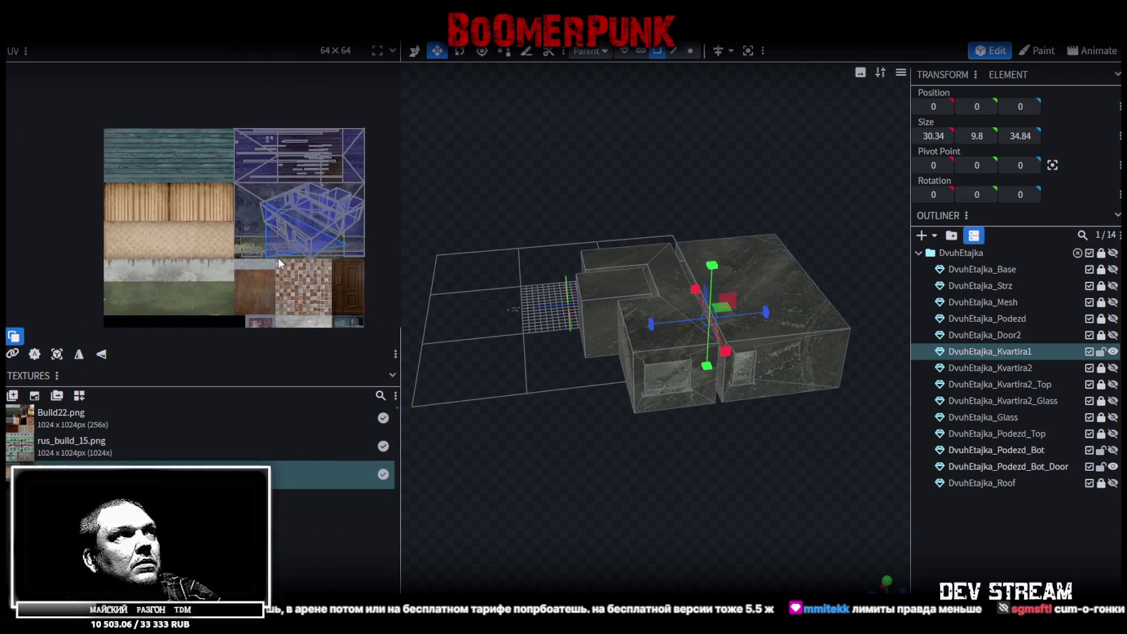
{"action": "scroll", "coordinate": [252, 220], "scroll_direction": "up", "scroll_amount": 2}
{"action": "scroll", "coordinate": [236, 224], "scroll_direction": "up", "scroll_amount": 2}
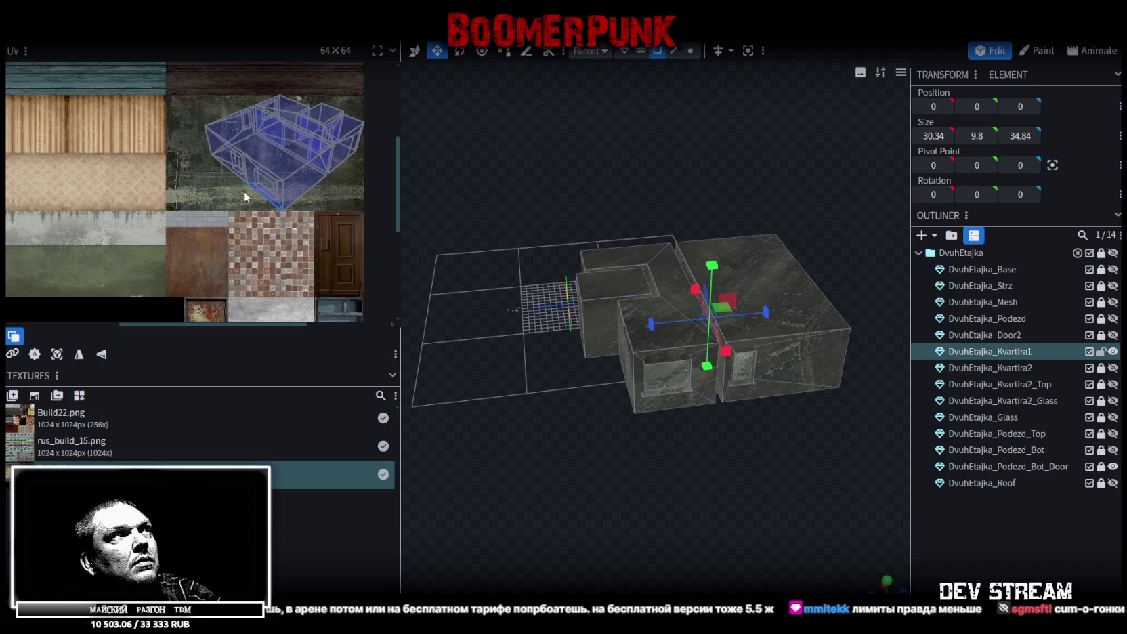
{"action": "mouse_move", "coordinate": [648, 487]}
{"action": "left_mouse_down"}
{"action": "mouse_move", "coordinate": [768, 459]}
{"action": "mouse_move", "coordinate": [745, 442]}
{"action": "mouse_move", "coordinate": [605, 453]}
{"action": "left_mouse_up"}
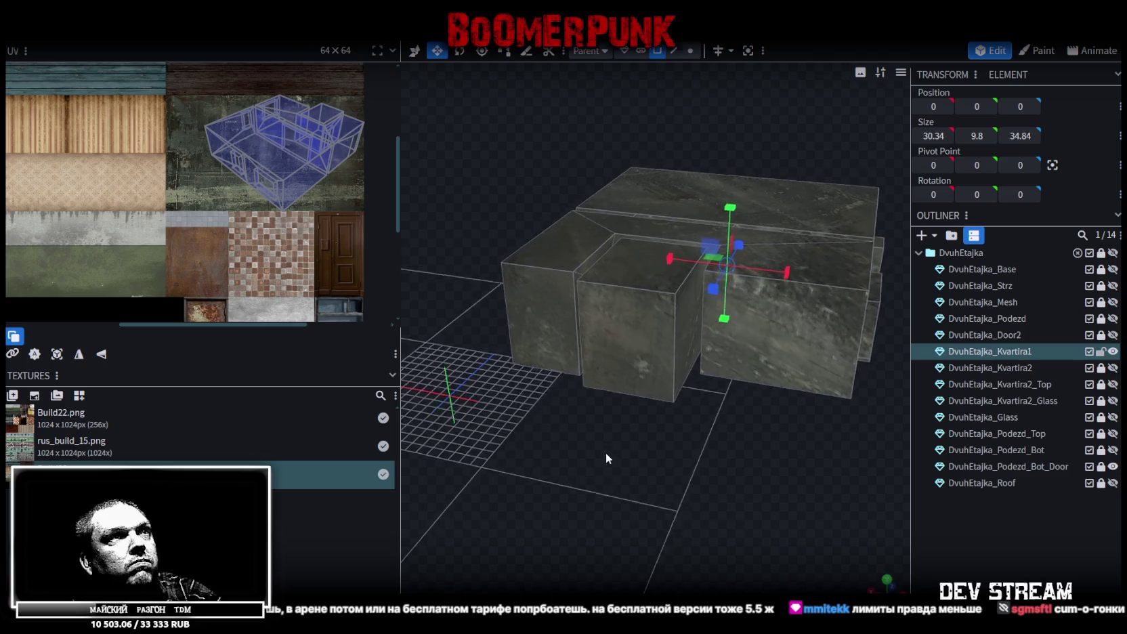
{"action": "scroll", "coordinate": [636, 474], "scroll_direction": "up", "scroll_amount": 3}
{"action": "left_click_drag", "start_coordinate": [669, 505], "coordinate": [653, 497]}
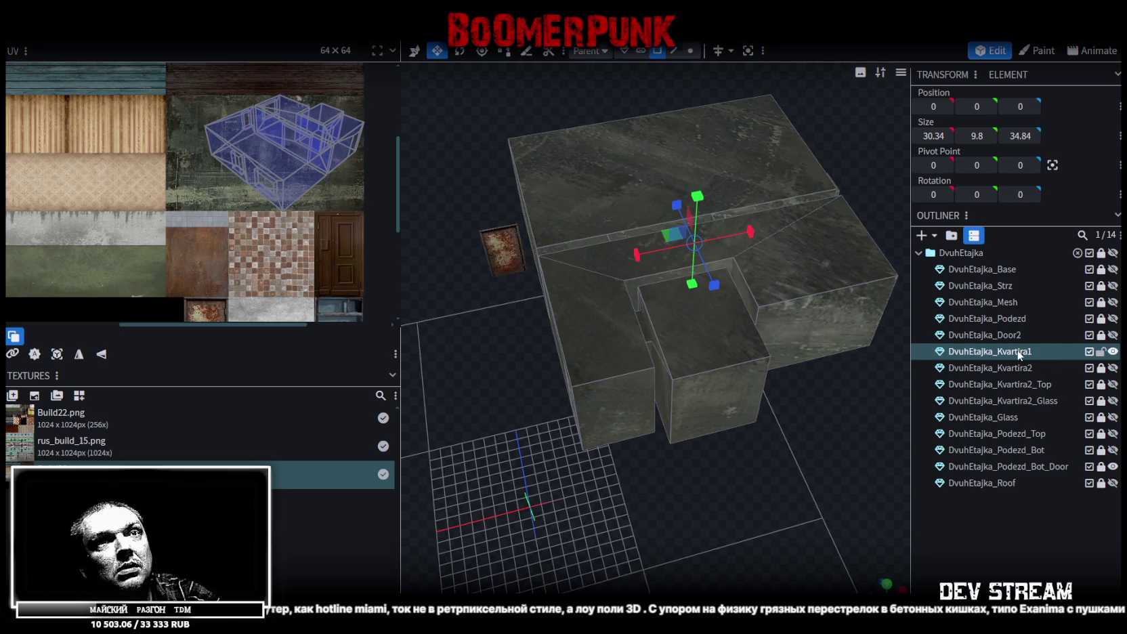
Split Kvartira1's top faces into DvuhEtajka_Kvartira1_Top with Split Mesh, then hide it.
{"action": "left_click", "coordinate": [614, 148]}
{"action": "left_click", "coordinate": [620, 292], "text": "shift"}
{"action": "left_click", "coordinate": [731, 321], "text": "shift"}
{"action": "left_click_drag", "start_coordinate": [860, 373], "coordinate": [783, 355]}
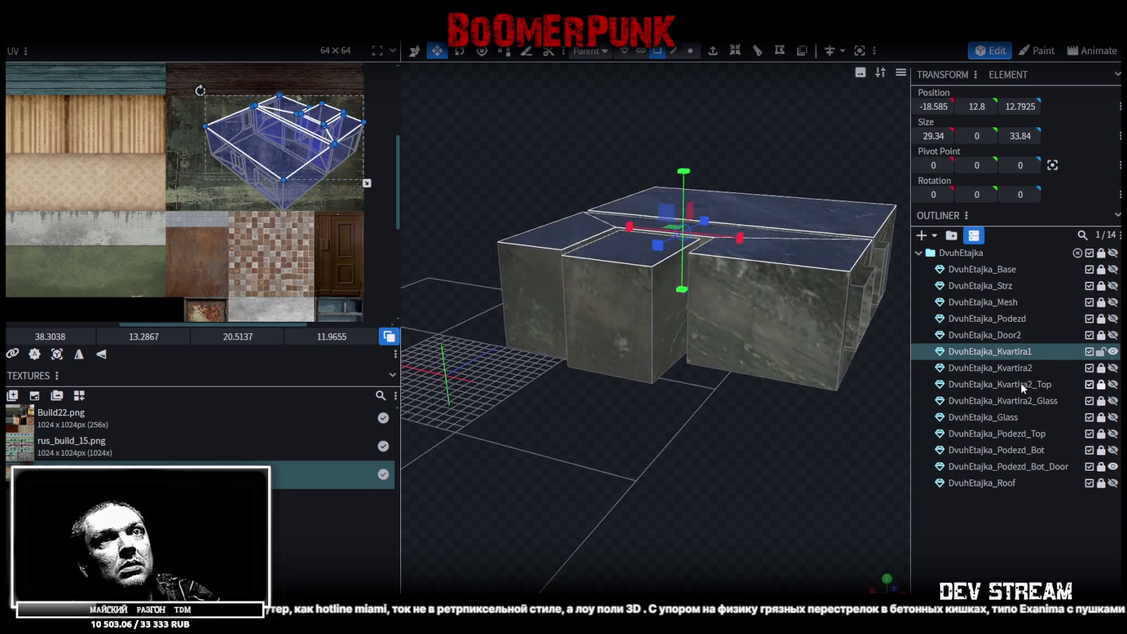
{"action": "right_click", "coordinate": [782, 245]}
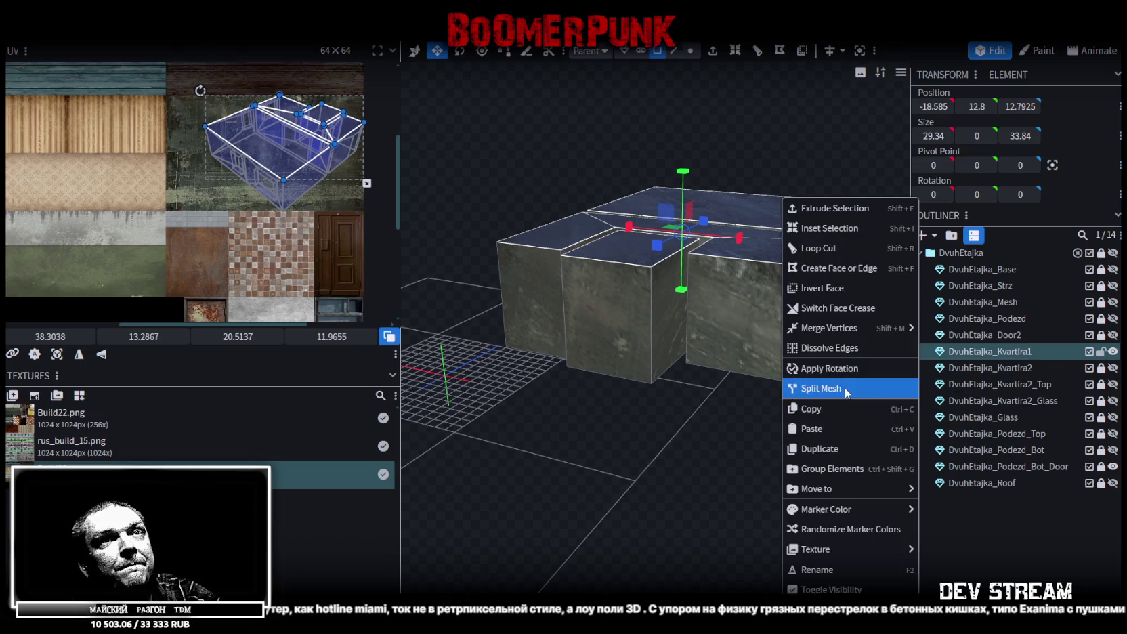
{"action": "left_click", "coordinate": [847, 388]}
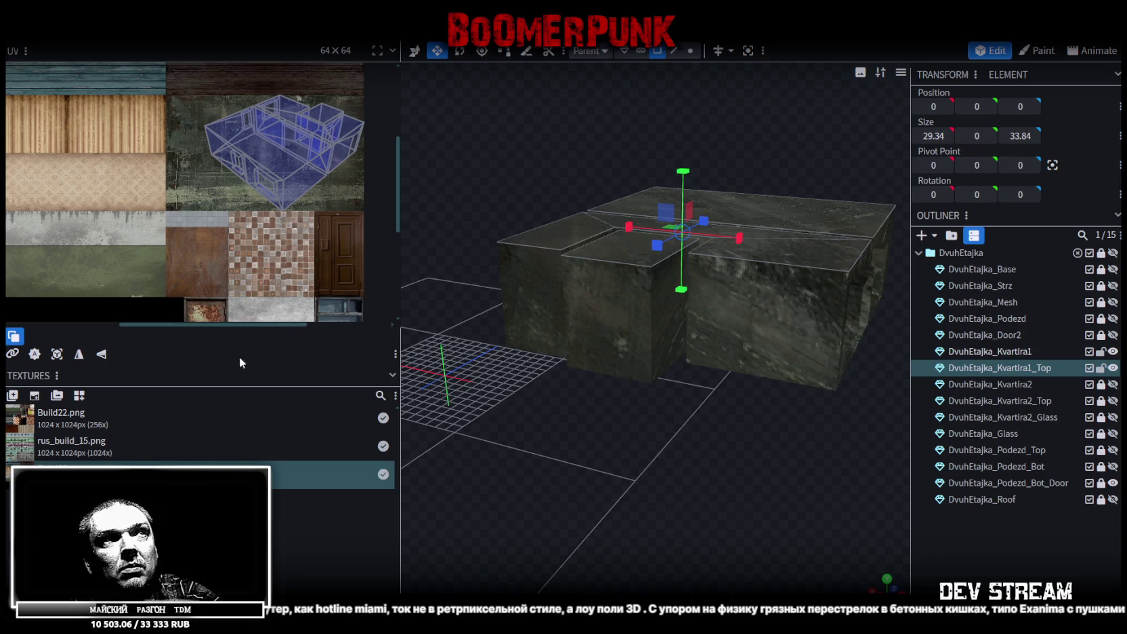
{"action": "left_click", "coordinate": [1113, 368]}
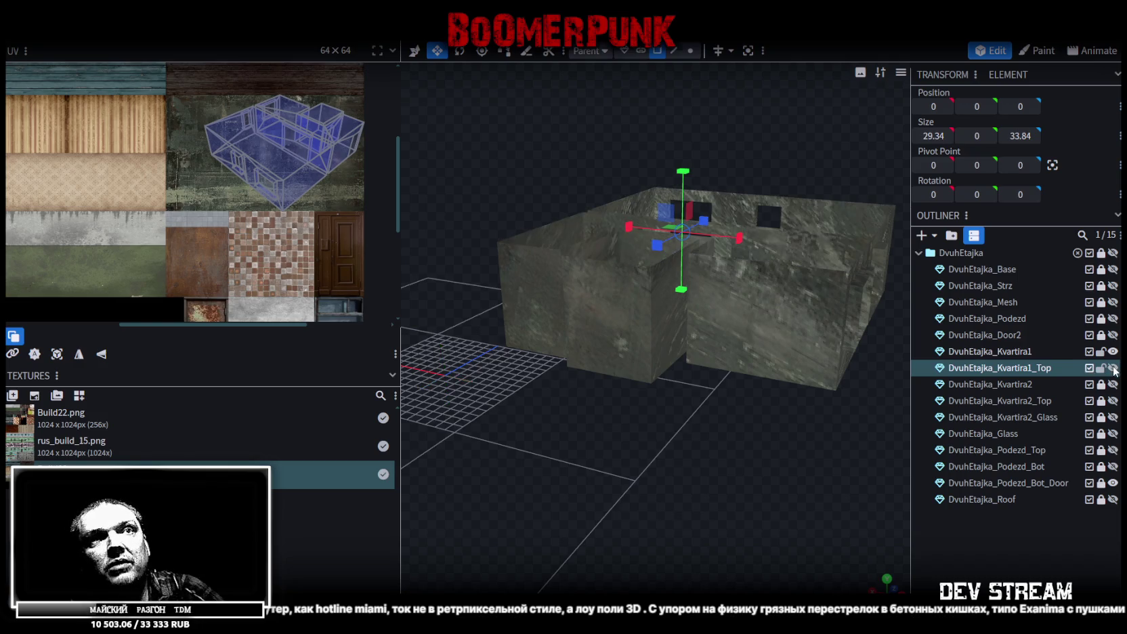
Select a Kvartira1 wall and orbit to a near top-down view of the open rooms.
{"action": "scroll", "coordinate": [698, 477], "scroll_direction": "up", "scroll_amount": 5}
{"action": "left_click", "coordinate": [744, 412]}
{"action": "left_click_drag", "start_coordinate": [744, 412], "coordinate": [788, 548]}
{"action": "scroll", "coordinate": [732, 507], "scroll_direction": "down", "scroll_amount": 5}
{"action": "mouse_move", "coordinate": [731, 507]}
{"action": "left_mouse_down"}
{"action": "mouse_move", "coordinate": [596, 526]}
{"action": "mouse_move", "coordinate": [694, 481]}
{"action": "left_mouse_up"}
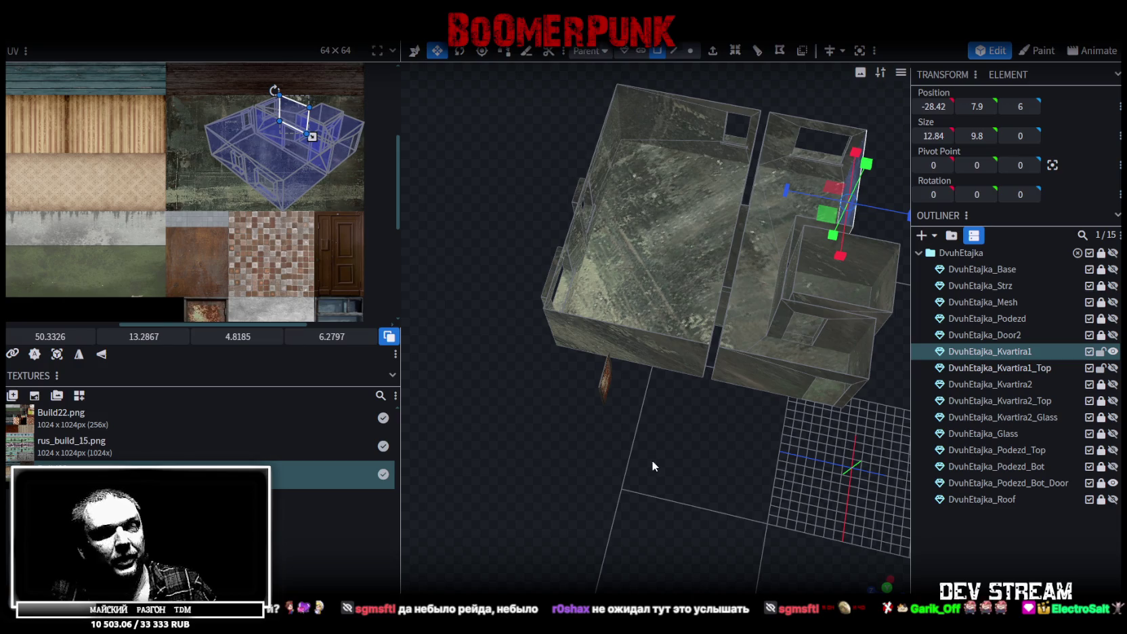
{"action": "mouse_move", "coordinate": [704, 510]}
{"action": "left_mouse_down"}
{"action": "mouse_move", "coordinate": [743, 449]}
{"action": "mouse_move", "coordinate": [788, 452]}
{"action": "mouse_move", "coordinate": [782, 438]}
{"action": "mouse_move", "coordinate": [731, 436]}
{"action": "mouse_move", "coordinate": [794, 426]}
{"action": "left_mouse_up"}
{"action": "key", "text": "z"}
{"action": "key", "text": "z"}
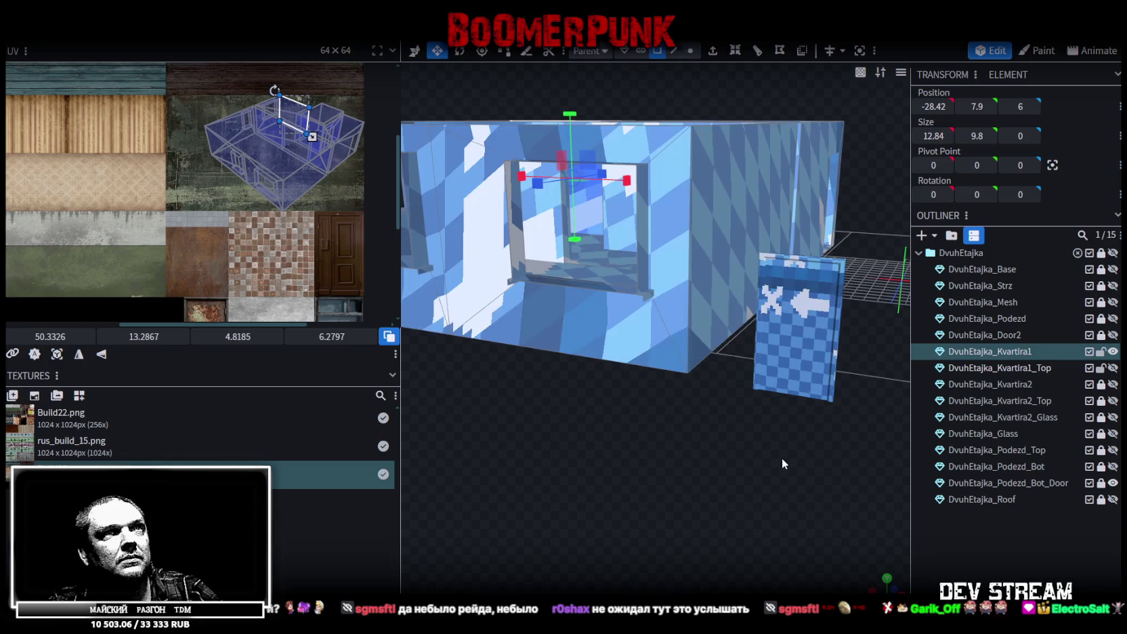
{"action": "key", "text": "z"}
{"action": "mouse_move", "coordinate": [781, 470]}
{"action": "left_mouse_down"}
{"action": "mouse_move", "coordinate": [691, 493]}
{"action": "mouse_move", "coordinate": [707, 524]}
{"action": "mouse_move", "coordinate": [662, 418]}
{"action": "mouse_move", "coordinate": [549, 470]}
{"action": "mouse_move", "coordinate": [780, 522]}
{"action": "mouse_move", "coordinate": [726, 481]}
{"action": "mouse_move", "coordinate": [712, 516]}
{"action": "left_mouse_up"}
{"action": "scroll", "coordinate": [780, 521], "scroll_direction": "down", "scroll_amount": 5}
{"action": "scroll", "coordinate": [712, 516], "scroll_direction": "up", "scroll_amount": 6}
{"action": "left_click", "coordinate": [997, 351]}
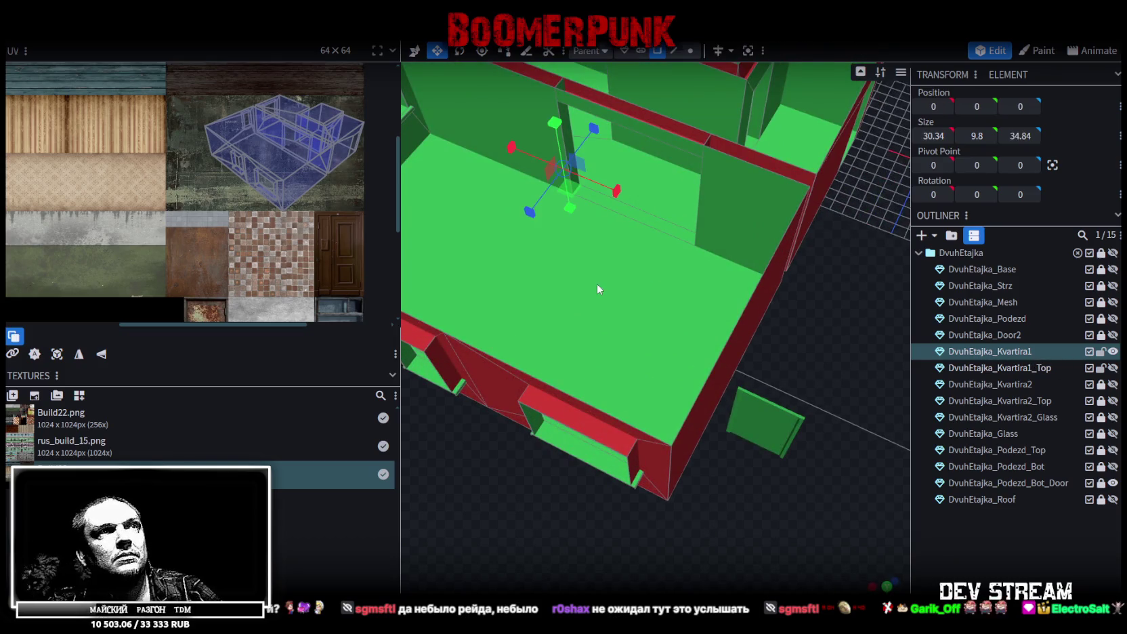
{"action": "left_click_drag", "start_coordinate": [597, 284], "coordinate": [613, 363]}
{"action": "scroll", "coordinate": [346, 237], "scroll_direction": "down", "scroll_amount": 2}
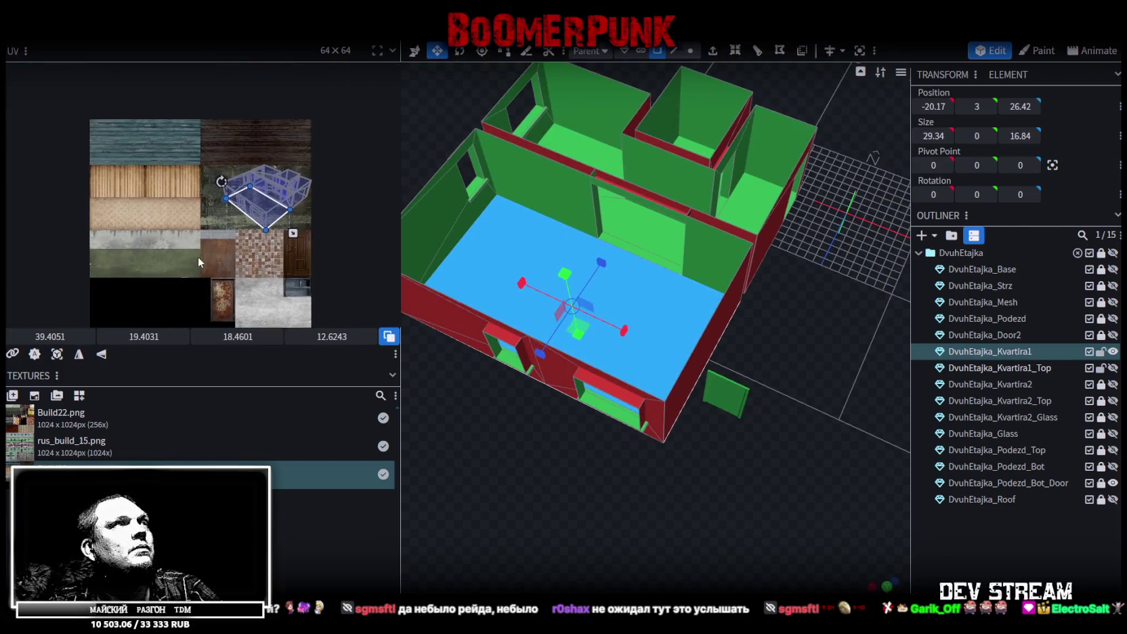
{"action": "middle_click_drag", "start_coordinate": [203, 219], "coordinate": [197, 257]}
{"action": "scroll", "coordinate": [240, 204], "scroll_direction": "up", "scroll_amount": 2}
{"action": "mouse_move", "coordinate": [240, 199]}
{"action": "middle_mouse_down"}
{"action": "mouse_move", "coordinate": [213, 150]}
{"action": "mouse_move", "coordinate": [209, 255]}
{"action": "middle_mouse_up"}
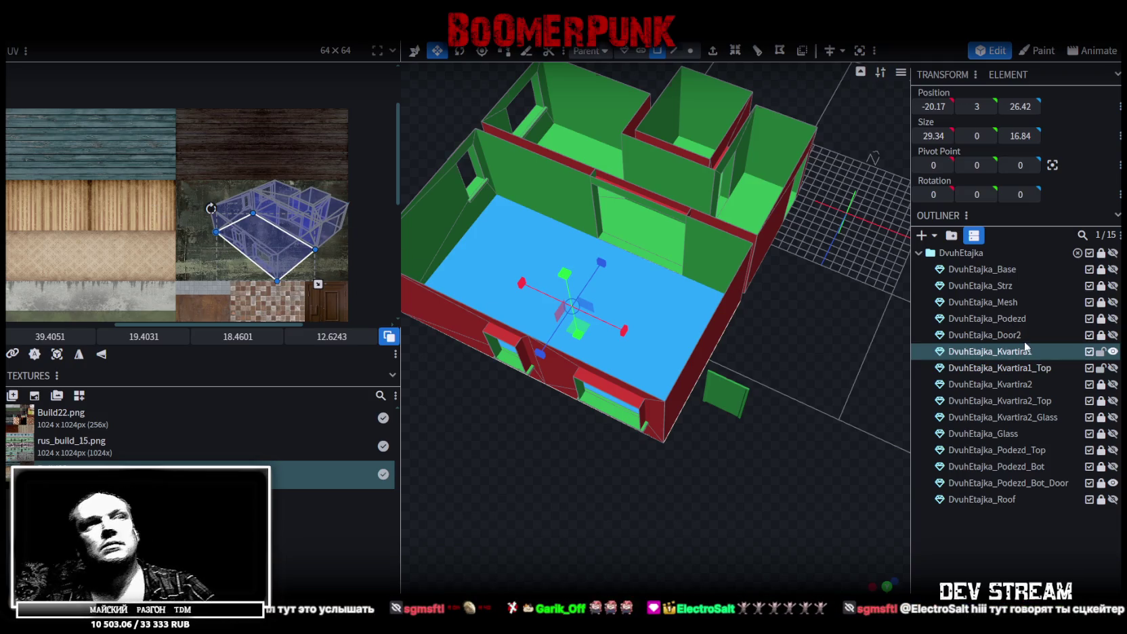
{"action": "key", "text": "z"}
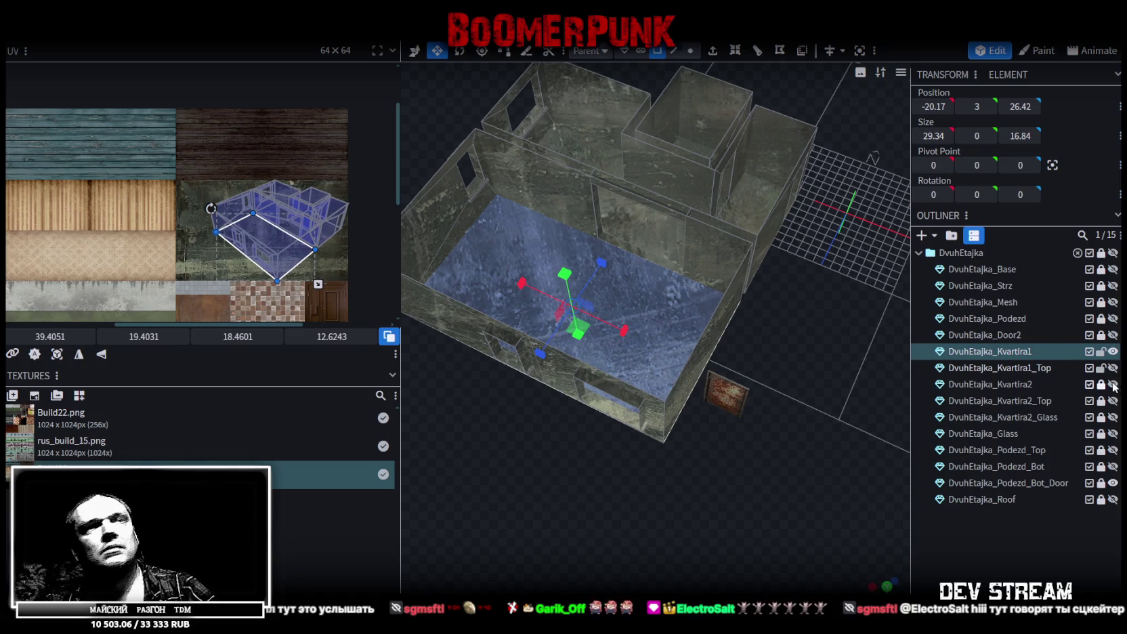
Unhide Kvartira2 and stretch the floor piece to 29.34 × 32.34 across the apartment.
{"action": "left_click", "coordinate": [1113, 384]}
{"action": "mouse_move", "coordinate": [796, 341]}
{"action": "left_mouse_down"}
{"action": "mouse_move", "coordinate": [612, 338]}
{"action": "mouse_move", "coordinate": [568, 402]}
{"action": "mouse_move", "coordinate": [502, 298]}
{"action": "mouse_move", "coordinate": [514, 354]}
{"action": "mouse_move", "coordinate": [469, 370]}
{"action": "mouse_move", "coordinate": [675, 433]}
{"action": "mouse_move", "coordinate": [869, 356]}
{"action": "mouse_move", "coordinate": [569, 153]}
{"action": "left_mouse_up"}
{"action": "mouse_move", "coordinate": [613, 278]}
{"action": "left_mouse_down"}
{"action": "mouse_move", "coordinate": [623, 193]}
{"action": "mouse_move", "coordinate": [724, 190]}
{"action": "mouse_move", "coordinate": [838, 268]}
{"action": "mouse_move", "coordinate": [813, 370]}
{"action": "mouse_move", "coordinate": [653, 328]}
{"action": "mouse_move", "coordinate": [833, 327]}
{"action": "left_mouse_up"}
{"action": "left_click_drag", "start_coordinate": [707, 469], "coordinate": [748, 460]}
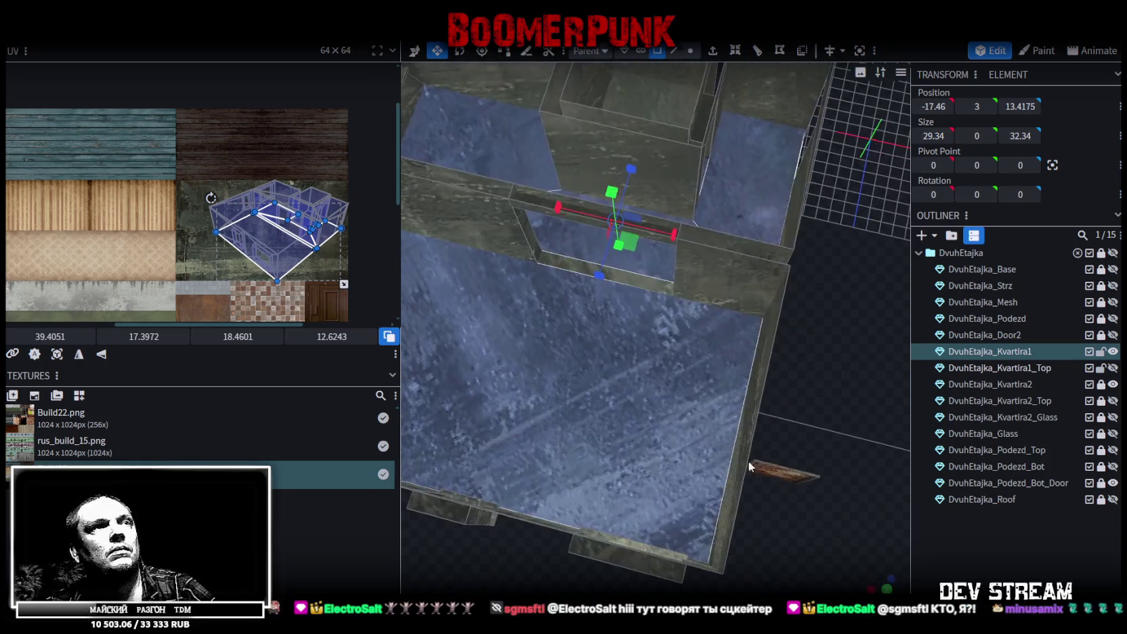
{"action": "scroll", "coordinate": [857, 503], "scroll_direction": "down", "scroll_amount": 5}
{"action": "left_click_drag", "start_coordinate": [856, 502], "coordinate": [793, 507]}
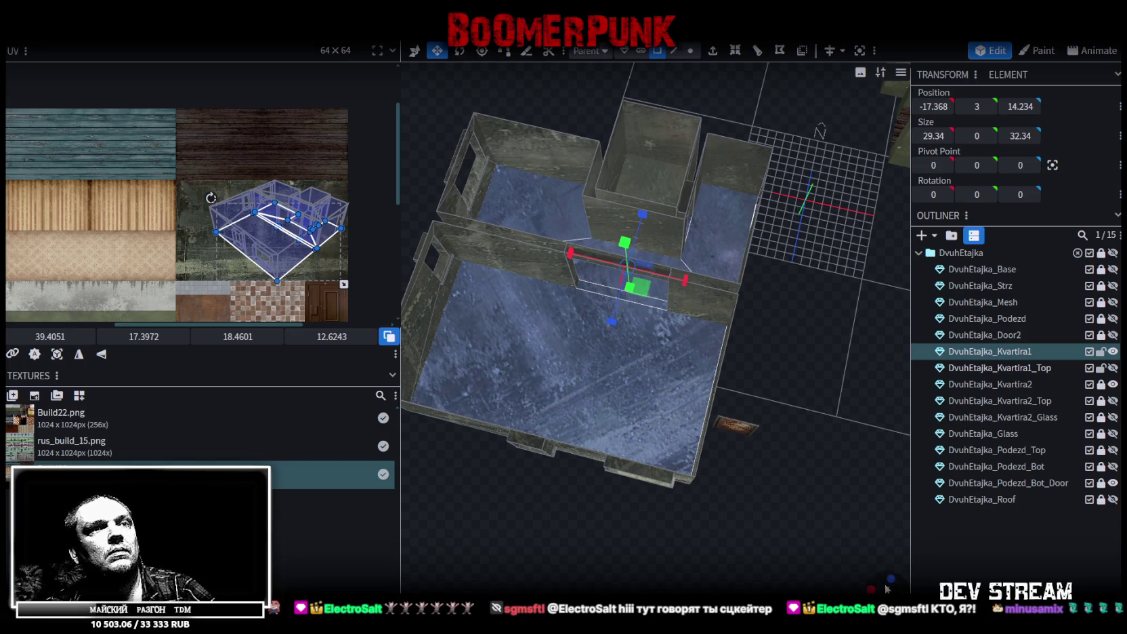
{"action": "scroll", "coordinate": [793, 507], "scroll_direction": "up", "scroll_amount": 5}
{"action": "scroll", "coordinate": [672, 427], "scroll_direction": "down", "scroll_amount": 3}
{"action": "scroll", "coordinate": [744, 438], "scroll_direction": "up", "scroll_amount": 2}
{"action": "scroll", "coordinate": [672, 427], "scroll_direction": "down", "scroll_amount": 3}
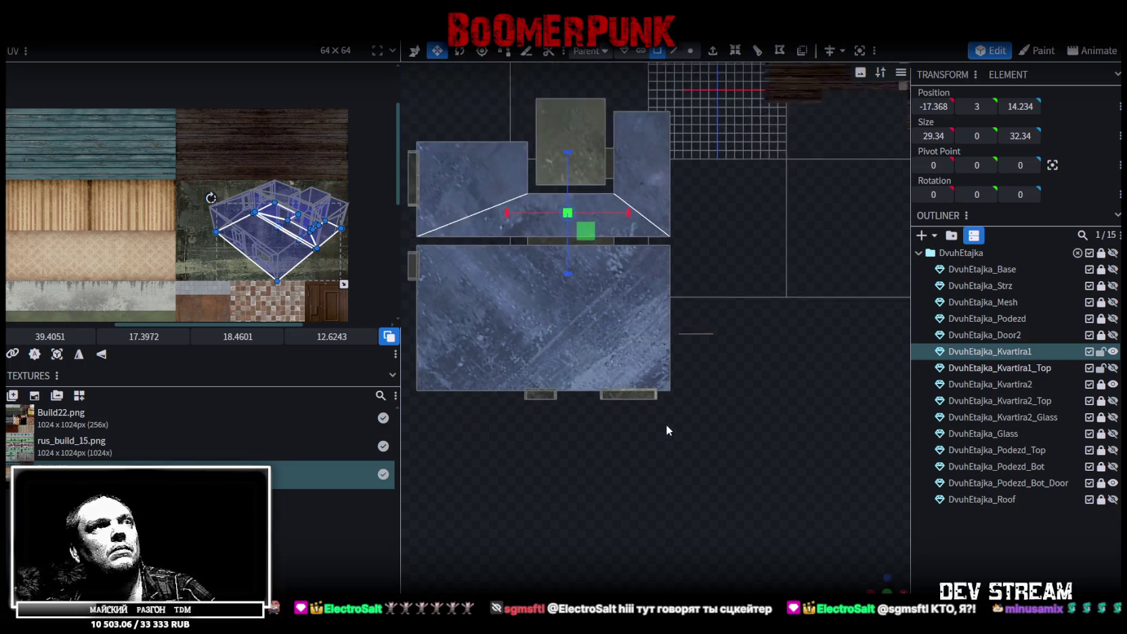
{"action": "scroll", "coordinate": [499, 348], "scroll_direction": "up", "scroll_amount": 2}
{"action": "scroll", "coordinate": [254, 201], "scroll_direction": "down", "scroll_amount": 2}
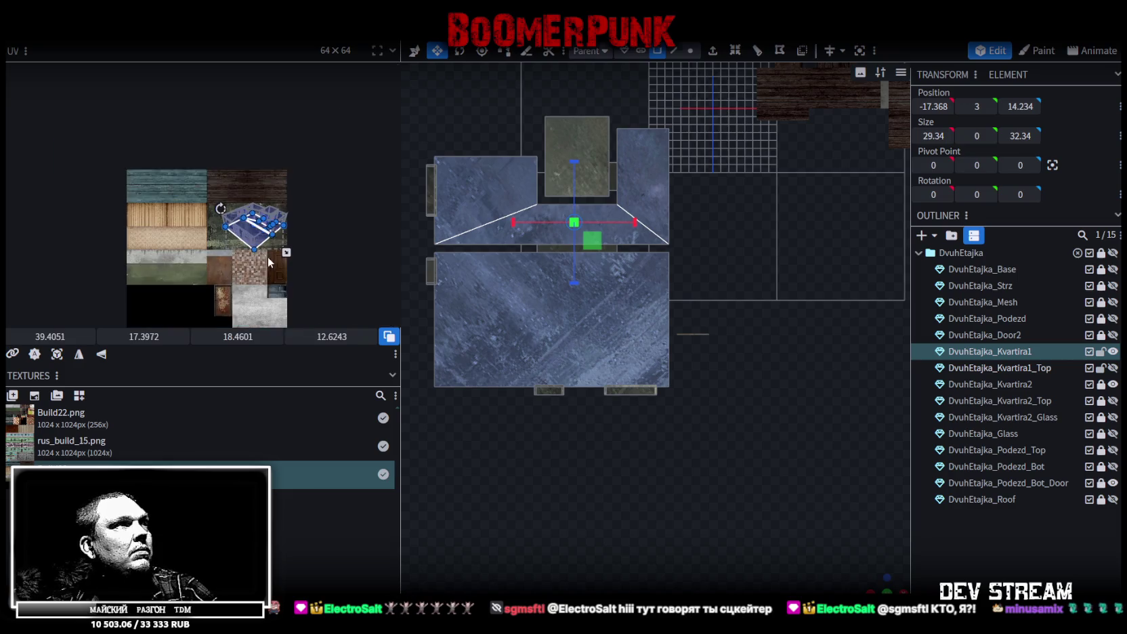
{"action": "scroll", "coordinate": [254, 202], "scroll_direction": "up", "scroll_amount": 2}
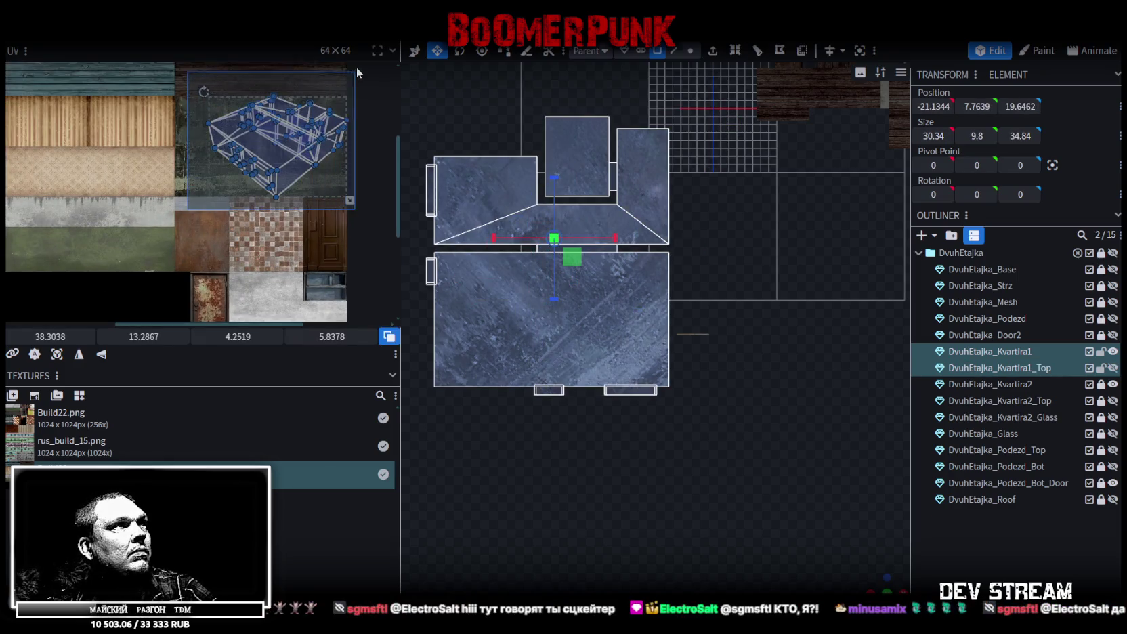
{"action": "scroll", "coordinate": [247, 286], "scroll_direction": "down", "scroll_amount": 1}
{"action": "scroll", "coordinate": [246, 285], "scroll_direction": "up", "scroll_amount": 2}
Move Kvartira1_Top's UV island onto the black atlas area and resize it.
{"action": "left_click_drag", "start_coordinate": [311, 135], "coordinate": [201, 258]}
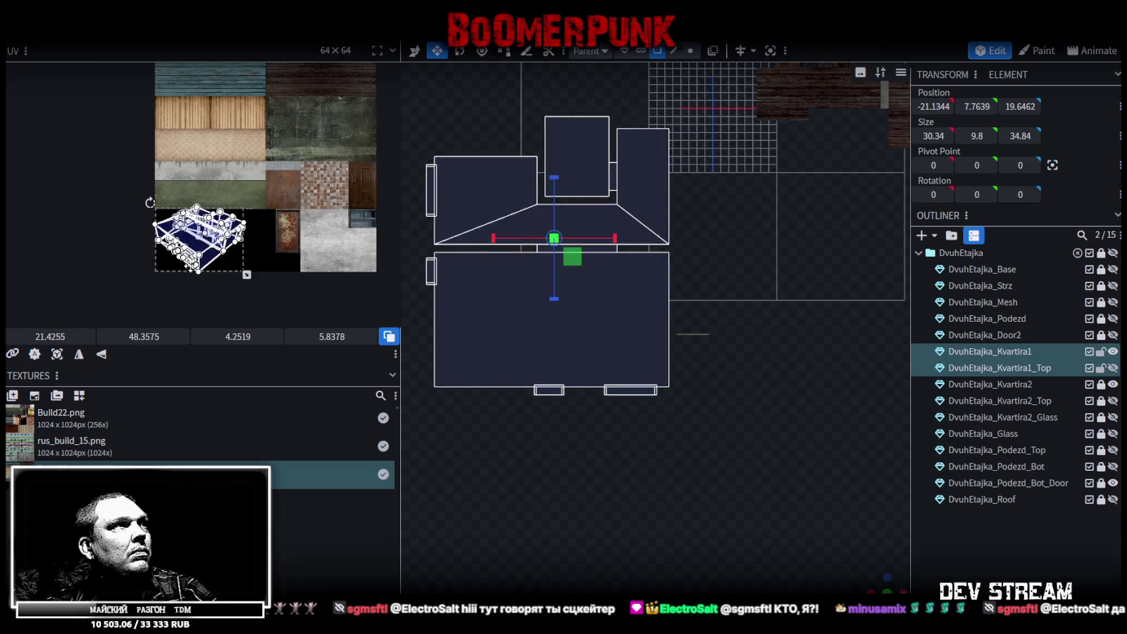
{"action": "scroll", "coordinate": [202, 261], "scroll_direction": "up", "scroll_amount": 1}
{"action": "scroll", "coordinate": [280, 275], "scroll_direction": "up", "scroll_amount": 1}
{"action": "left_click_drag", "start_coordinate": [280, 274], "coordinate": [102, 247]}
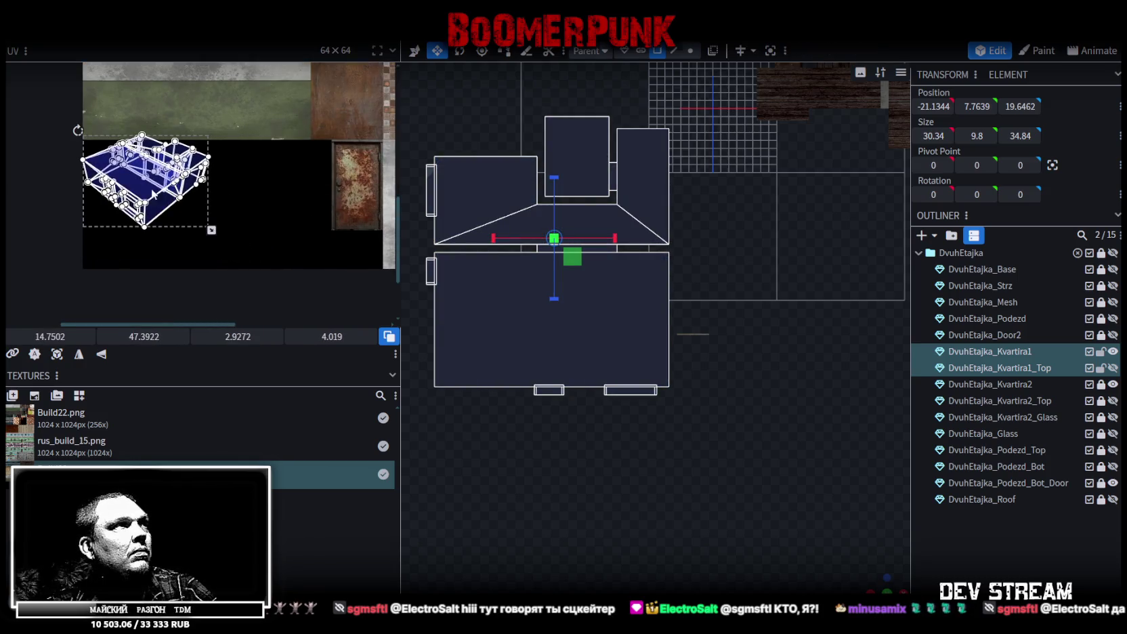
{"action": "middle_click_drag", "start_coordinate": [102, 243], "coordinate": [260, 304]}
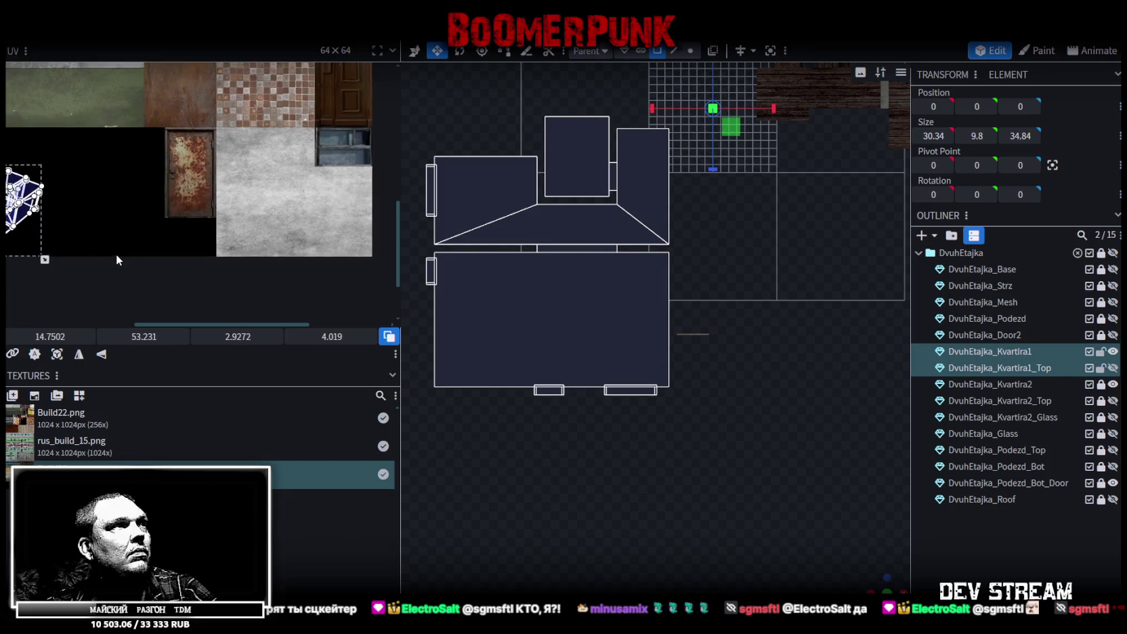
{"action": "scroll", "coordinate": [233, 218], "scroll_direction": "down", "scroll_amount": 3}
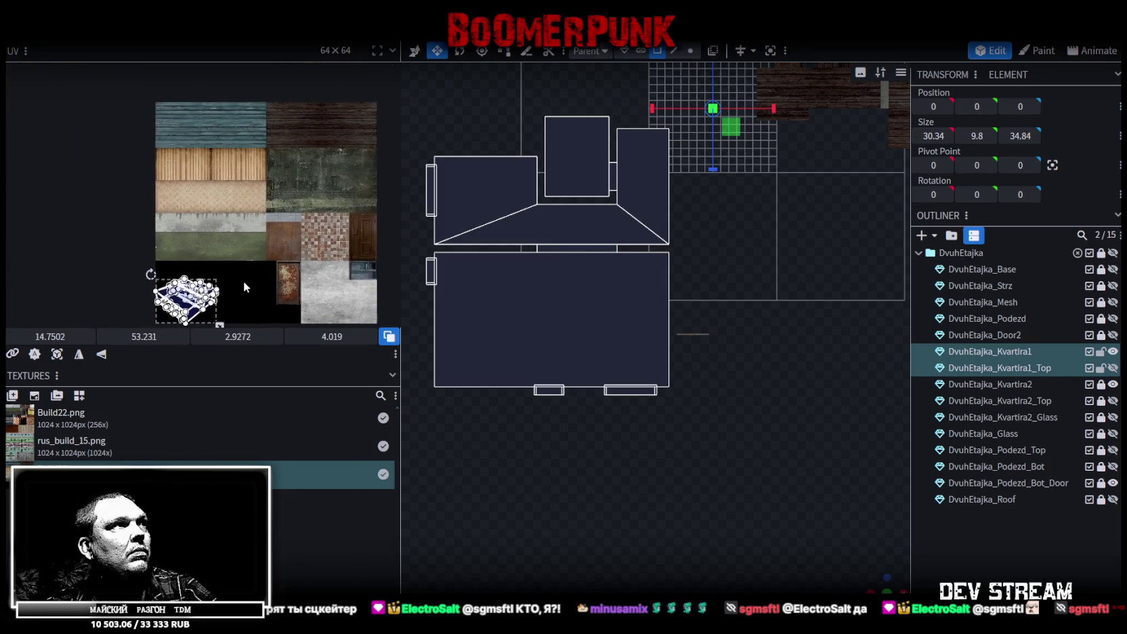
{"action": "scroll", "coordinate": [629, 291], "scroll_direction": "up", "scroll_amount": 1}
Reselect the Kvartira1 floor and project its UVs from the orthographic top view.
{"action": "left_click", "coordinate": [599, 288]}
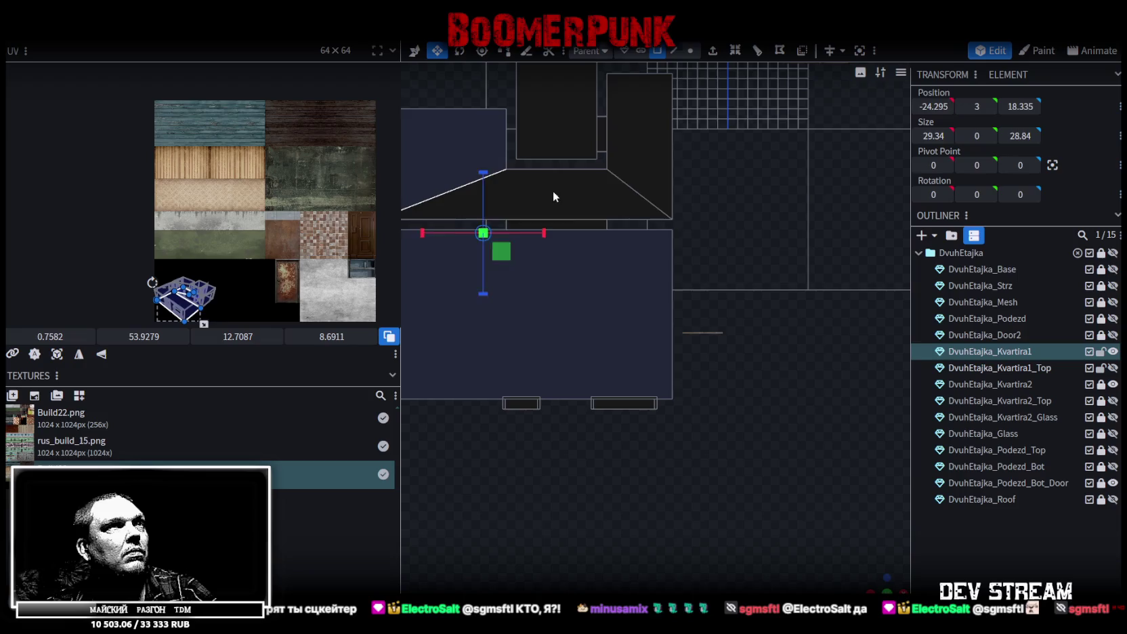
{"action": "mouse_move", "coordinate": [870, 554]}
{"action": "left_mouse_down"}
{"action": "mouse_move", "coordinate": [750, 447]}
{"action": "mouse_move", "coordinate": [696, 500]}
{"action": "mouse_move", "coordinate": [766, 264]}
{"action": "mouse_move", "coordinate": [711, 515]}
{"action": "left_mouse_up"}
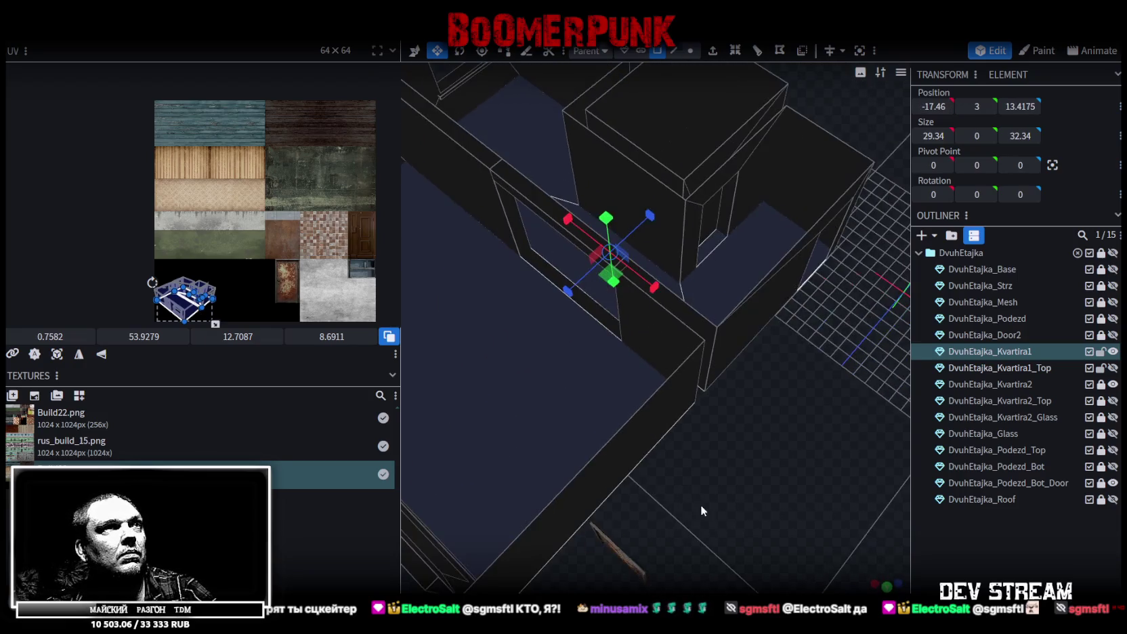
{"action": "mouse_move", "coordinate": [537, 255]}
{"action": "left_mouse_down"}
{"action": "mouse_move", "coordinate": [598, 413]}
{"action": "mouse_move", "coordinate": [675, 451]}
{"action": "mouse_move", "coordinate": [824, 495]}
{"action": "left_mouse_up"}
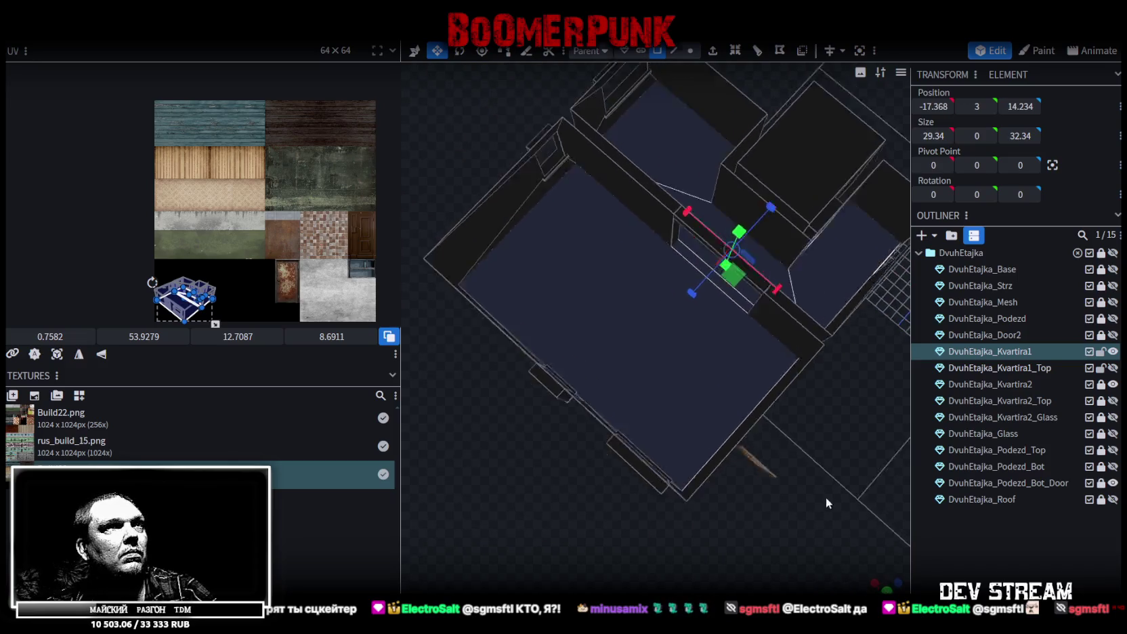
{"action": "left_click", "coordinate": [887, 589]}
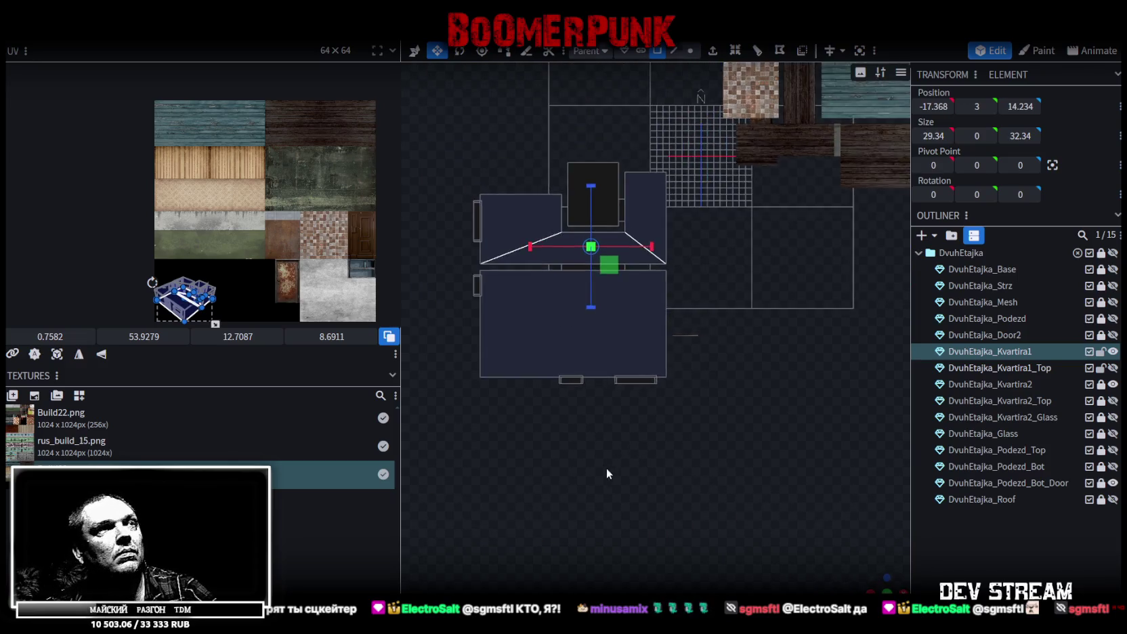
{"action": "left_click", "coordinate": [57, 354]}
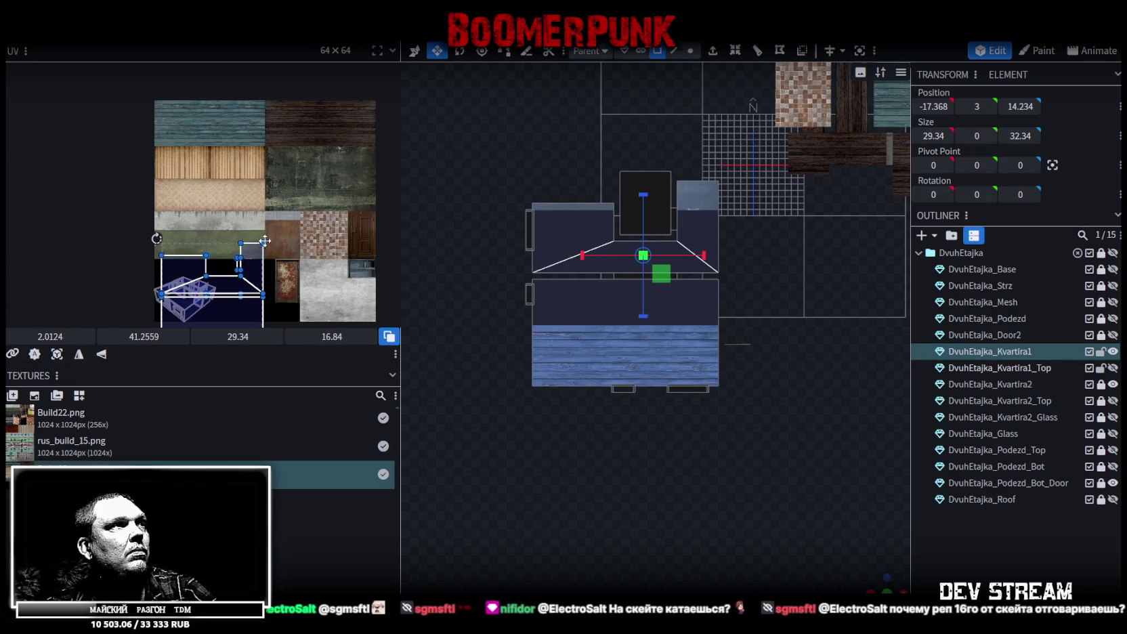
Flip the projected floor UVs vertically and scale them down onto the atlas textures.
{"action": "left_click_drag", "start_coordinate": [233, 298], "coordinate": [310, 141]}
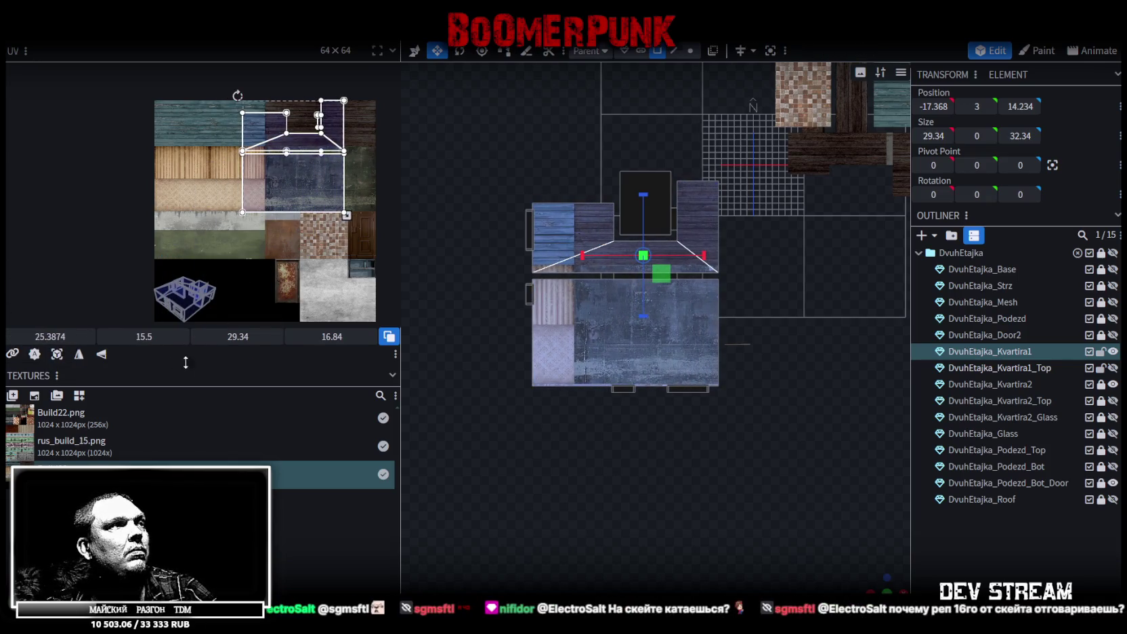
{"action": "left_click", "coordinate": [100, 354]}
{"action": "scroll", "coordinate": [337, 195], "scroll_direction": "up", "scroll_amount": 2}
{"action": "scroll", "coordinate": [338, 257], "scroll_direction": "up", "scroll_amount": 1}
{"action": "left_click_drag", "start_coordinate": [344, 296], "coordinate": [306, 255]}
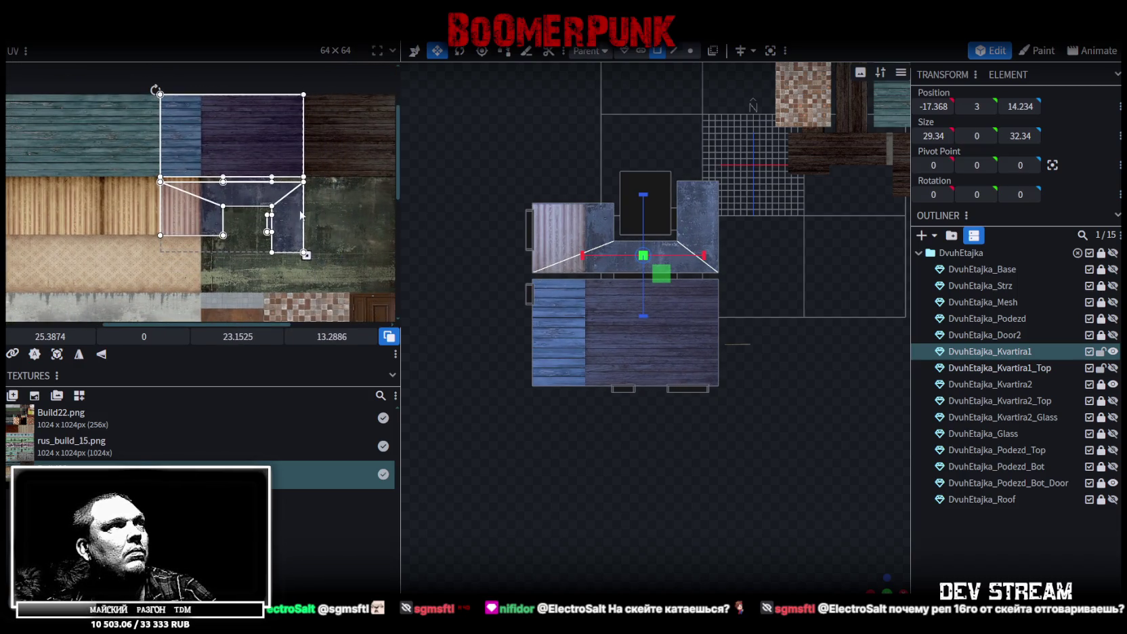
{"action": "scroll", "coordinate": [301, 215], "scroll_direction": "up", "scroll_amount": 3}
{"action": "mouse_move", "coordinate": [161, 154]}
{"action": "left_mouse_down"}
{"action": "mouse_move", "coordinate": [263, 153]}
{"action": "mouse_move", "coordinate": [239, 143]}
{"action": "left_mouse_up"}
{"action": "middle_click_drag", "start_coordinate": [327, 241], "coordinate": [245, 183]}
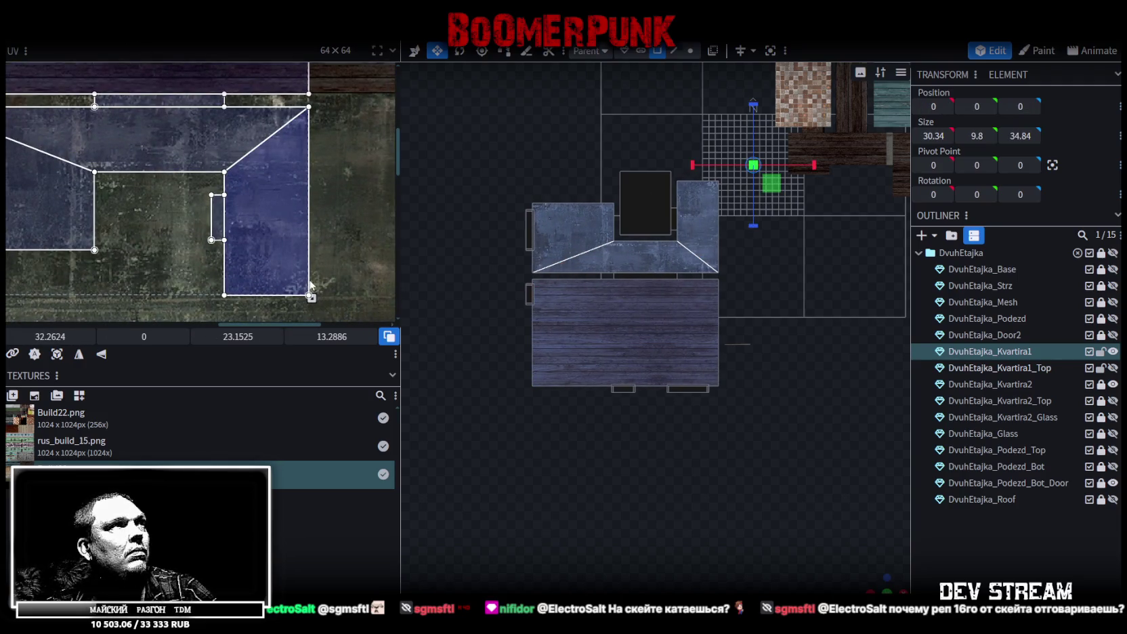
{"action": "left_click_drag", "start_coordinate": [311, 296], "coordinate": [289, 296]}
Mirror another flat face's UVs and place them on the purple wood planks.
{"action": "scroll", "coordinate": [242, 154], "scroll_direction": "up", "scroll_amount": 3}
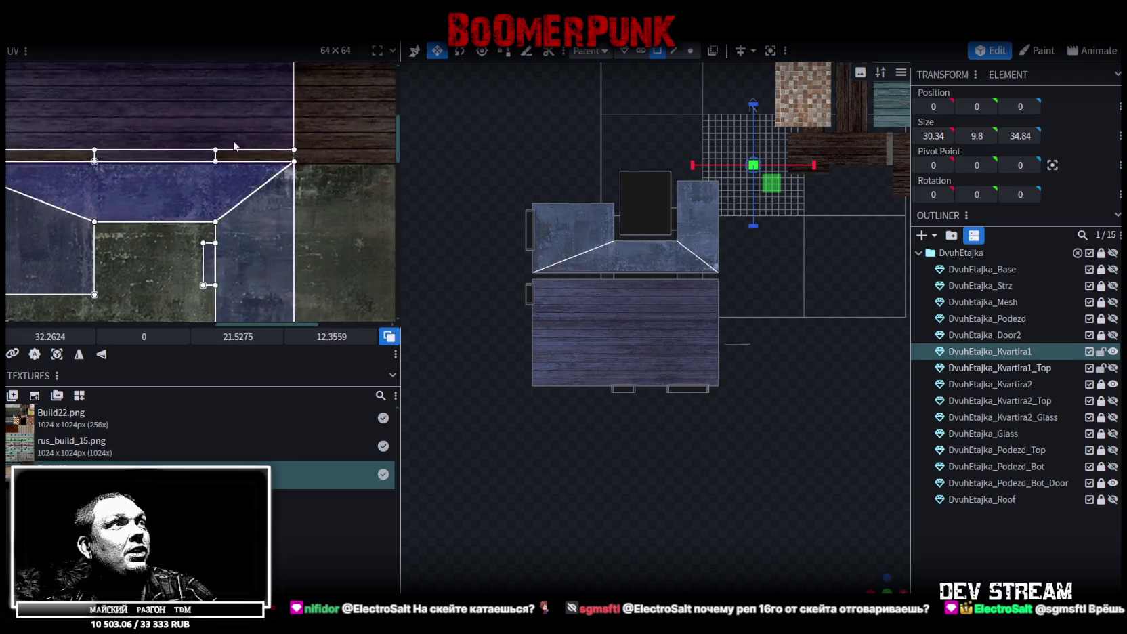
{"action": "middle_click_drag", "start_coordinate": [244, 159], "coordinate": [201, 157]}
{"action": "scroll", "coordinate": [201, 156], "scroll_direction": "down", "scroll_amount": 1}
{"action": "scroll", "coordinate": [216, 166], "scroll_direction": "down", "scroll_amount": 1}
{"action": "scroll", "coordinate": [237, 179], "scroll_direction": "down", "scroll_amount": 1}
{"action": "scroll", "coordinate": [253, 190], "scroll_direction": "down", "scroll_amount": 1}
{"action": "left_click_drag", "start_coordinate": [321, 296], "coordinate": [86, 156]}
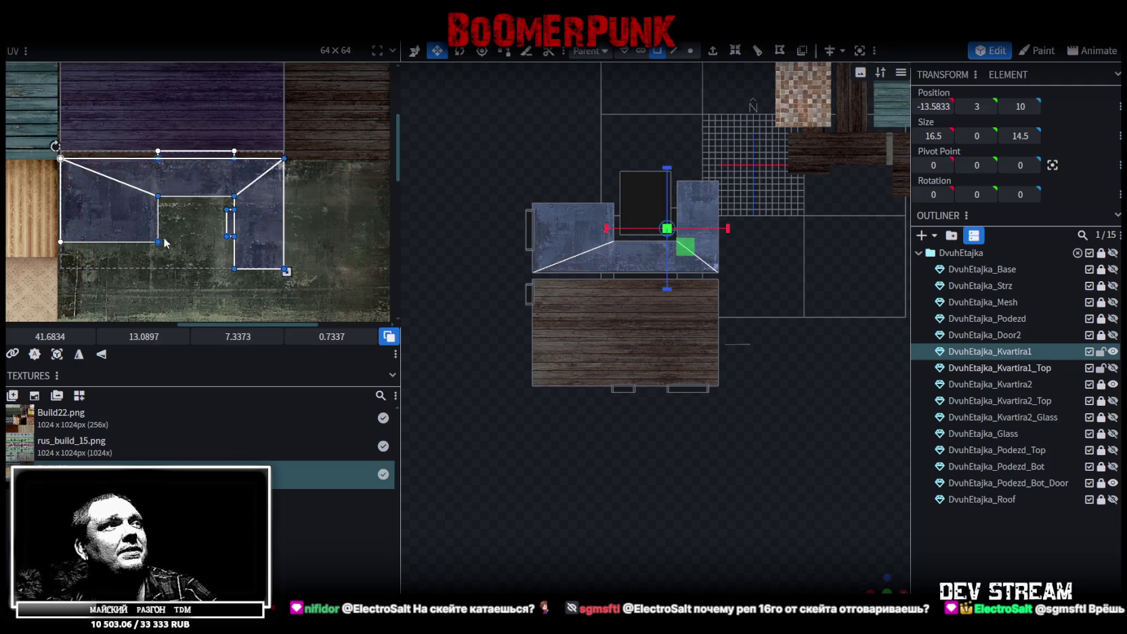
{"action": "left_click", "coordinate": [101, 351]}
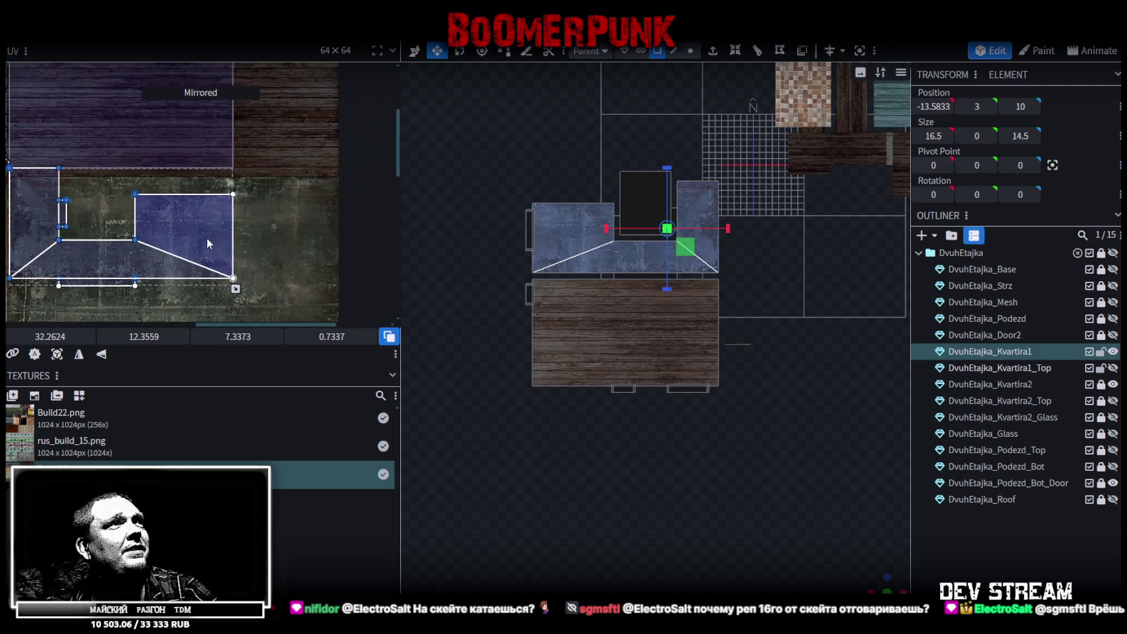
{"action": "left_click_drag", "start_coordinate": [207, 238], "coordinate": [279, 125]}
Align the large rectangular floor face's UVs and mirror its wood plank texture.
{"action": "scroll", "coordinate": [237, 258], "scroll_direction": "up", "scroll_amount": 3}
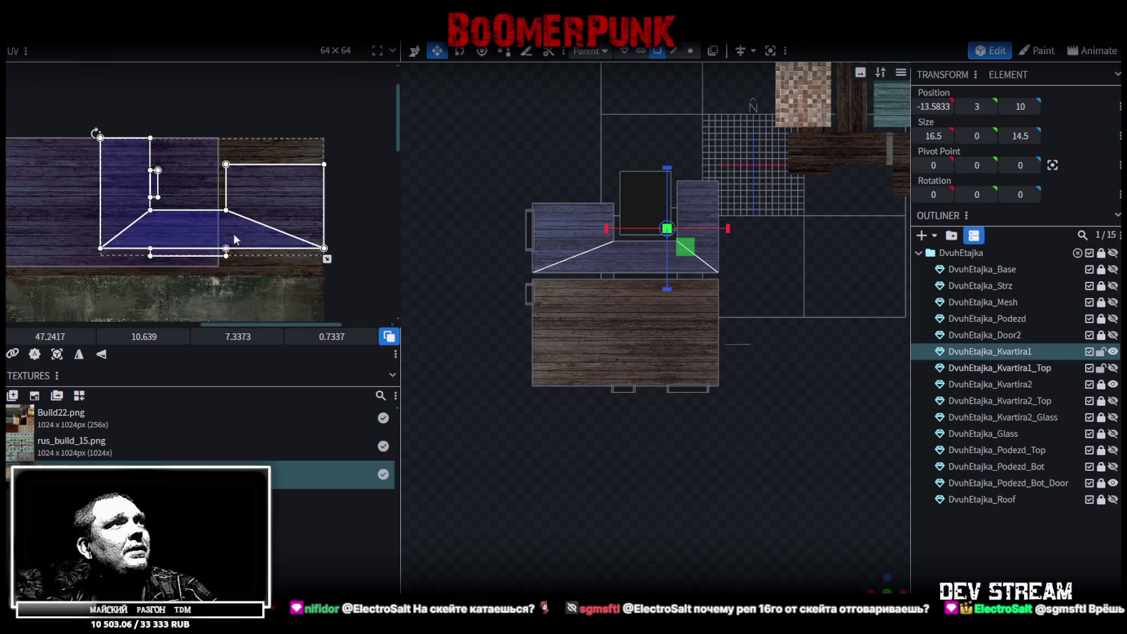
{"action": "left_click", "coordinate": [232, 247]}
{"action": "scroll", "coordinate": [187, 252], "scroll_direction": "up", "scroll_amount": 4}
{"action": "left_click_drag", "start_coordinate": [193, 238], "coordinate": [200, 222]}
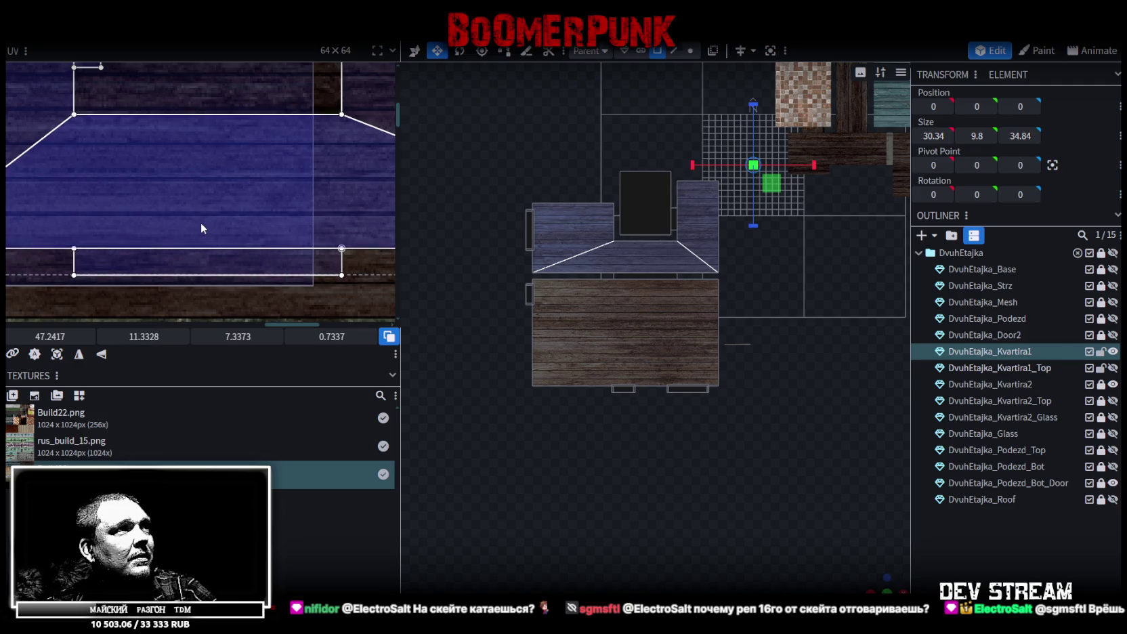
{"action": "scroll", "coordinate": [204, 226], "scroll_direction": "down", "scroll_amount": 3}
{"action": "middle_click_drag", "start_coordinate": [205, 226], "coordinate": [315, 284]}
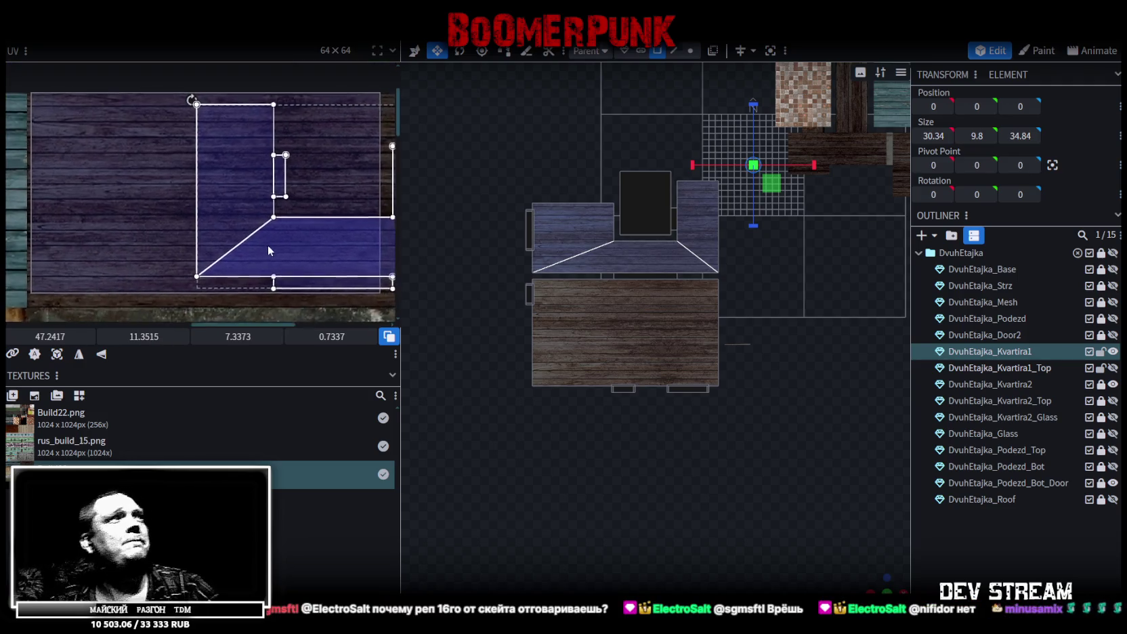
{"action": "left_click", "coordinate": [125, 190]}
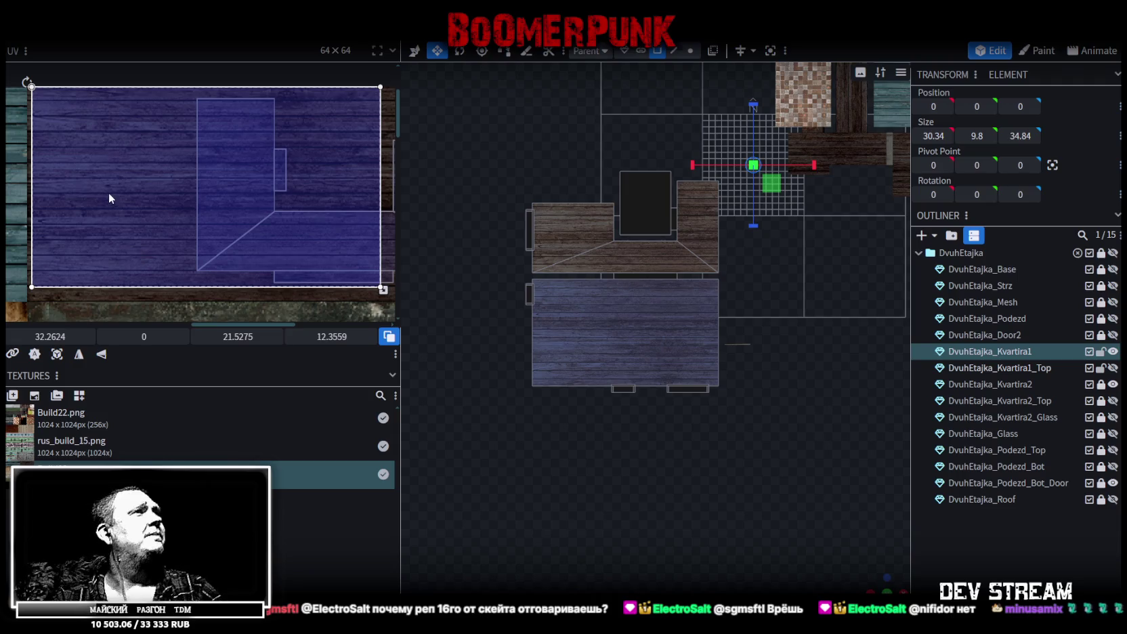
{"action": "left_click_drag", "start_coordinate": [106, 189], "coordinate": [107, 183]}
{"action": "middle_click_drag", "start_coordinate": [227, 230], "coordinate": [205, 168]}
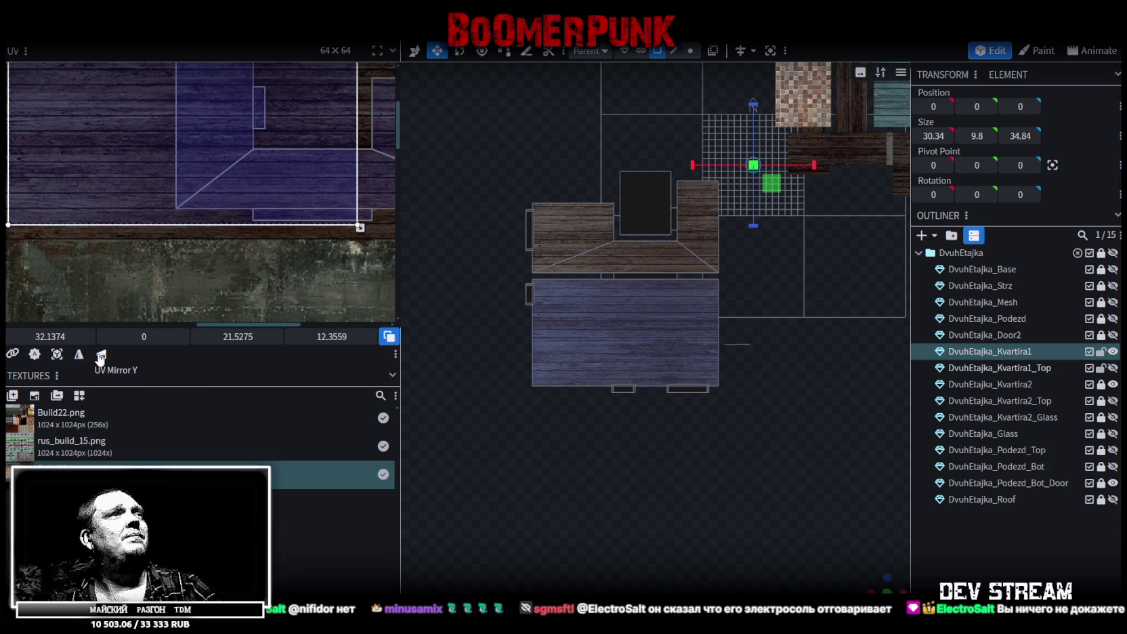
{"action": "left_click", "coordinate": [78, 355]}
Trim the plank face's UV corner and stretch the narrow strip's UV slightly taller.
{"action": "scroll", "coordinate": [275, 264], "scroll_direction": "up", "scroll_amount": 2}
{"action": "scroll", "coordinate": [291, 203], "scroll_direction": "up", "scroll_amount": 2}
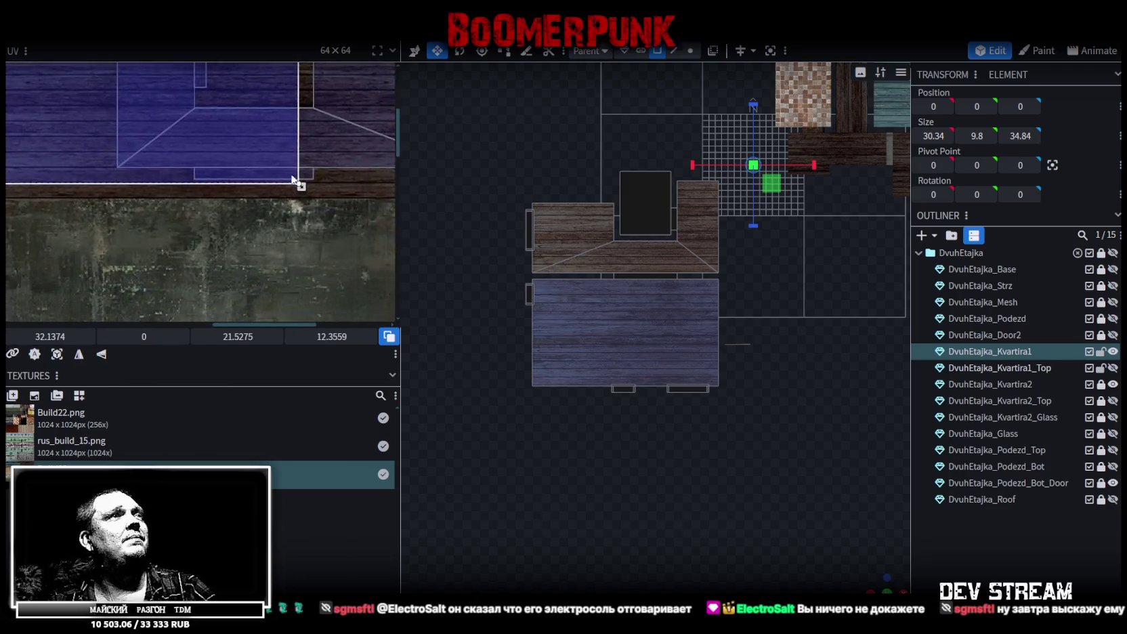
{"action": "scroll", "coordinate": [293, 181], "scroll_direction": "up", "scroll_amount": 2}
{"action": "scroll", "coordinate": [281, 209], "scroll_direction": "up", "scroll_amount": 2}
{"action": "left_click_drag", "start_coordinate": [276, 222], "coordinate": [261, 211]}
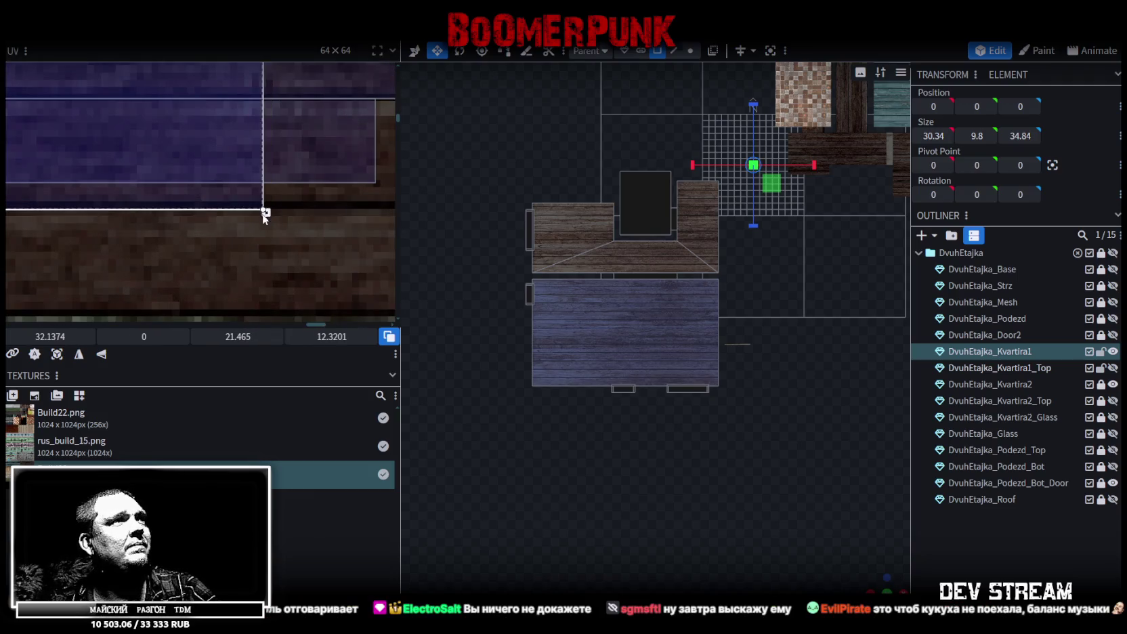
{"action": "left_click", "coordinate": [288, 200]}
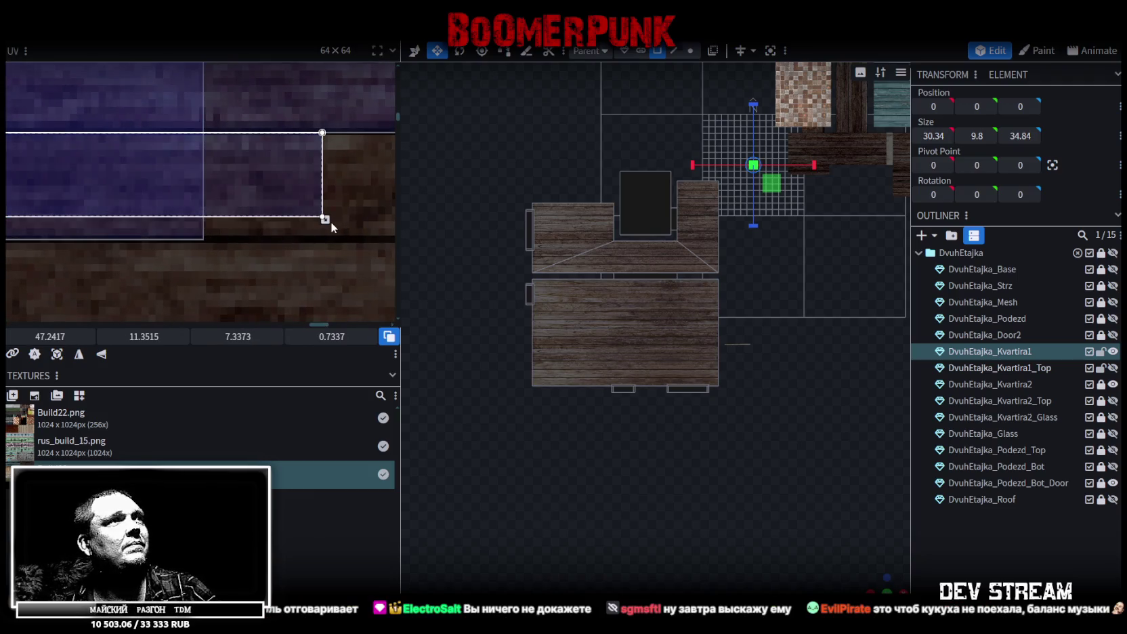
{"action": "left_click_drag", "start_coordinate": [325, 220], "coordinate": [325, 242]}
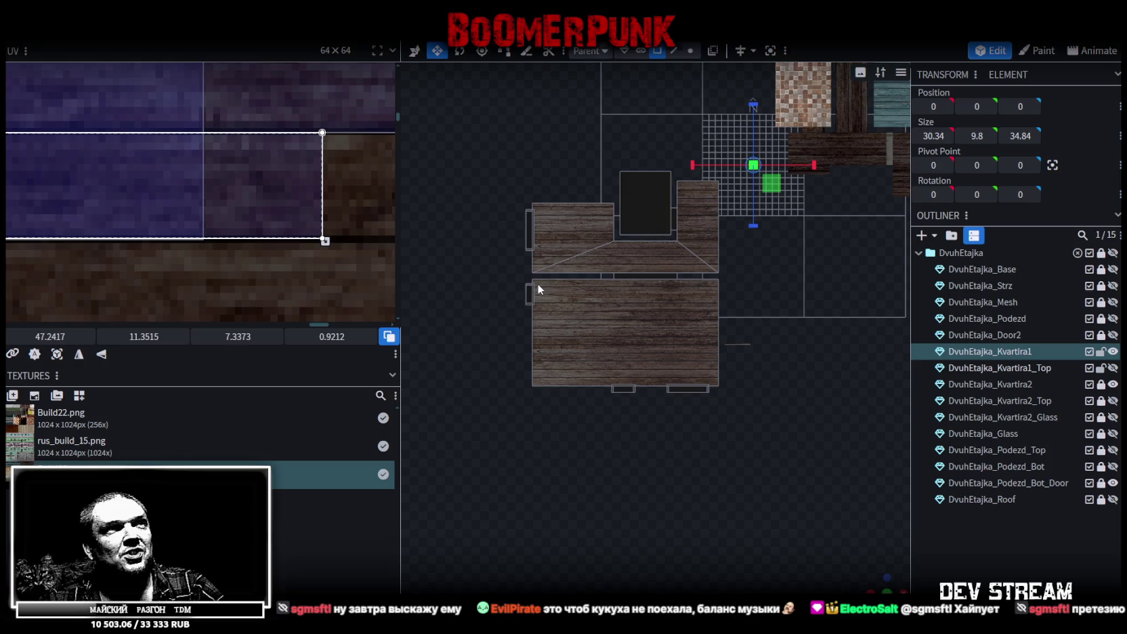
Select the small flat 9 × 10 floor plane and view it straight from above.
{"action": "scroll", "coordinate": [695, 458], "scroll_direction": "up", "scroll_amount": 1}
{"action": "mouse_move", "coordinate": [878, 588]}
{"action": "left_mouse_down"}
{"action": "mouse_move", "coordinate": [671, 461]}
{"action": "mouse_move", "coordinate": [564, 487]}
{"action": "mouse_move", "coordinate": [577, 460]}
{"action": "left_mouse_up"}
{"action": "scroll", "coordinate": [577, 459], "scroll_direction": "up", "scroll_amount": 3}
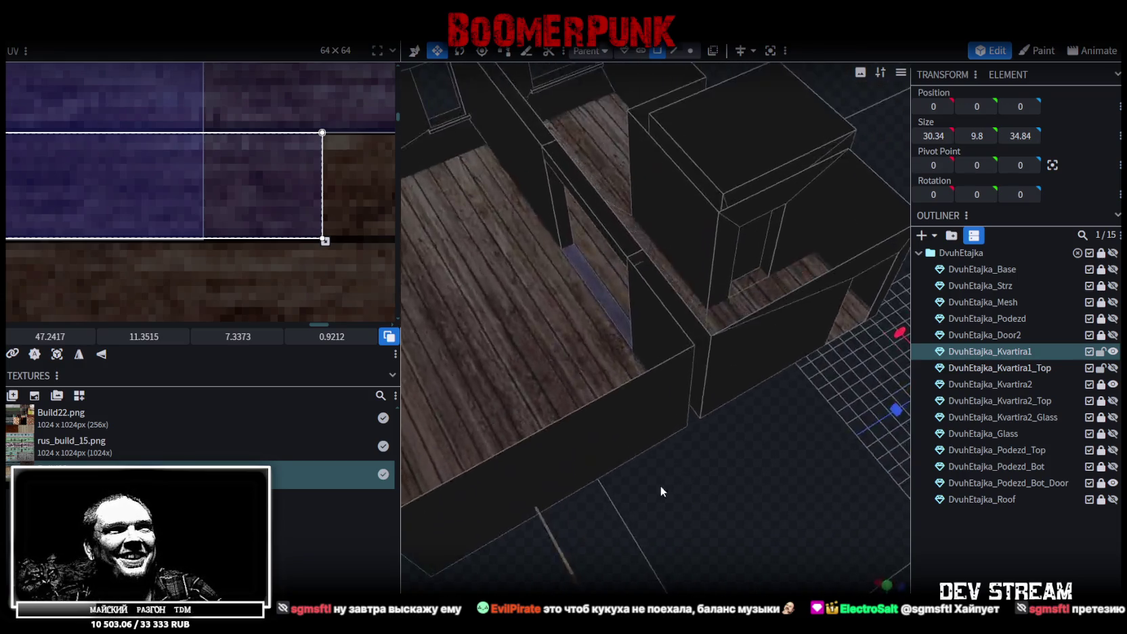
{"action": "scroll", "coordinate": [660, 486], "scroll_direction": "up", "scroll_amount": 2}
{"action": "scroll", "coordinate": [546, 432], "scroll_direction": "down", "scroll_amount": 2}
{"action": "left_click", "coordinate": [763, 216]}
{"action": "mouse_move", "coordinate": [762, 215]}
{"action": "left_mouse_down"}
{"action": "mouse_move", "coordinate": [734, 284]}
{"action": "mouse_move", "coordinate": [770, 448]}
{"action": "mouse_move", "coordinate": [676, 409]}
{"action": "mouse_move", "coordinate": [789, 455]}
{"action": "mouse_move", "coordinate": [773, 495]}
{"action": "mouse_move", "coordinate": [774, 443]}
{"action": "mouse_move", "coordinate": [767, 497]}
{"action": "mouse_move", "coordinate": [772, 479]}
{"action": "mouse_move", "coordinate": [893, 458]}
{"action": "mouse_move", "coordinate": [638, 303]}
{"action": "left_mouse_up"}
{"action": "left_click", "coordinate": [638, 303]}
{"action": "mouse_move", "coordinate": [775, 514]}
{"action": "left_mouse_down"}
{"action": "mouse_move", "coordinate": [707, 549]}
{"action": "mouse_move", "coordinate": [731, 461]}
{"action": "mouse_move", "coordinate": [689, 426]}
{"action": "left_mouse_up"}
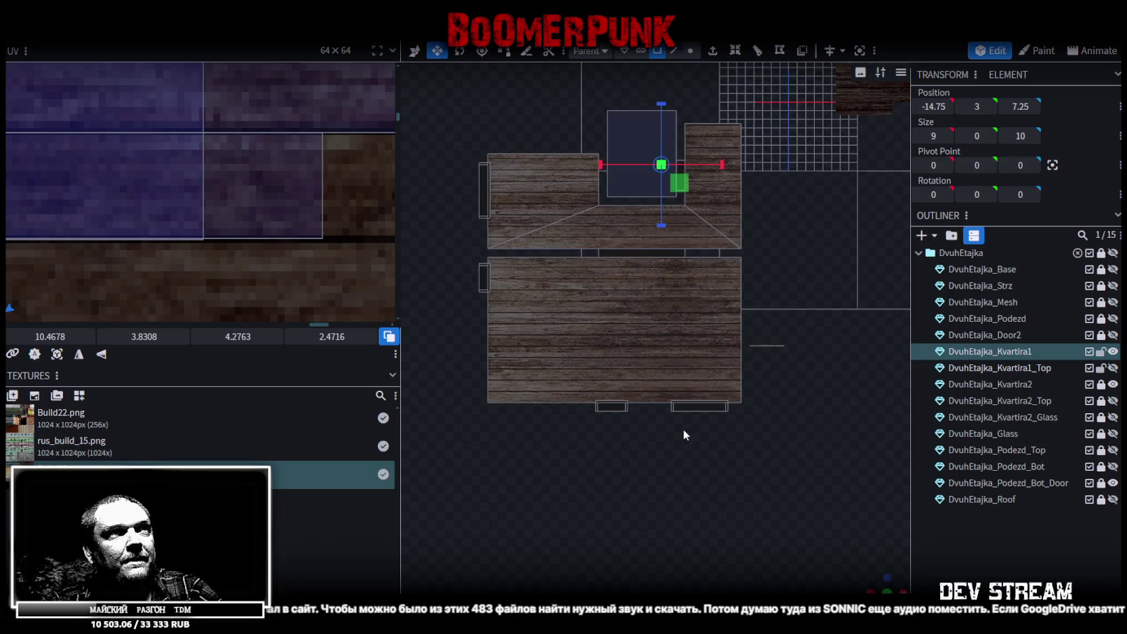
Project the small floor plane's UVs from above and move them onto the purple tiles.
{"action": "left_click", "coordinate": [58, 354]}
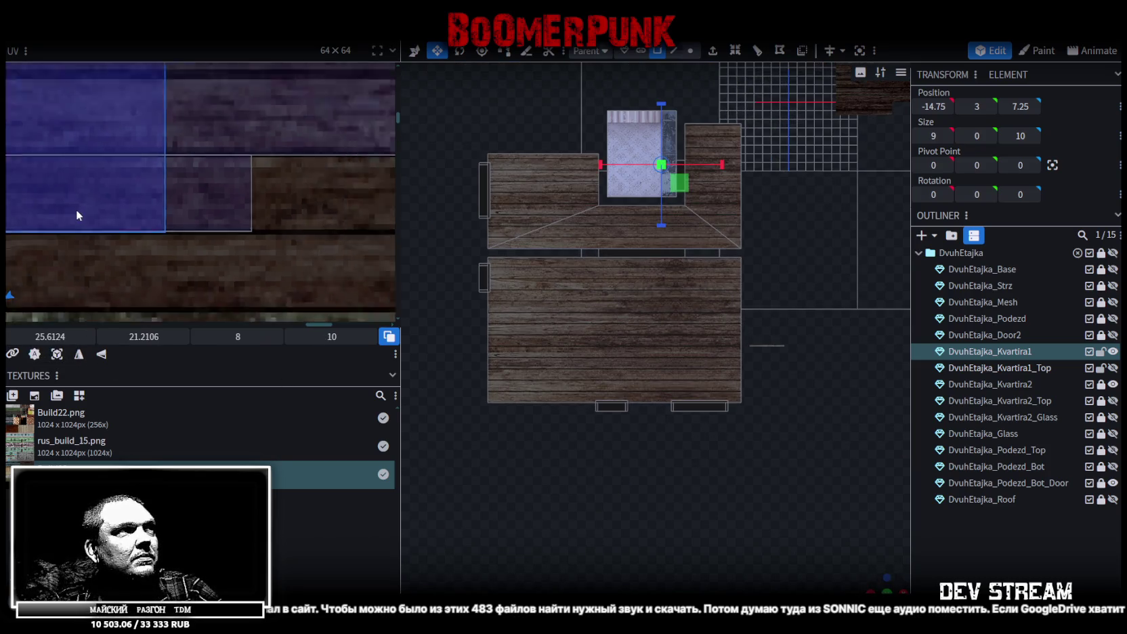
{"action": "scroll", "coordinate": [75, 204], "scroll_direction": "down", "scroll_amount": 5}
{"action": "scroll", "coordinate": [174, 187], "scroll_direction": "down", "scroll_amount": 3}
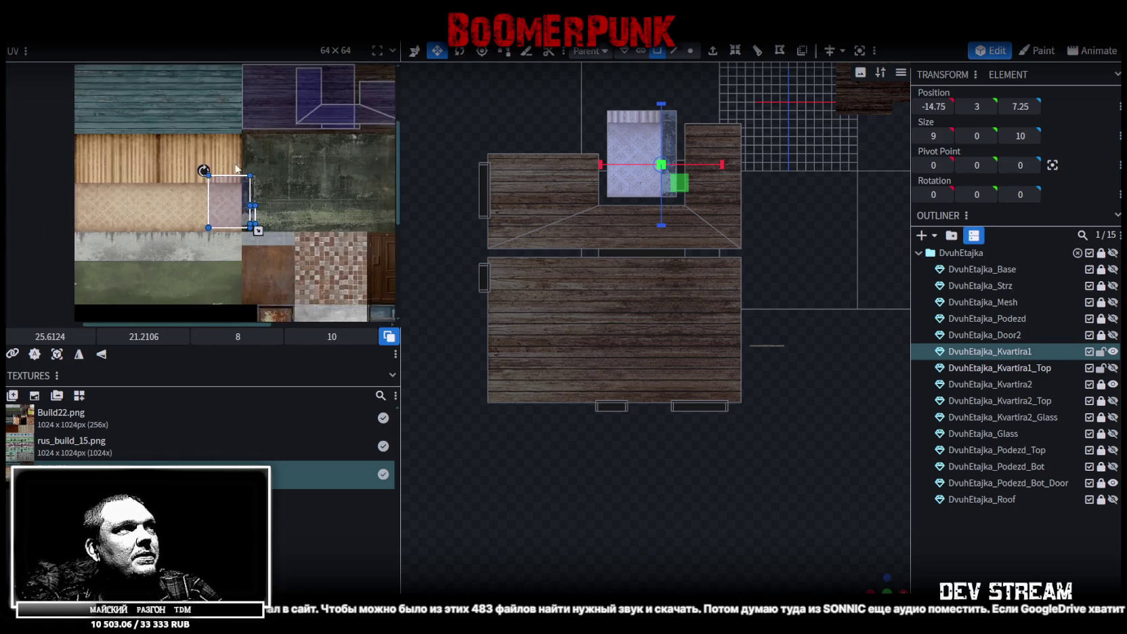
{"action": "mouse_move", "coordinate": [146, 110]}
{"action": "left_mouse_down"}
{"action": "mouse_move", "coordinate": [281, 207]}
{"action": "mouse_move", "coordinate": [257, 180]}
{"action": "left_mouse_up"}
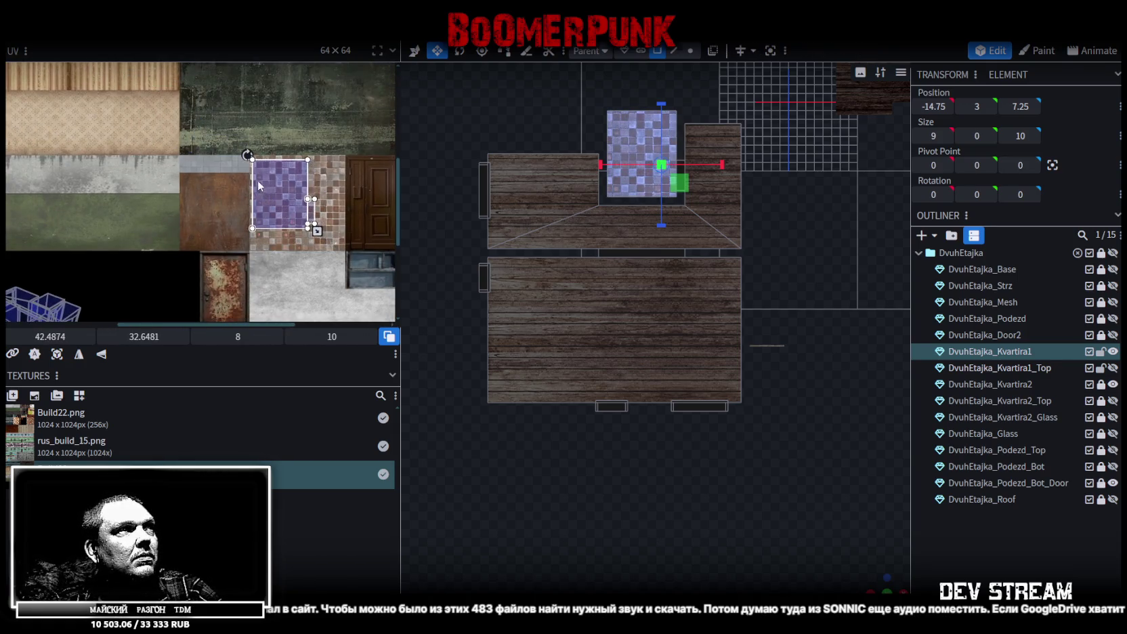
{"action": "scroll", "coordinate": [257, 180], "scroll_direction": "up", "scroll_amount": 3}
Place the next floor face's UV over the tile area, sized 11 × 13.75.
{"action": "left_click", "coordinate": [101, 353]}
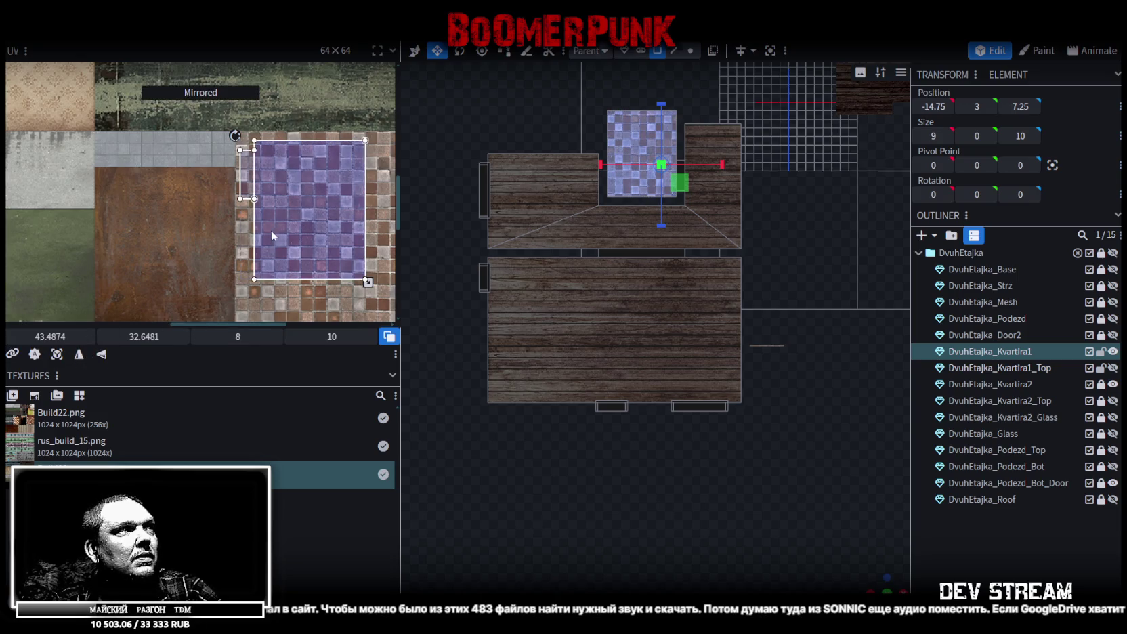
{"action": "middle_click_drag", "start_coordinate": [271, 230], "coordinate": [152, 221]}
{"action": "left_click_drag", "start_coordinate": [170, 218], "coordinate": [169, 211]}
{"action": "scroll", "coordinate": [126, 197], "scroll_direction": "up", "scroll_amount": 3}
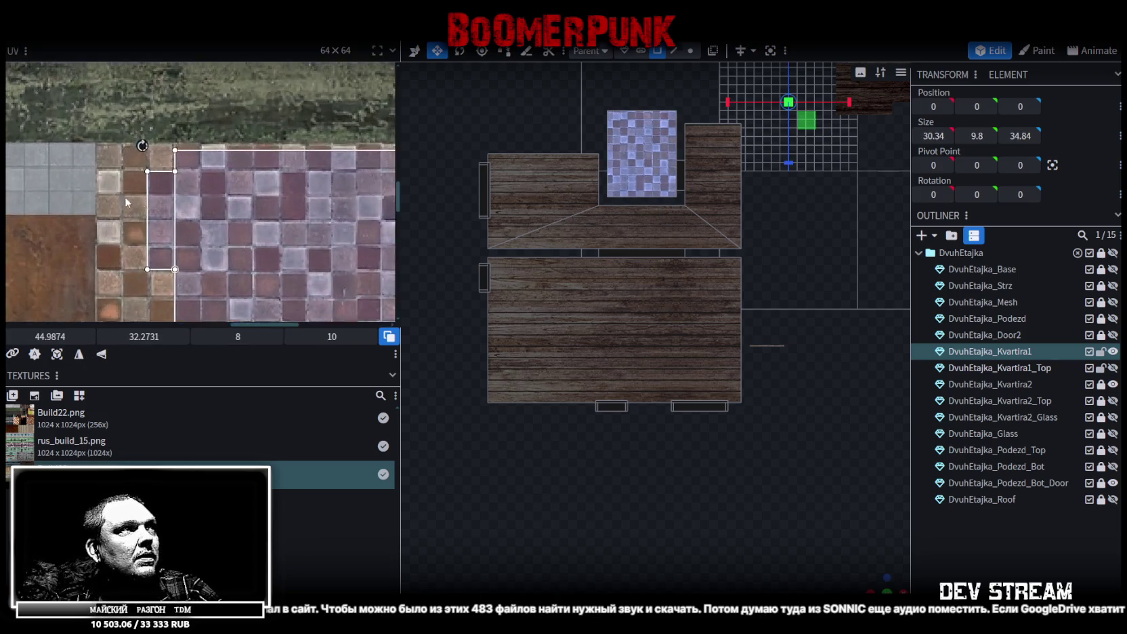
{"action": "left_click_drag", "start_coordinate": [279, 174], "coordinate": [279, 166]}
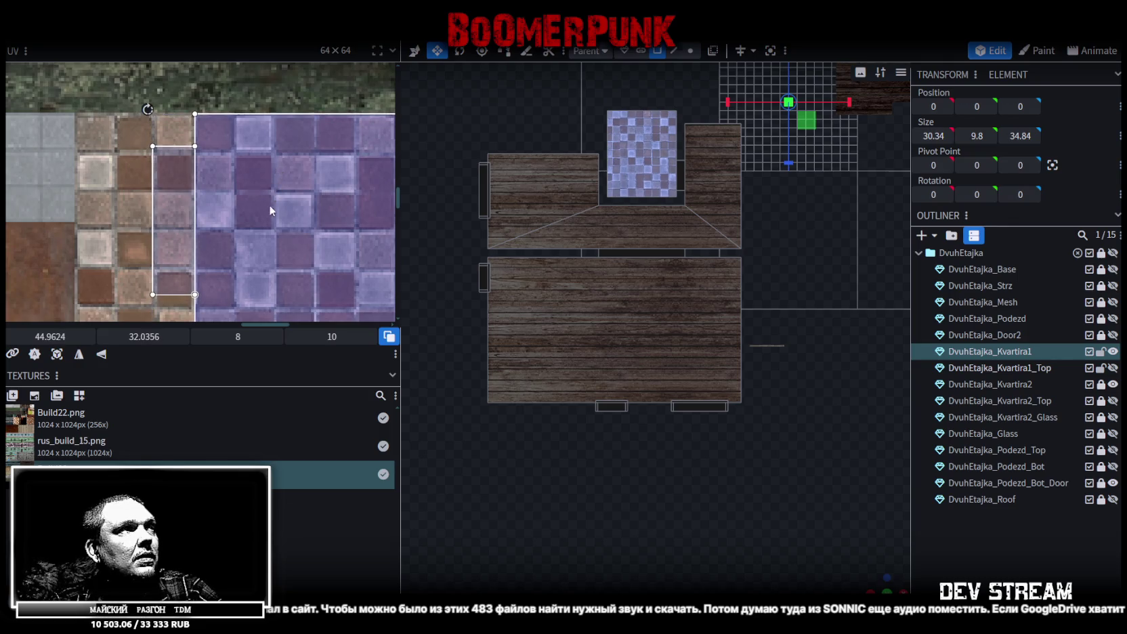
{"action": "scroll", "coordinate": [270, 202], "scroll_direction": "down", "scroll_amount": 3}
{"action": "left_click_drag", "start_coordinate": [249, 195], "coordinate": [308, 269]}
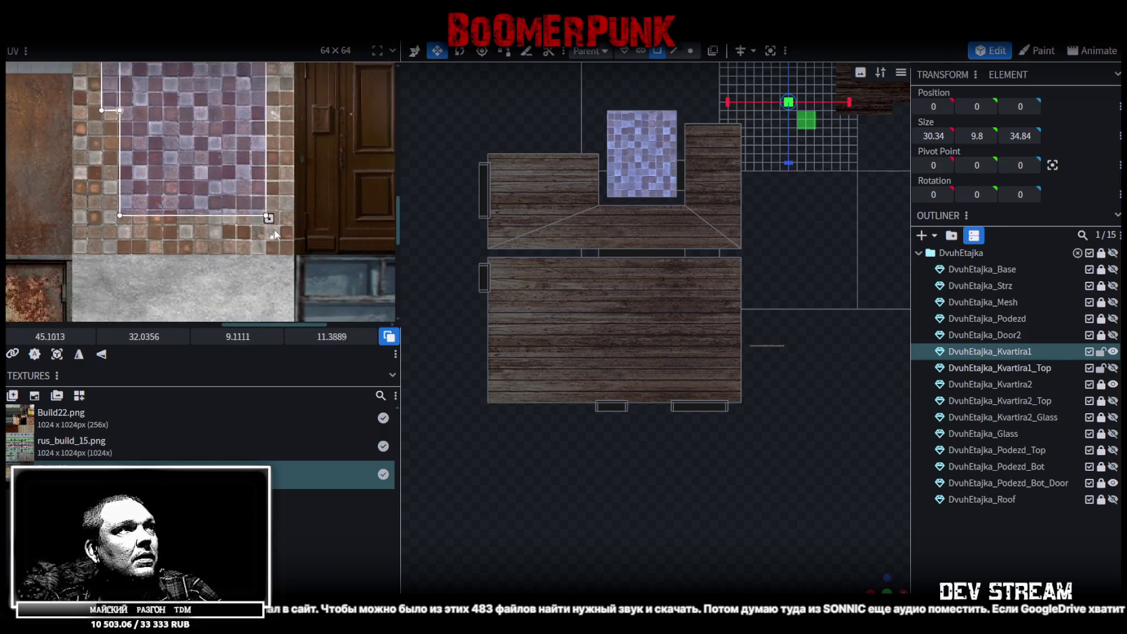
{"action": "left_click_drag", "start_coordinate": [308, 269], "coordinate": [306, 262]}
Align the tile UV's corner and edges to the tile grid boundaries.
{"action": "scroll", "coordinate": [305, 262], "scroll_direction": "up", "scroll_amount": 3}
{"action": "scroll", "coordinate": [208, 238], "scroll_direction": "up", "scroll_amount": 2}
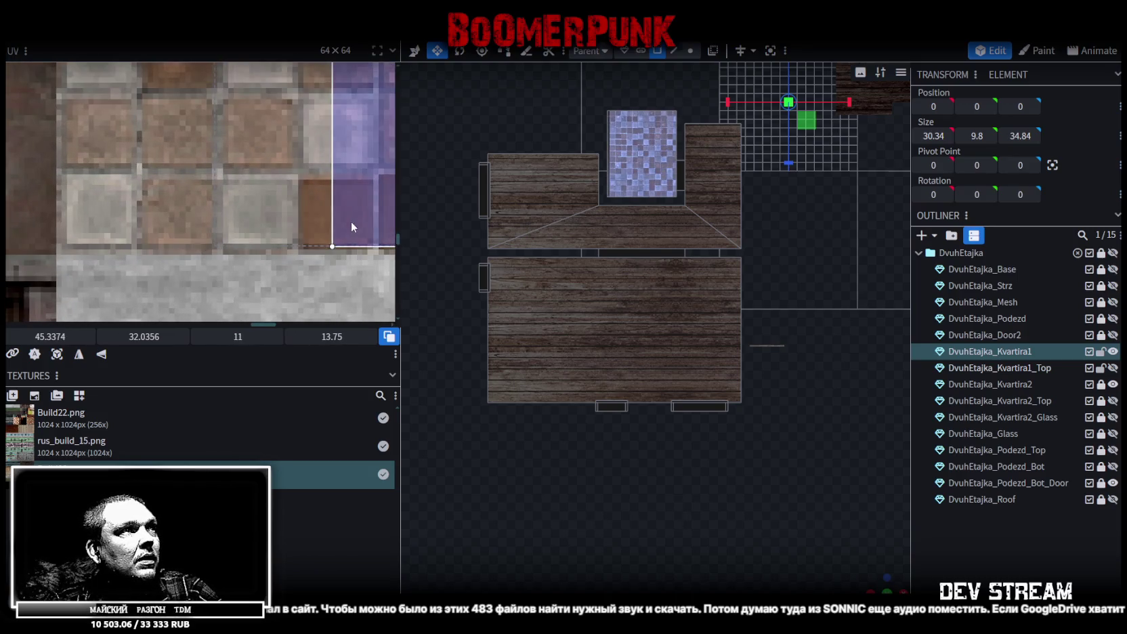
{"action": "scroll", "coordinate": [351, 221], "scroll_direction": "down", "scroll_amount": 2}
{"action": "scroll", "coordinate": [276, 226], "scroll_direction": "up", "scroll_amount": 2}
{"action": "scroll", "coordinate": [271, 212], "scroll_direction": "up", "scroll_amount": 1}
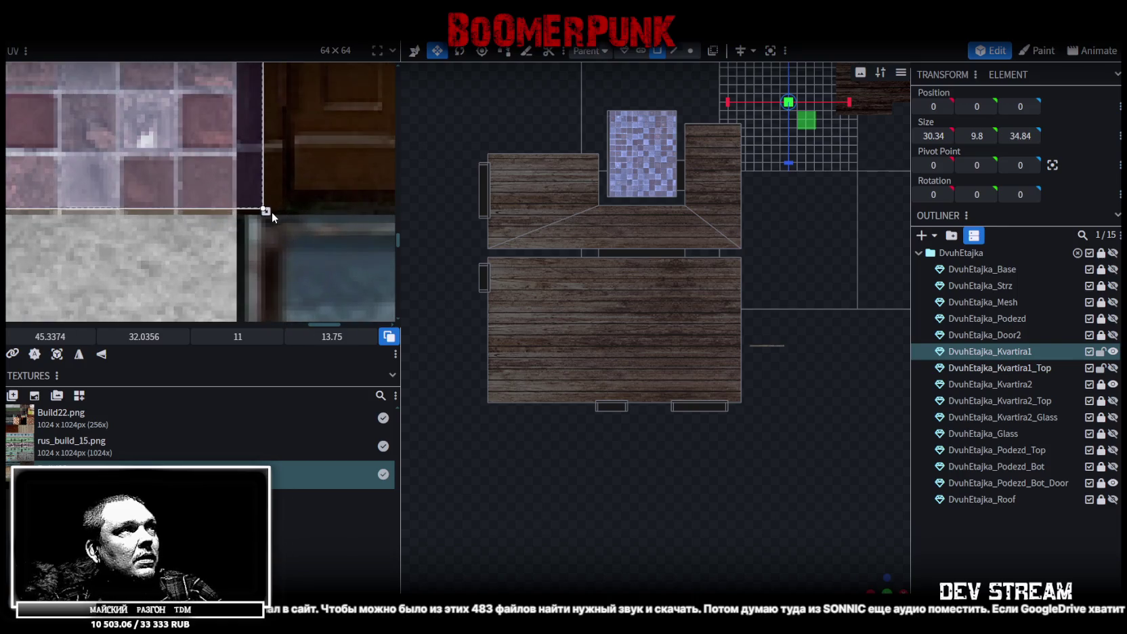
{"action": "left_click_drag", "start_coordinate": [266, 211], "coordinate": [267, 214]}
{"action": "scroll", "coordinate": [189, 213], "scroll_direction": "down", "scroll_amount": 3}
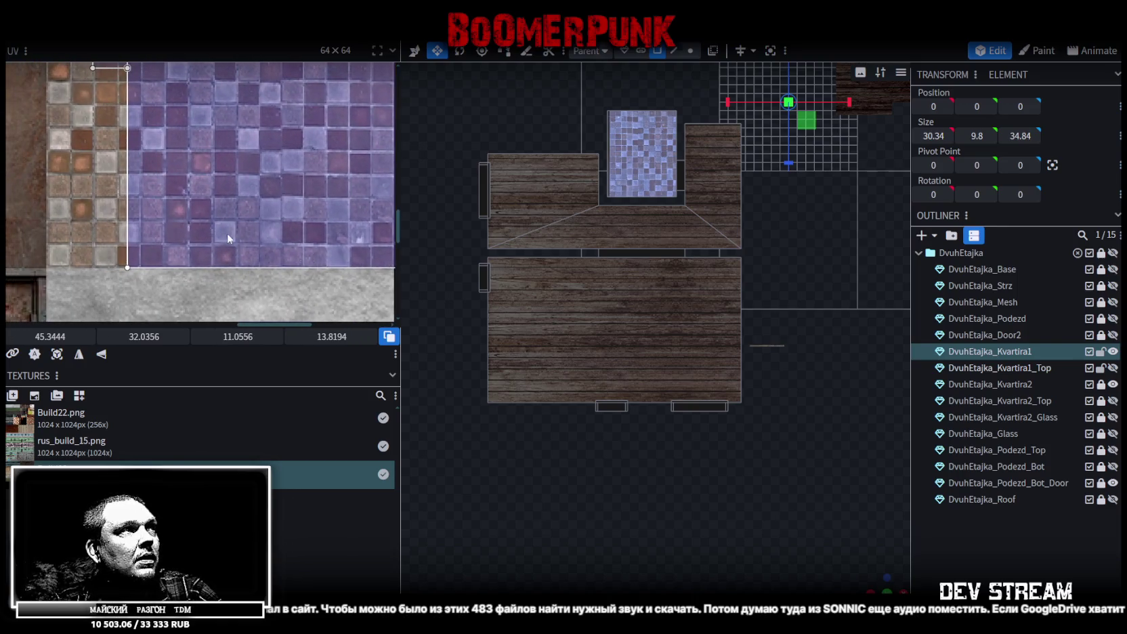
{"action": "left_click_drag", "start_coordinate": [199, 254], "coordinate": [192, 253]}
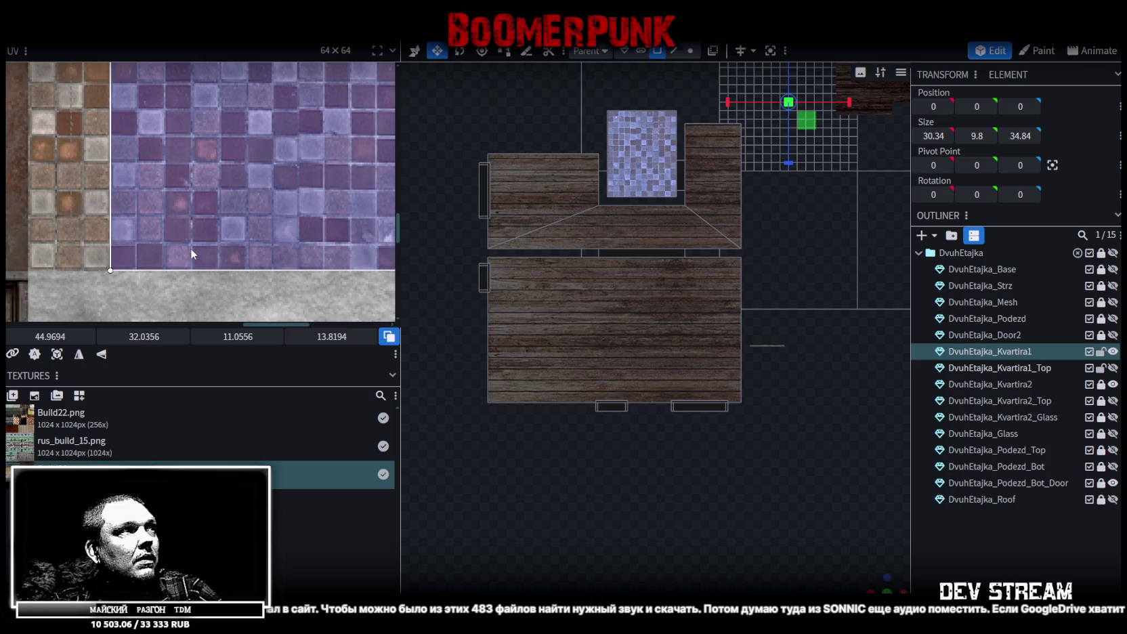
{"action": "middle_click_drag", "start_coordinate": [167, 188], "coordinate": [119, 152]}
{"action": "scroll", "coordinate": [268, 265], "scroll_direction": "up", "scroll_amount": 3}
{"action": "scroll", "coordinate": [268, 270], "scroll_direction": "up", "scroll_amount": 2}
{"action": "scroll", "coordinate": [308, 253], "scroll_direction": "up", "scroll_amount": 2}
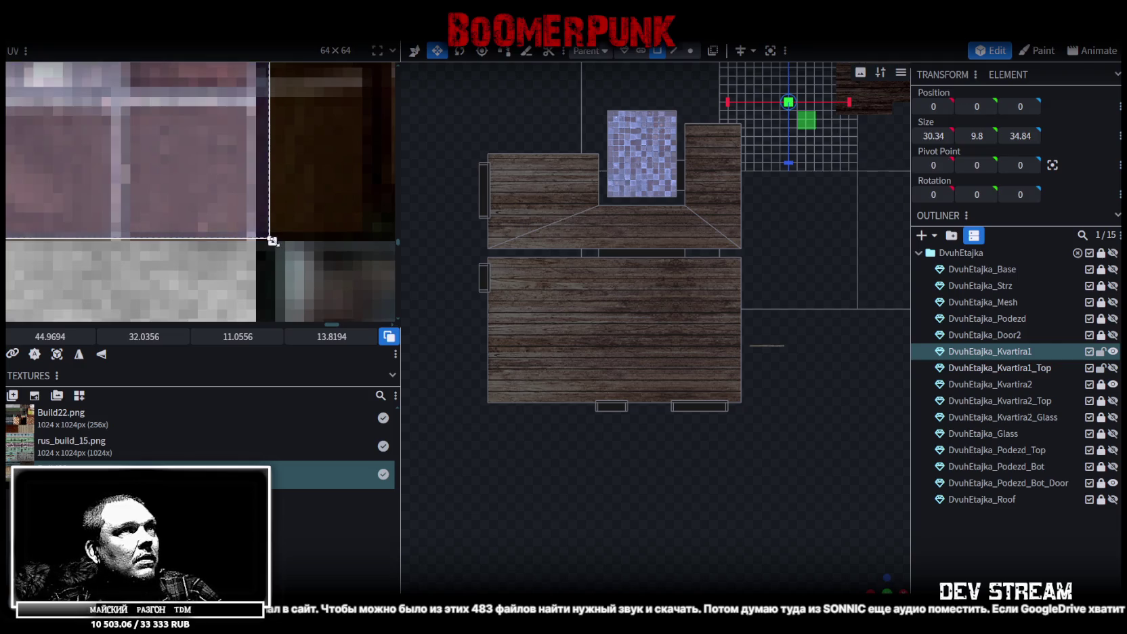
{"action": "left_click_drag", "start_coordinate": [271, 240], "coordinate": [253, 241]}
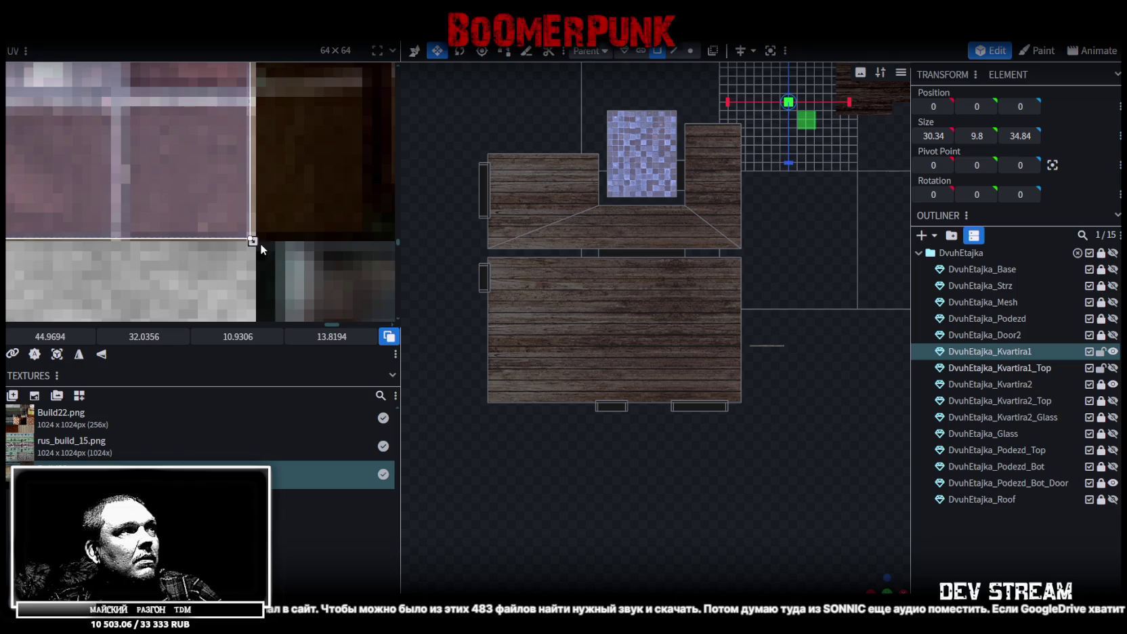
{"action": "scroll", "coordinate": [254, 243], "scroll_direction": "down", "scroll_amount": 3}
{"action": "scroll", "coordinate": [241, 257], "scroll_direction": "down", "scroll_amount": 3}
{"action": "scroll", "coordinate": [231, 267], "scroll_direction": "down", "scroll_amount": 2}
Map a narrow strip of tiles onto the strip face, enlarged to cover more tiles.
{"action": "left_click_drag", "start_coordinate": [189, 99], "coordinate": [235, 260]}
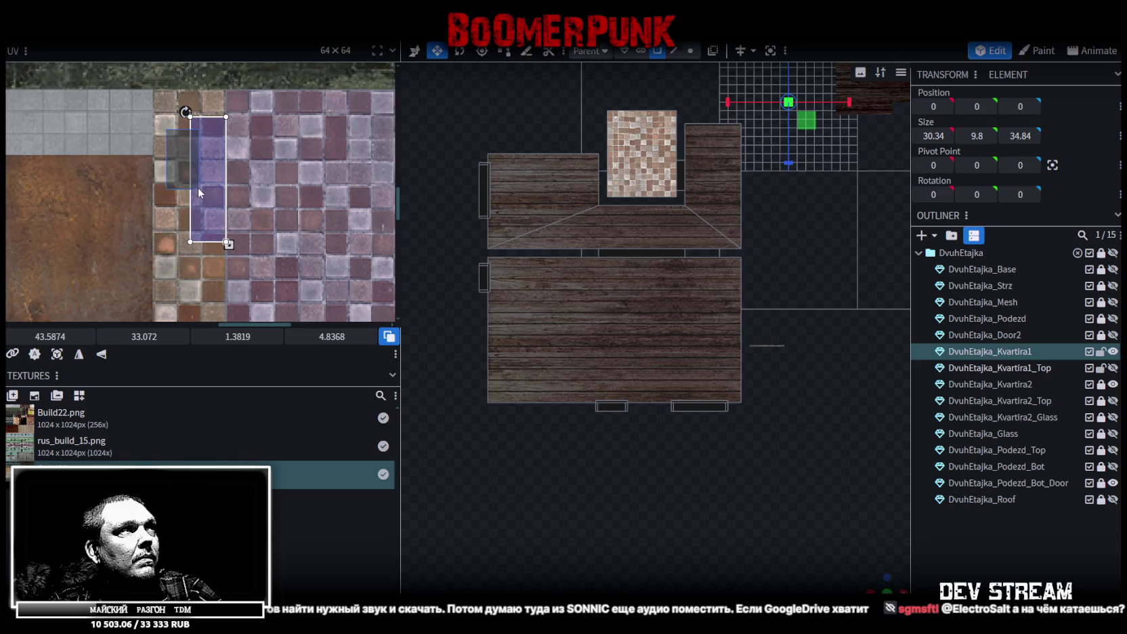
{"action": "scroll", "coordinate": [196, 166], "scroll_direction": "up", "scroll_amount": 1}
{"action": "middle_click_drag", "start_coordinate": [200, 154], "coordinate": [205, 189]}
{"action": "left_click_drag", "start_coordinate": [211, 182], "coordinate": [200, 170]}
{"action": "scroll", "coordinate": [232, 203], "scroll_direction": "up", "scroll_amount": 2}
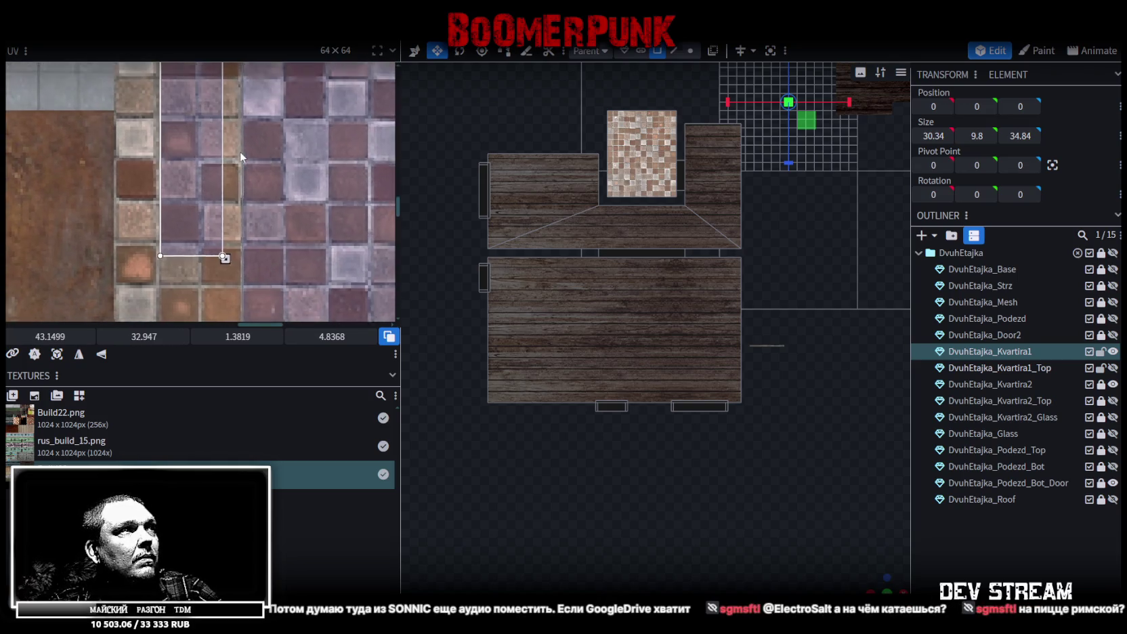
{"action": "left_click_drag", "start_coordinate": [212, 240], "coordinate": [244, 292]}
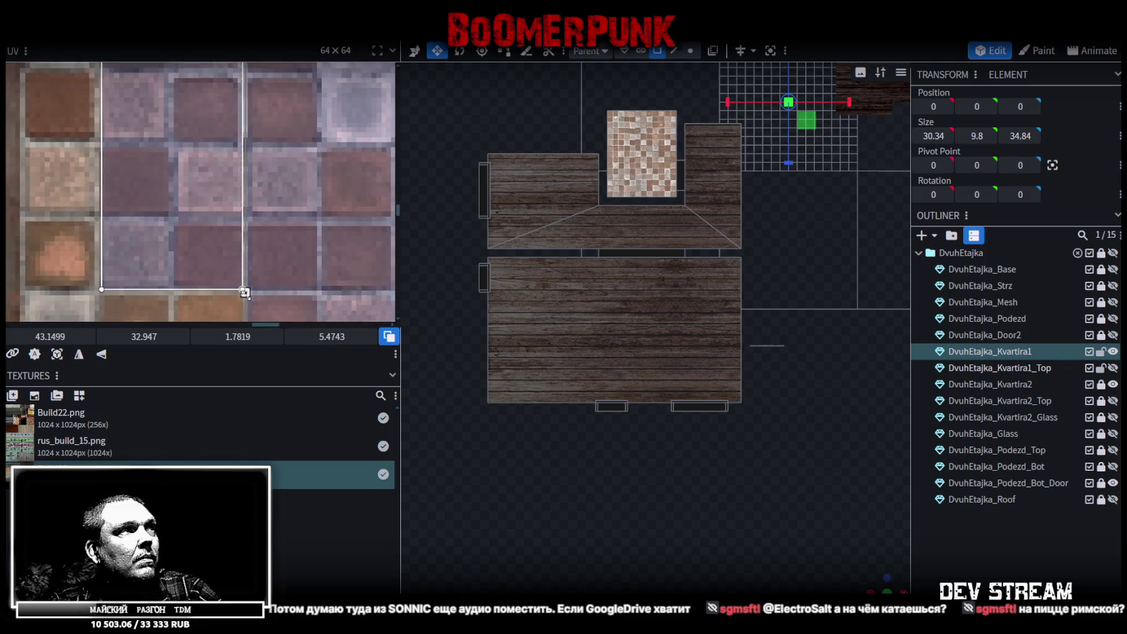
{"action": "scroll", "coordinate": [450, 309], "scroll_direction": "up", "scroll_amount": 3}
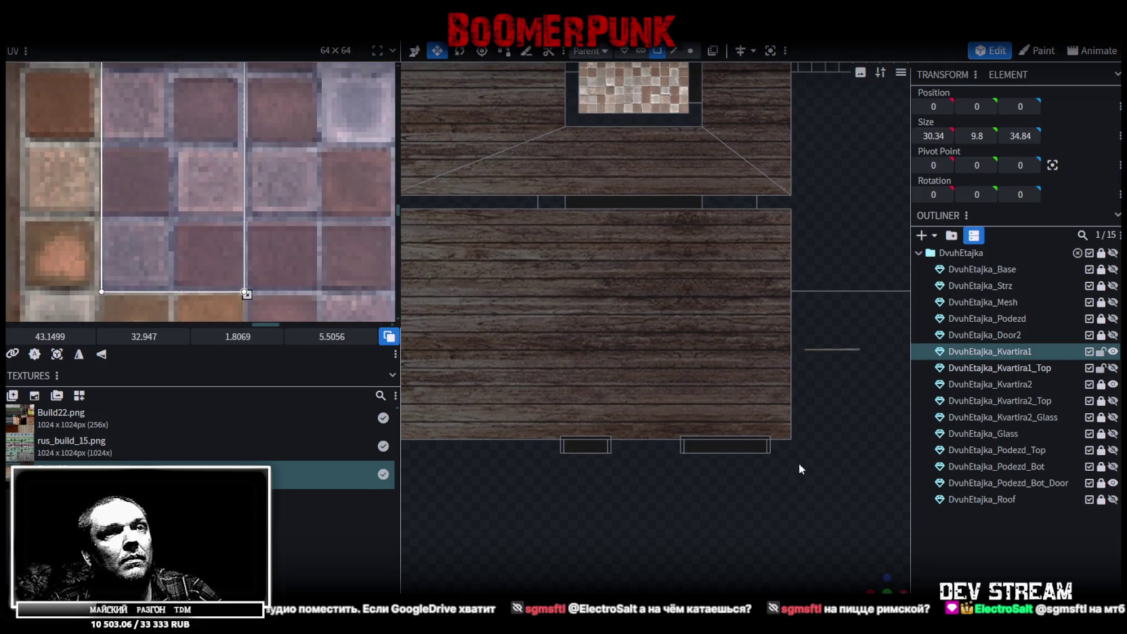
{"action": "mouse_move", "coordinate": [874, 577]}
{"action": "left_mouse_down"}
{"action": "mouse_move", "coordinate": [662, 285]}
{"action": "mouse_move", "coordinate": [665, 430]}
{"action": "mouse_move", "coordinate": [615, 407]}
{"action": "mouse_move", "coordinate": [1002, 567]}
{"action": "mouse_move", "coordinate": [772, 470]}
{"action": "mouse_move", "coordinate": [729, 503]}
{"action": "mouse_move", "coordinate": [623, 476]}
{"action": "mouse_move", "coordinate": [531, 479]}
{"action": "mouse_move", "coordinate": [770, 468]}
{"action": "left_mouse_up"}
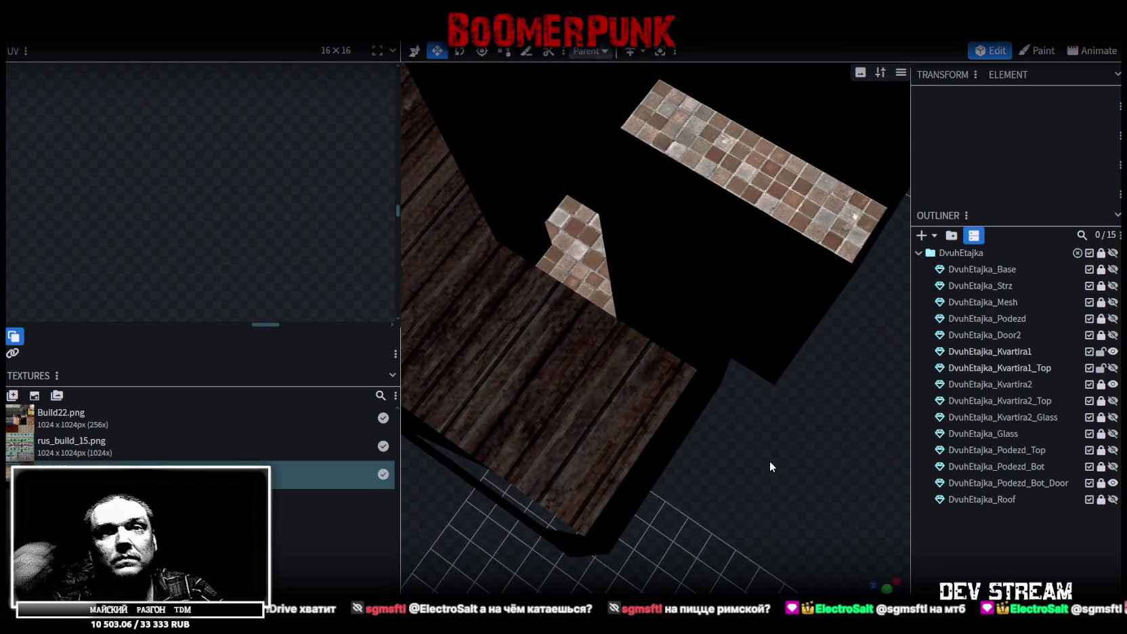
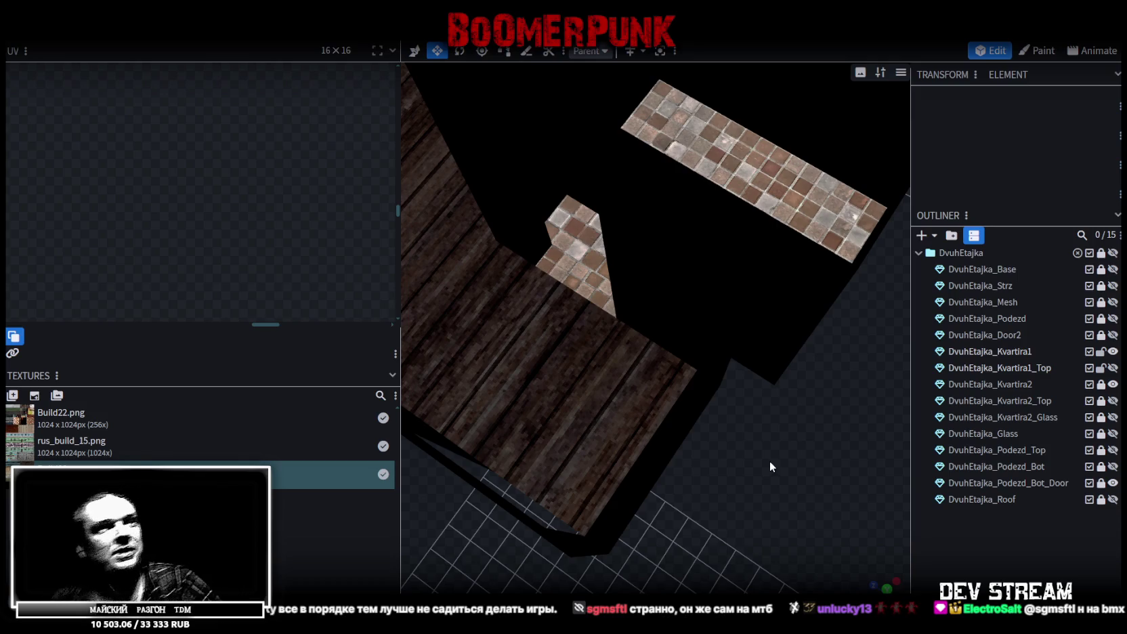
Select the DvuhEtajka_Kvartira1 mesh and one of its floor faces, with the UV editor zoomed out to the whole atlas.
{"action": "left_click_drag", "start_coordinate": [768, 458], "coordinate": [643, 421]}
{"action": "left_click", "coordinate": [577, 383]}
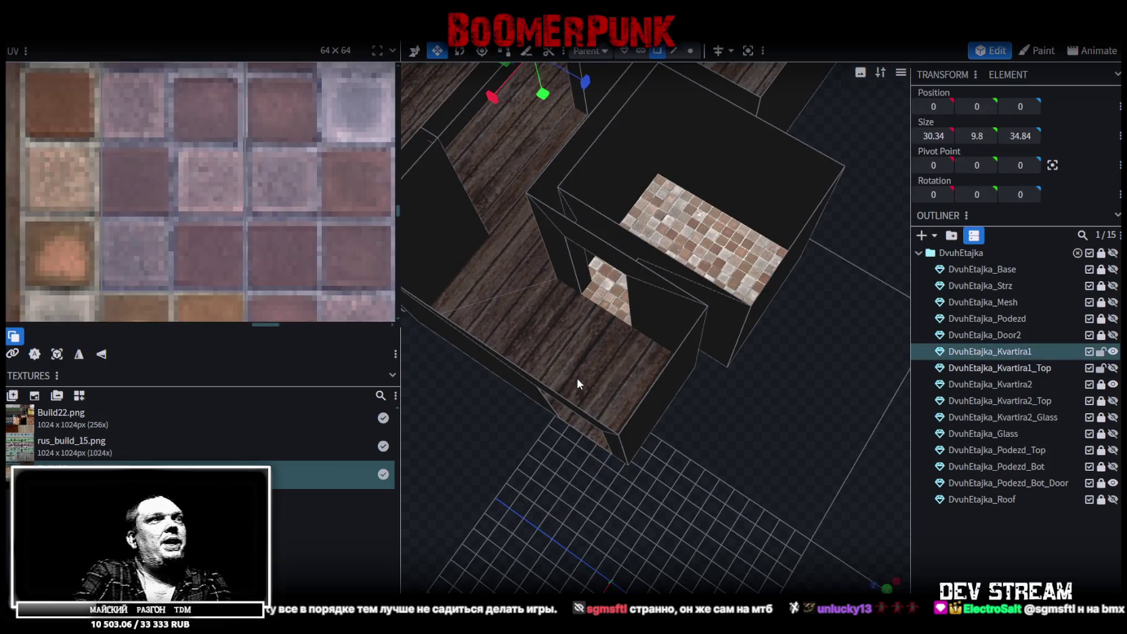
{"action": "left_click", "coordinate": [577, 383]}
{"action": "mouse_move", "coordinate": [638, 431]}
{"action": "left_mouse_down"}
{"action": "mouse_move", "coordinate": [777, 519]}
{"action": "mouse_move", "coordinate": [768, 493]}
{"action": "mouse_move", "coordinate": [812, 473]}
{"action": "mouse_move", "coordinate": [823, 487]}
{"action": "mouse_move", "coordinate": [898, 497]}
{"action": "mouse_move", "coordinate": [733, 465]}
{"action": "mouse_move", "coordinate": [750, 480]}
{"action": "left_mouse_up"}
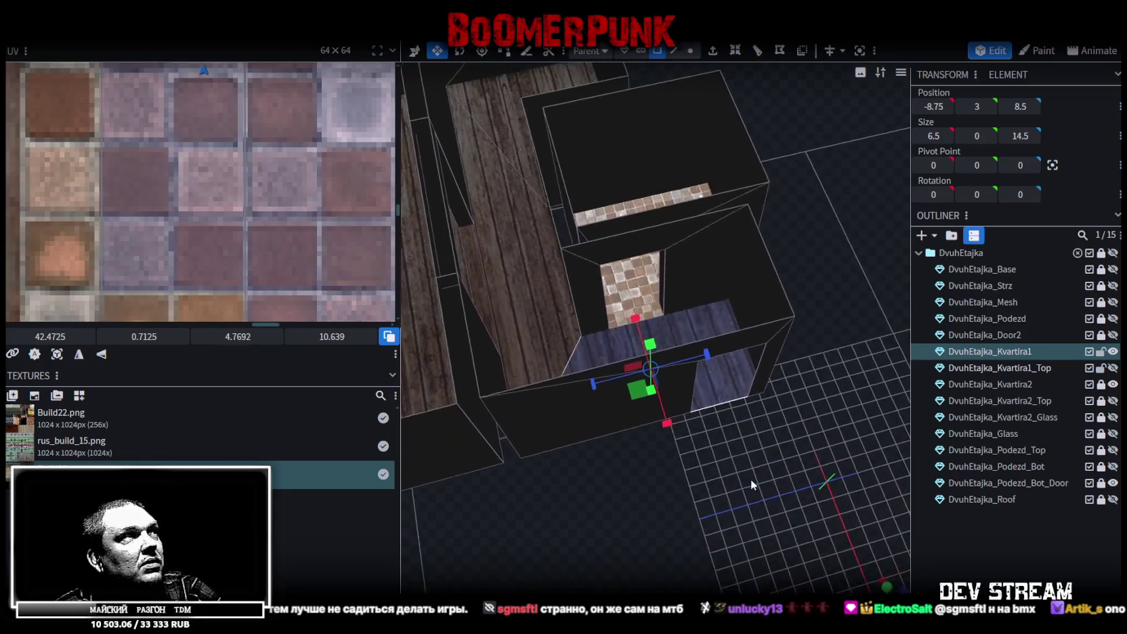
{"action": "scroll", "coordinate": [306, 279], "scroll_direction": "down", "scroll_amount": 2}
{"action": "scroll", "coordinate": [306, 279], "scroll_direction": "down", "scroll_amount": 2}
{"action": "scroll", "coordinate": [318, 258], "scroll_direction": "down", "scroll_amount": 2}
{"action": "mouse_move", "coordinate": [650, 434]}
{"action": "left_mouse_down"}
{"action": "mouse_move", "coordinate": [708, 445]}
{"action": "mouse_move", "coordinate": [788, 428]}
{"action": "mouse_move", "coordinate": [757, 452]}
{"action": "mouse_move", "coordinate": [744, 427]}
{"action": "mouse_move", "coordinate": [701, 427]}
{"action": "mouse_move", "coordinate": [636, 455]}
{"action": "mouse_move", "coordinate": [714, 422]}
{"action": "mouse_move", "coordinate": [737, 449]}
{"action": "mouse_move", "coordinate": [758, 419]}
{"action": "mouse_move", "coordinate": [701, 416]}
{"action": "mouse_move", "coordinate": [732, 424]}
{"action": "mouse_move", "coordinate": [611, 464]}
{"action": "mouse_move", "coordinate": [744, 409]}
{"action": "mouse_move", "coordinate": [680, 427]}
{"action": "left_mouse_up"}
Project the bathroom box's texture from the top view and move its UV to the atlas's left edge.
{"action": "left_click", "coordinate": [673, 315]}
{"action": "left_click_drag", "start_coordinate": [674, 315], "coordinate": [704, 406]}
{"action": "key", "text": "KP_7"}
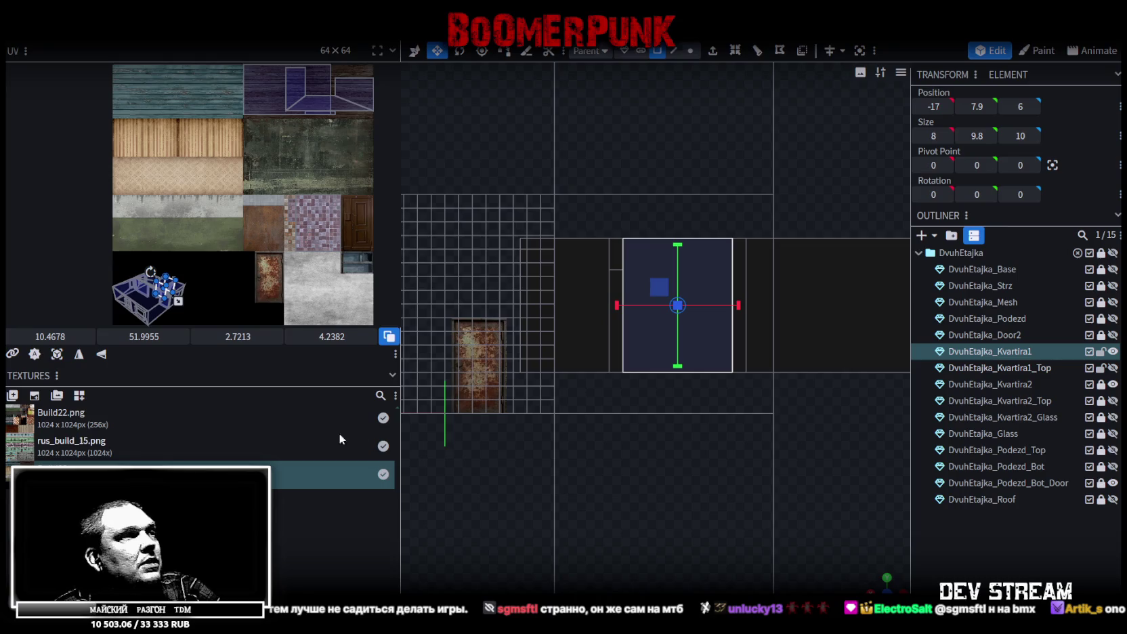
{"action": "left_click", "coordinate": [57, 357]}
{"action": "scroll", "coordinate": [203, 250], "scroll_direction": "up", "scroll_amount": 2}
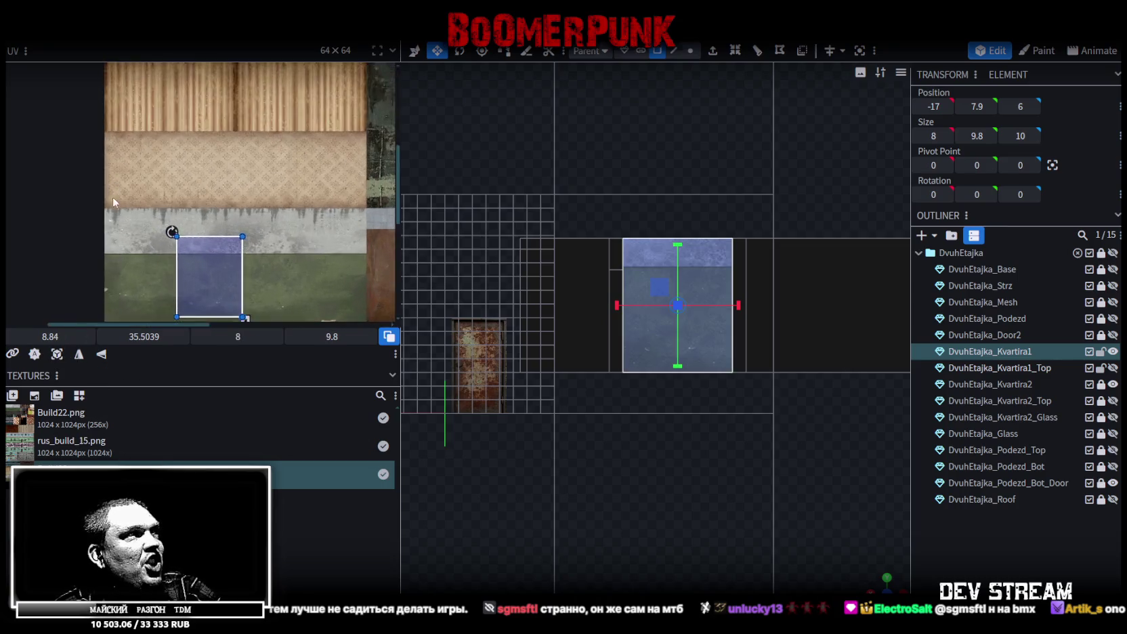
{"action": "scroll", "coordinate": [211, 260], "scroll_direction": "up", "scroll_amount": 2}
{"action": "scroll", "coordinate": [197, 196], "scroll_direction": "up", "scroll_amount": 1}
{"action": "left_click_drag", "start_coordinate": [197, 196], "coordinate": [183, 208]}
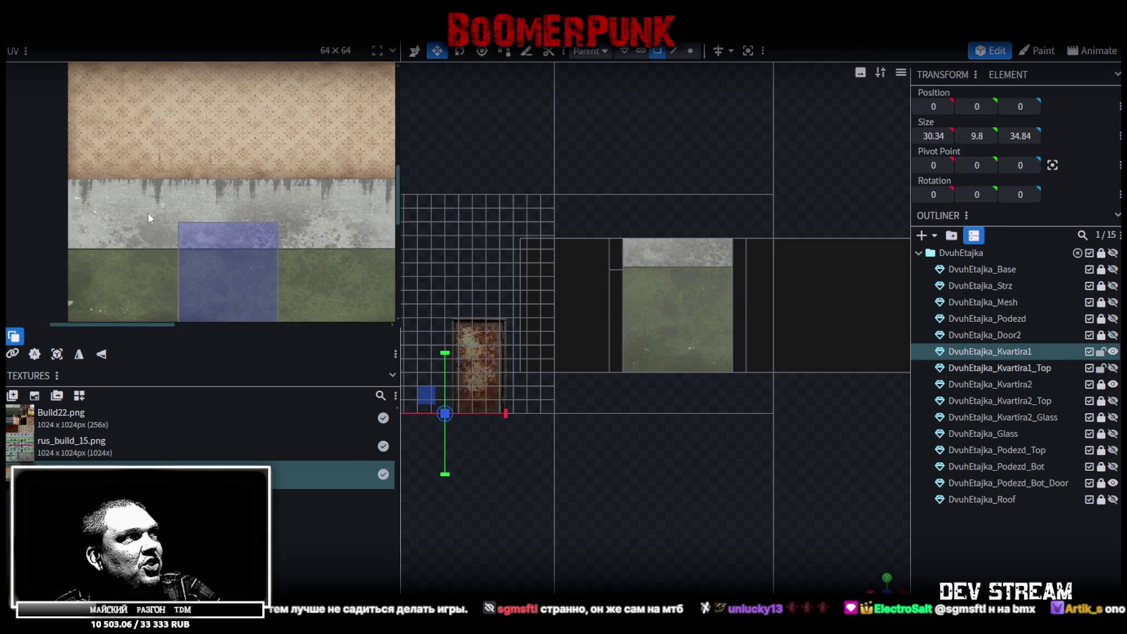
{"action": "left_click", "coordinate": [214, 242]}
{"action": "left_click_drag", "start_coordinate": [213, 243], "coordinate": [101, 218]}
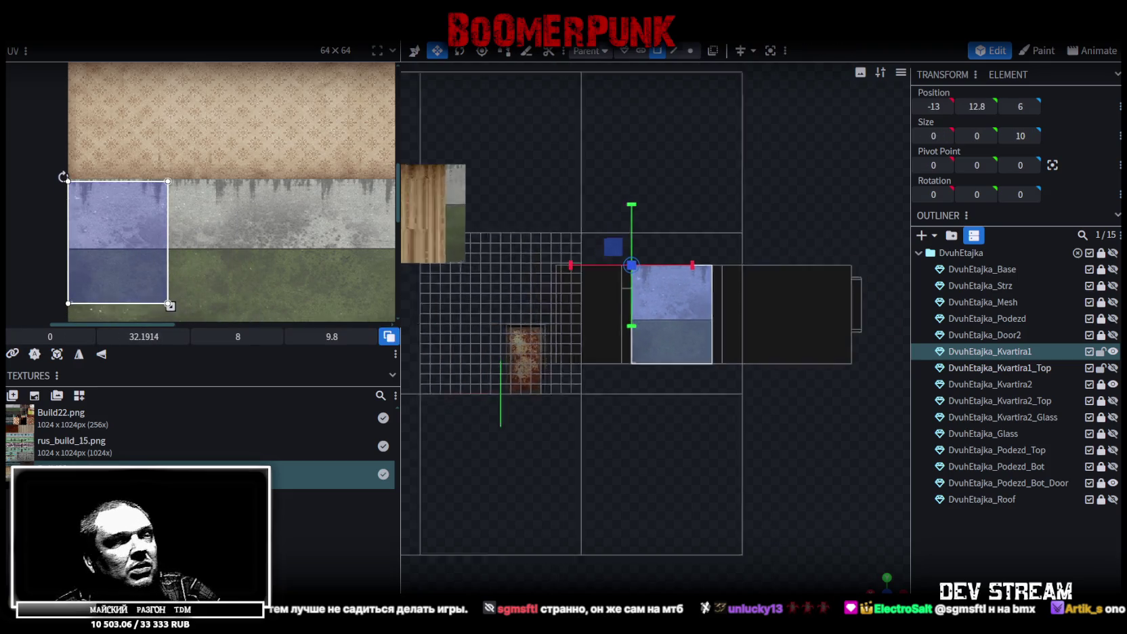
Map the bathroom's outer front wall onto the blue planks at 0,0.
{"action": "mouse_move", "coordinate": [711, 440]}
{"action": "left_mouse_down"}
{"action": "mouse_move", "coordinate": [585, 513]}
{"action": "mouse_move", "coordinate": [618, 335]}
{"action": "left_mouse_up"}
{"action": "left_click", "coordinate": [633, 318]}
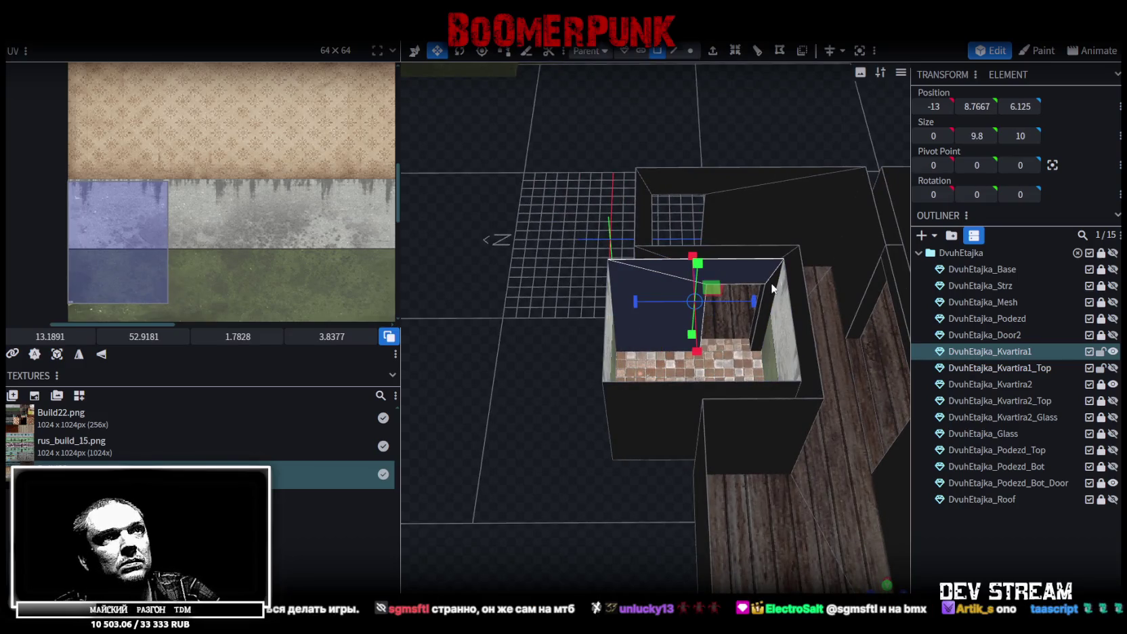
{"action": "left_click", "coordinate": [643, 418]}
{"action": "key", "text": "KP_3"}
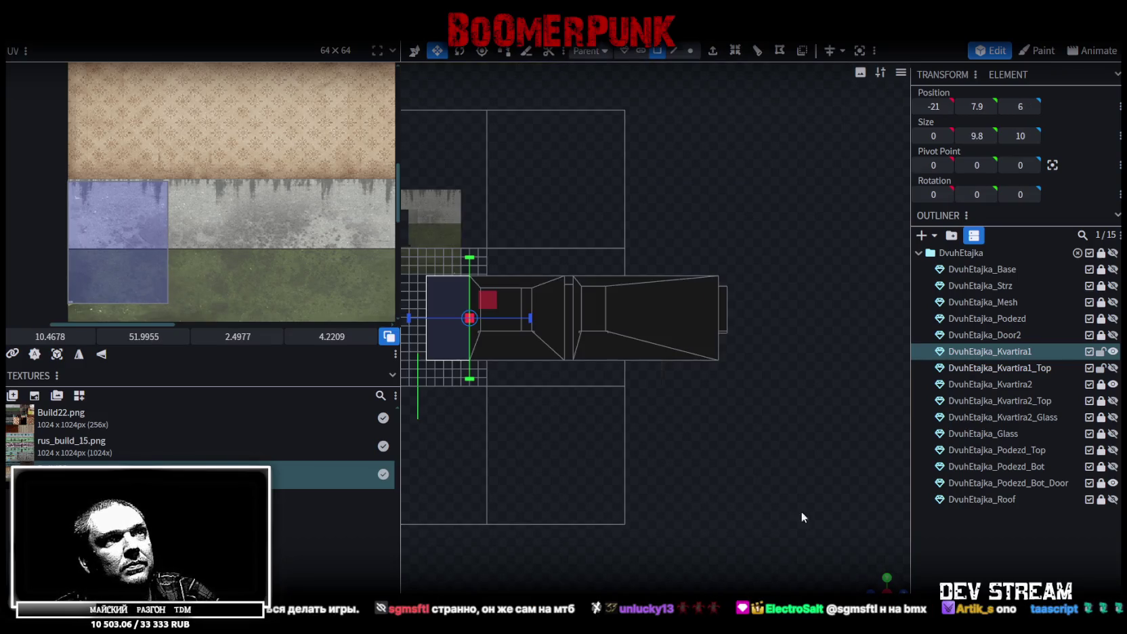
{"action": "scroll", "coordinate": [162, 260], "scroll_direction": "down", "scroll_amount": 2}
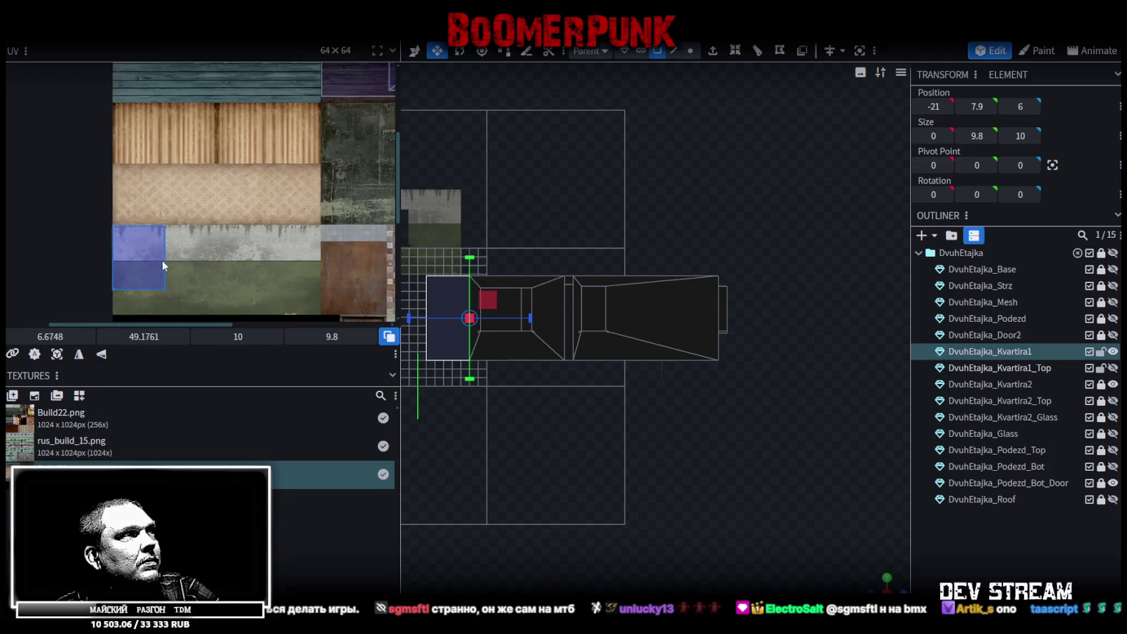
{"action": "scroll", "coordinate": [190, 244], "scroll_direction": "down", "scroll_amount": 2}
{"action": "scroll", "coordinate": [190, 243], "scroll_direction": "up", "scroll_amount": 2}
{"action": "left_click_drag", "start_coordinate": [132, 264], "coordinate": [99, 51]}
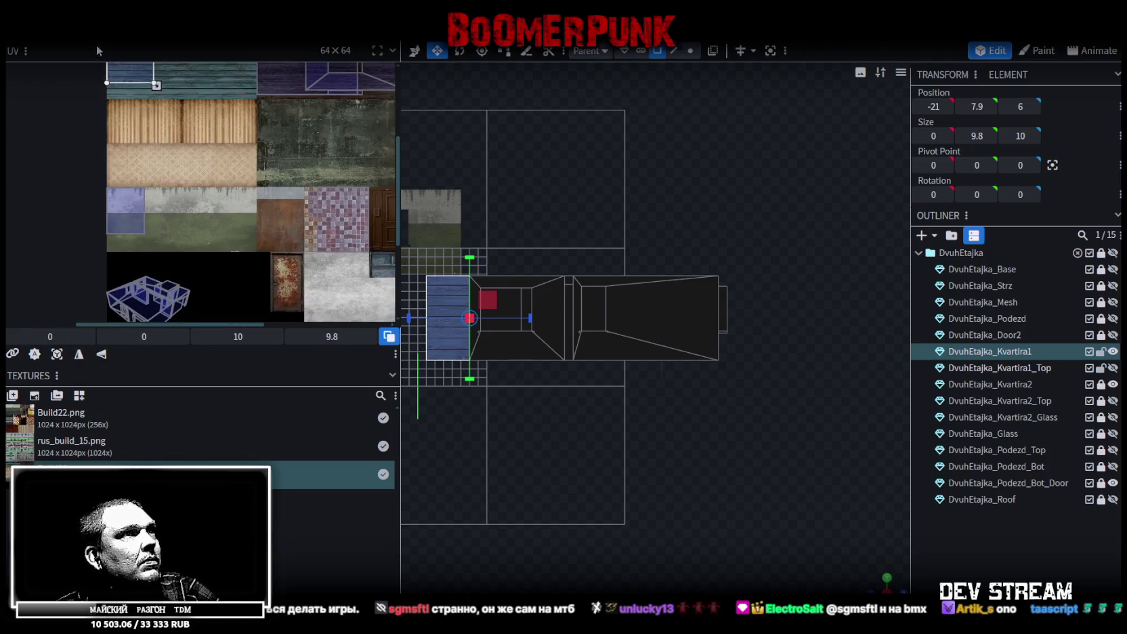
Select the bathroom's inner wall face and view it straight on from the side.
{"action": "left_click_drag", "start_coordinate": [884, 575], "coordinate": [607, 507]}
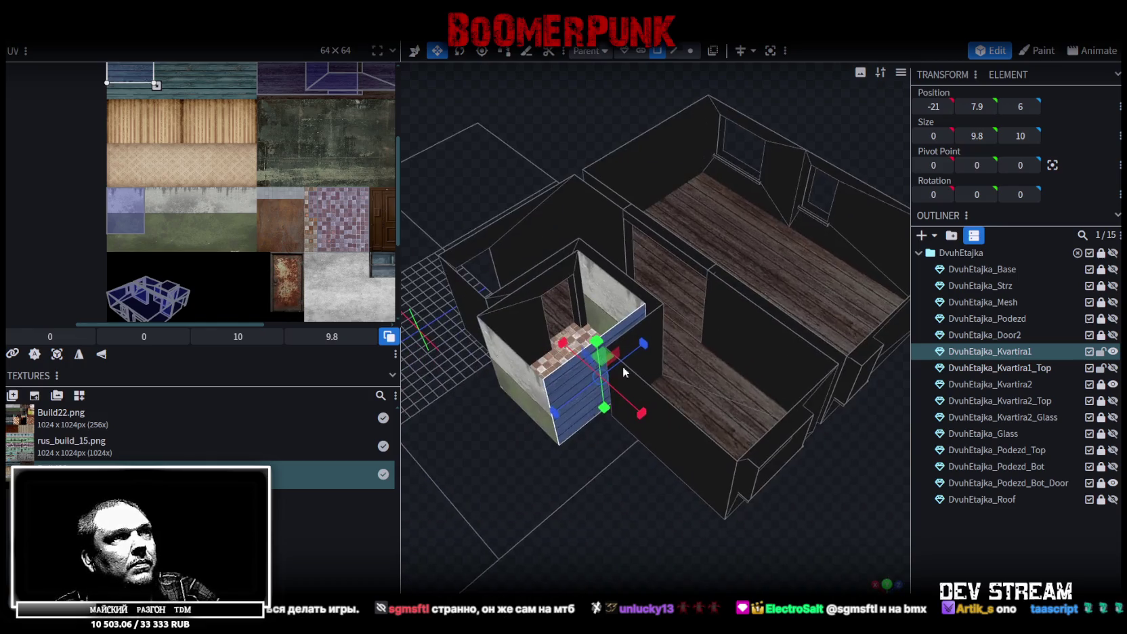
{"action": "left_click", "coordinate": [510, 289]}
{"action": "left_click", "coordinate": [587, 199]}
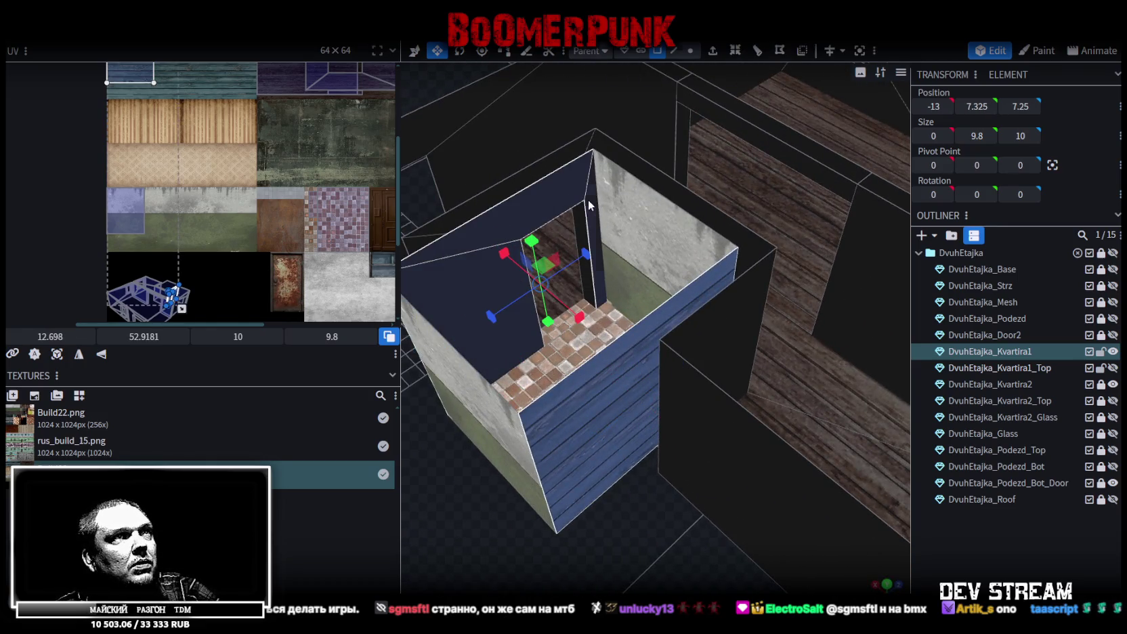
{"action": "key", "text": "KP_1"}
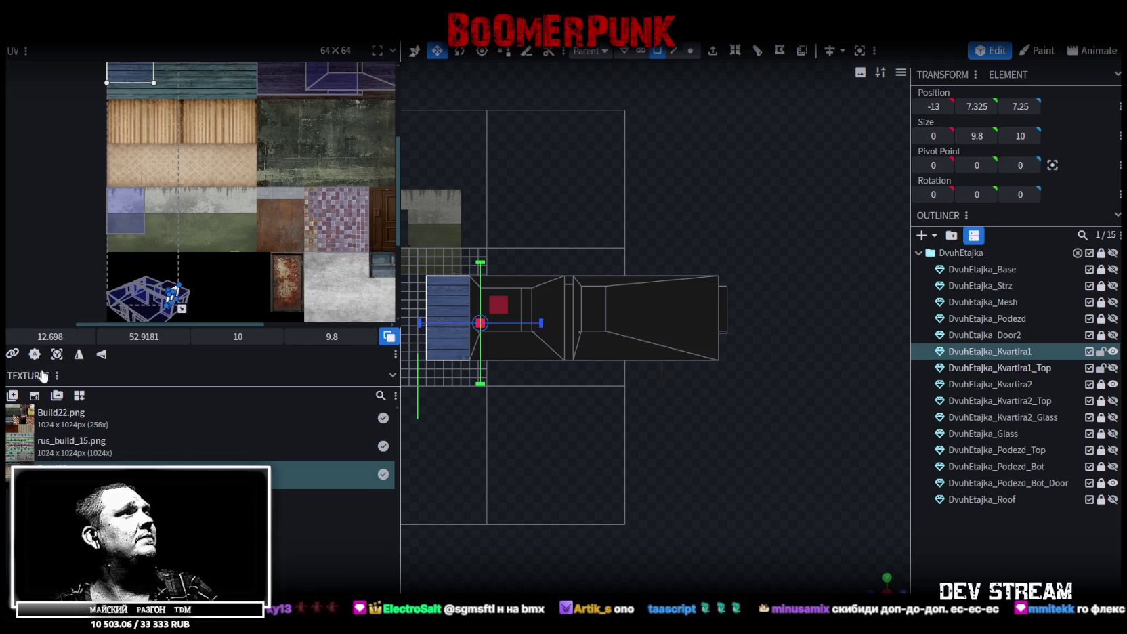
Project the inner wall from view and align its UV with the top of the grey concrete-and-green strip.
{"action": "left_click", "coordinate": [57, 355]}
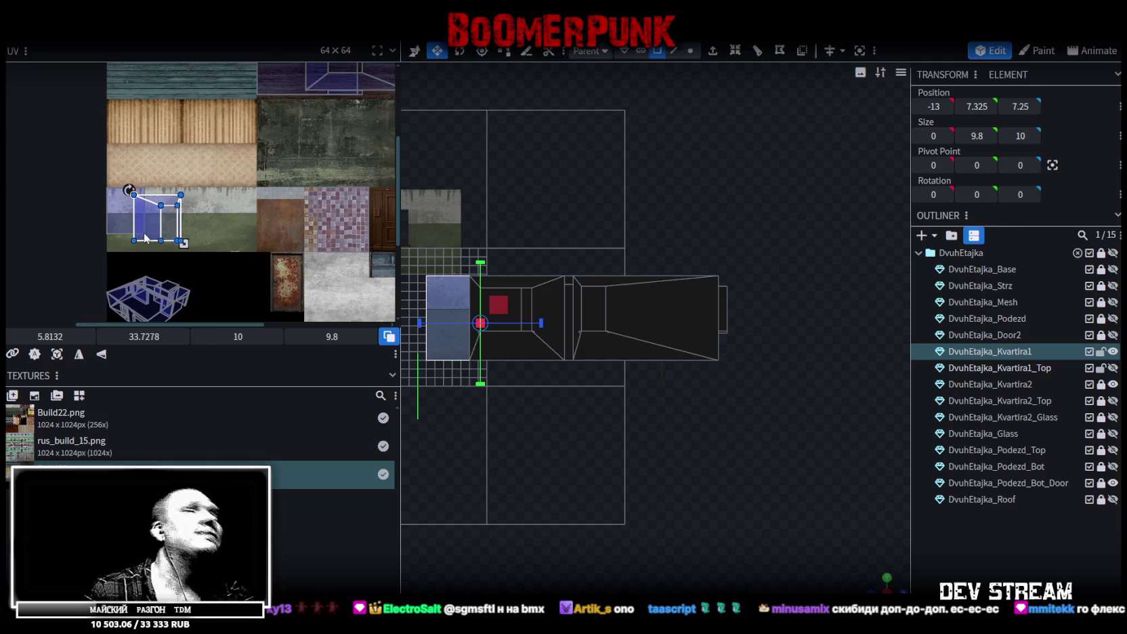
{"action": "scroll", "coordinate": [162, 206], "scroll_direction": "down", "scroll_amount": 2}
{"action": "scroll", "coordinate": [162, 206], "scroll_direction": "up", "scroll_amount": 2}
{"action": "left_click_drag", "start_coordinate": [202, 239], "coordinate": [113, 51]}
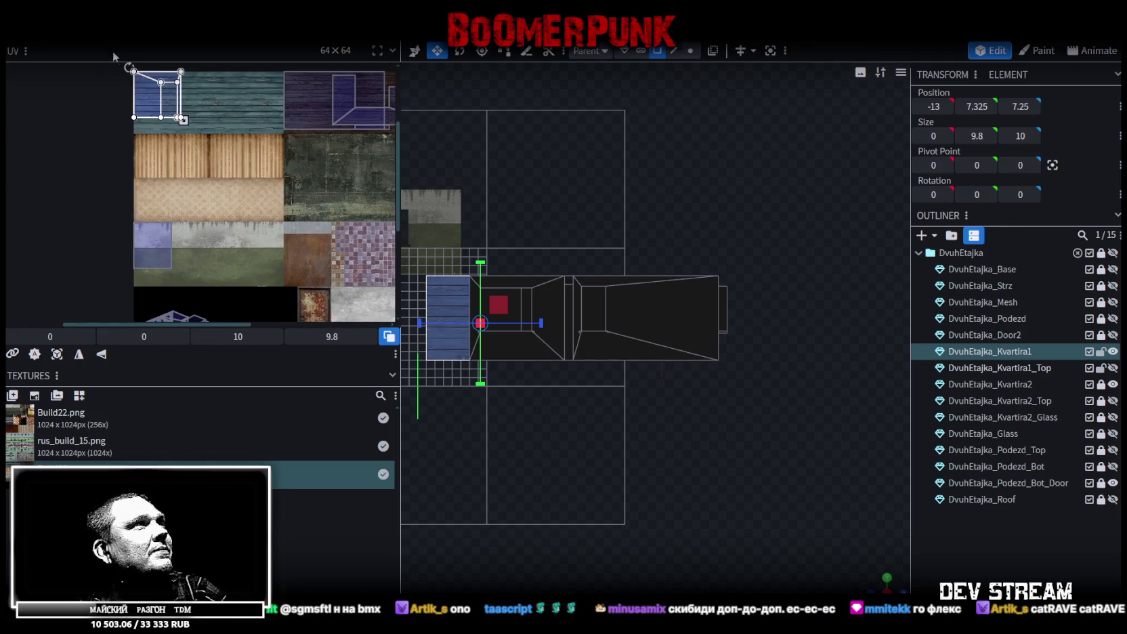
{"action": "mouse_move", "coordinate": [159, 252]}
{"action": "left_mouse_down"}
{"action": "mouse_move", "coordinate": [160, 109]}
{"action": "mouse_move", "coordinate": [156, 264]}
{"action": "left_mouse_up"}
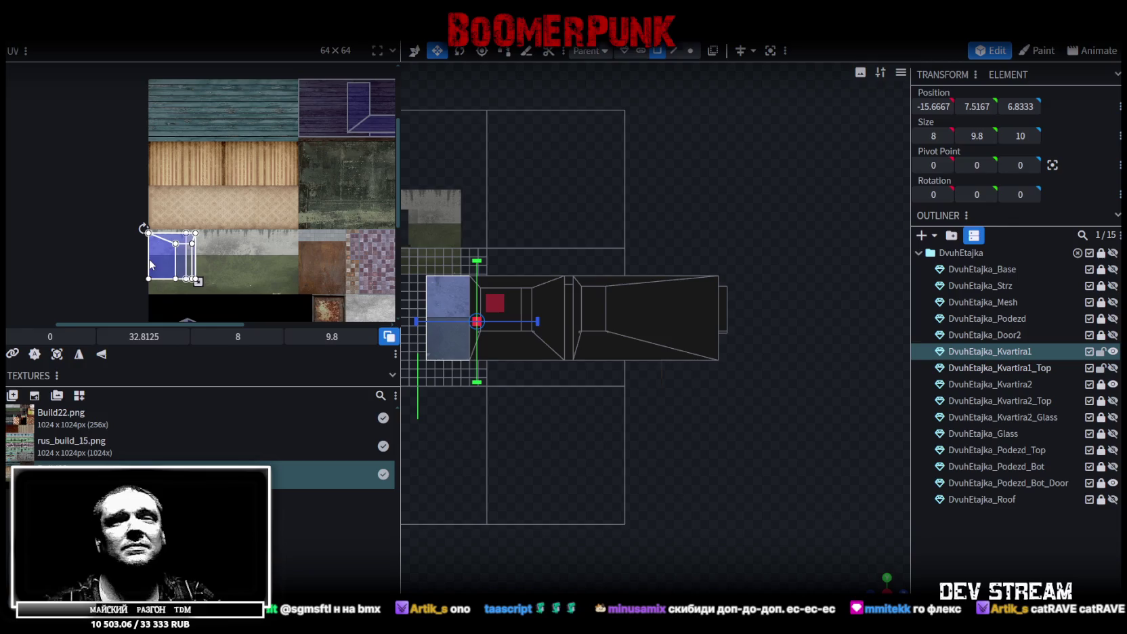
{"action": "scroll", "coordinate": [114, 240], "scroll_direction": "up", "scroll_amount": 3}
{"action": "scroll", "coordinate": [196, 228], "scroll_direction": "up", "scroll_amount": 2}
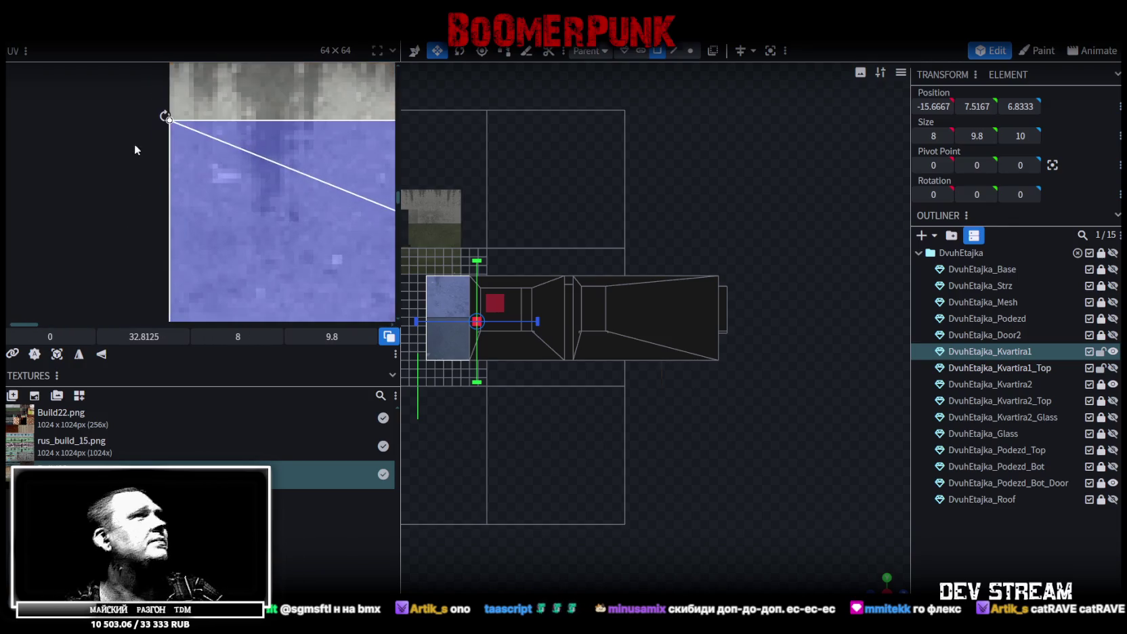
{"action": "scroll", "coordinate": [215, 174], "scroll_direction": "up", "scroll_amount": 2}
{"action": "left_click_drag", "start_coordinate": [203, 213], "coordinate": [224, 113]}
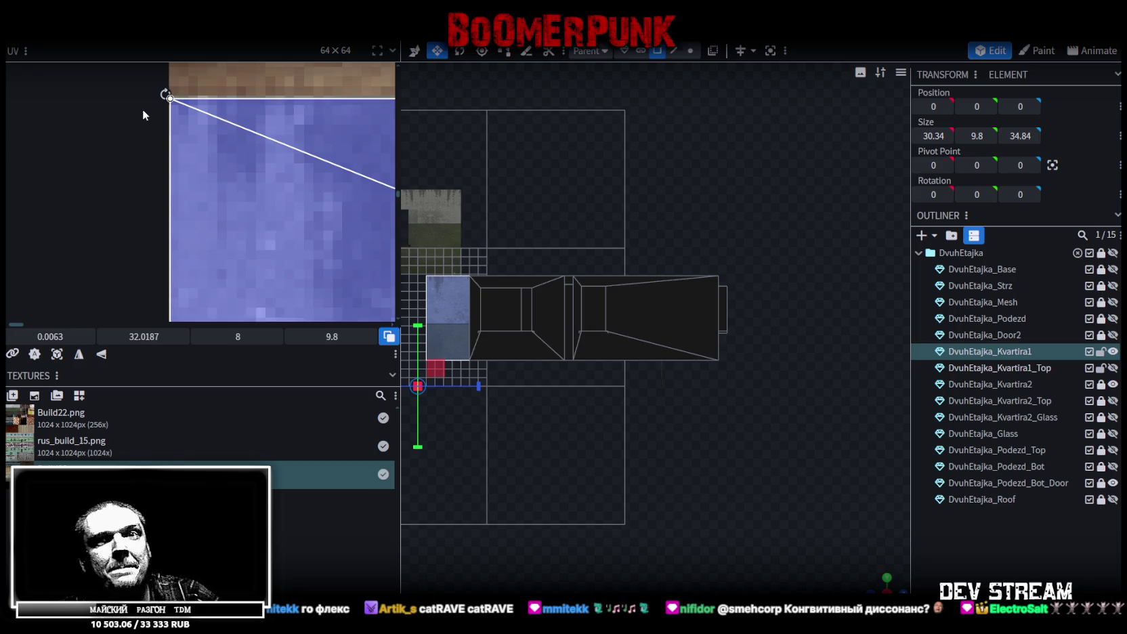
{"action": "scroll", "coordinate": [205, 191], "scroll_direction": "down", "scroll_amount": 3}
Enlarge the wall's UV face to 11.25 × 13.7812.
{"action": "scroll", "coordinate": [238, 227], "scroll_direction": "down", "scroll_amount": 2}
{"action": "middle_click_drag", "start_coordinate": [238, 227], "coordinate": [254, 157]}
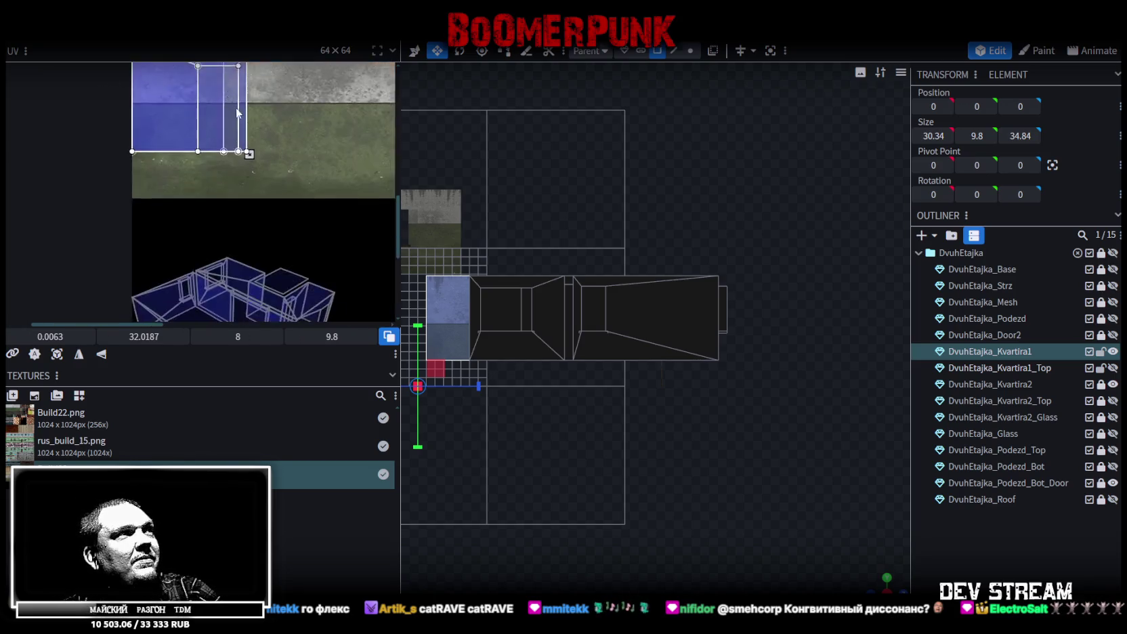
{"action": "left_click_drag", "start_coordinate": [257, 156], "coordinate": [352, 244]}
{"action": "scroll", "coordinate": [339, 157], "scroll_direction": "down", "scroll_amount": 2}
{"action": "middle_click_drag", "start_coordinate": [339, 157], "coordinate": [269, 178]}
Select a bathroom wall face and slide its UV right along the atlas.
{"action": "mouse_move", "coordinate": [684, 461]}
{"action": "left_mouse_down"}
{"action": "mouse_move", "coordinate": [673, 374]}
{"action": "mouse_move", "coordinate": [609, 345]}
{"action": "left_mouse_up"}
{"action": "scroll", "coordinate": [613, 346], "scroll_direction": "up", "scroll_amount": 3}
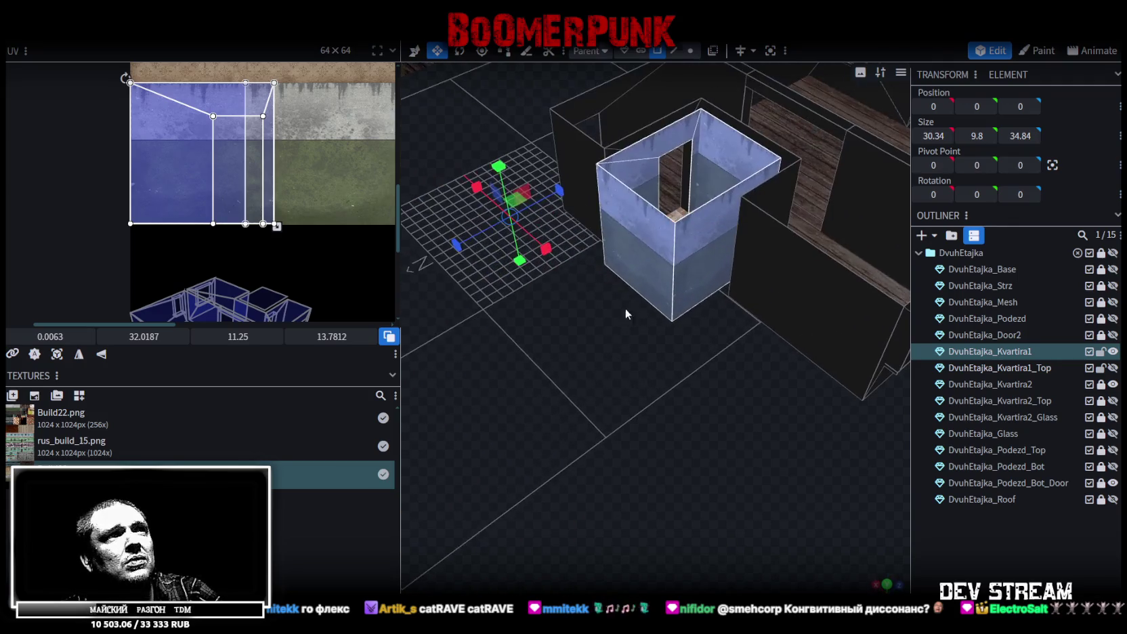
{"action": "left_click", "coordinate": [691, 253]}
{"action": "scroll", "coordinate": [284, 203], "scroll_direction": "down", "scroll_amount": 3}
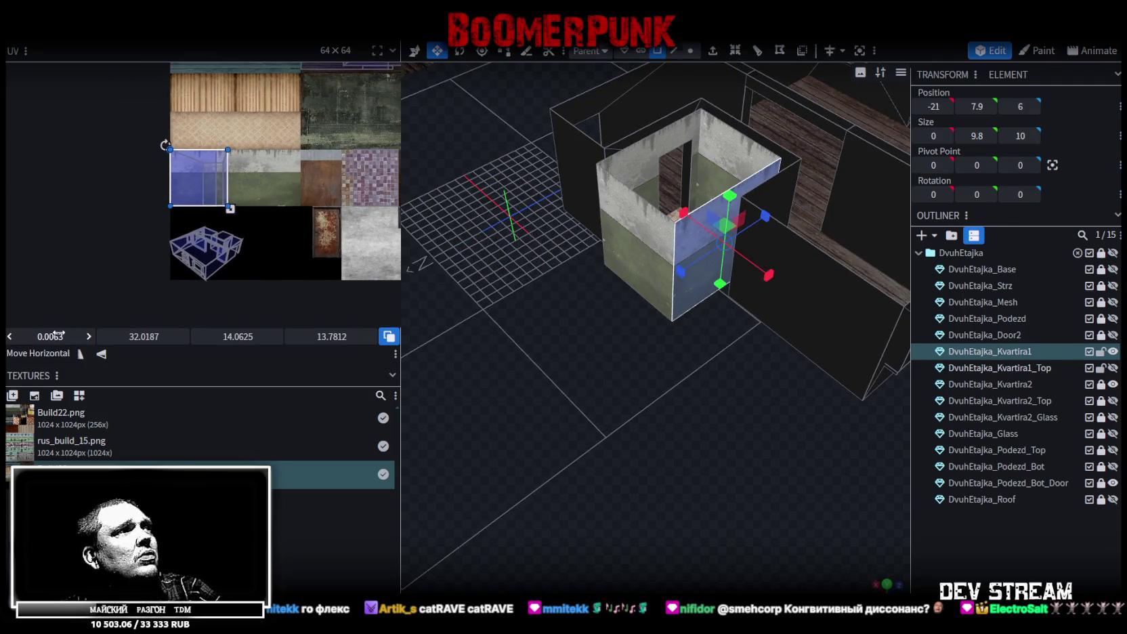
{"action": "left_click_drag", "start_coordinate": [50, 337], "coordinate": [84, 336]}
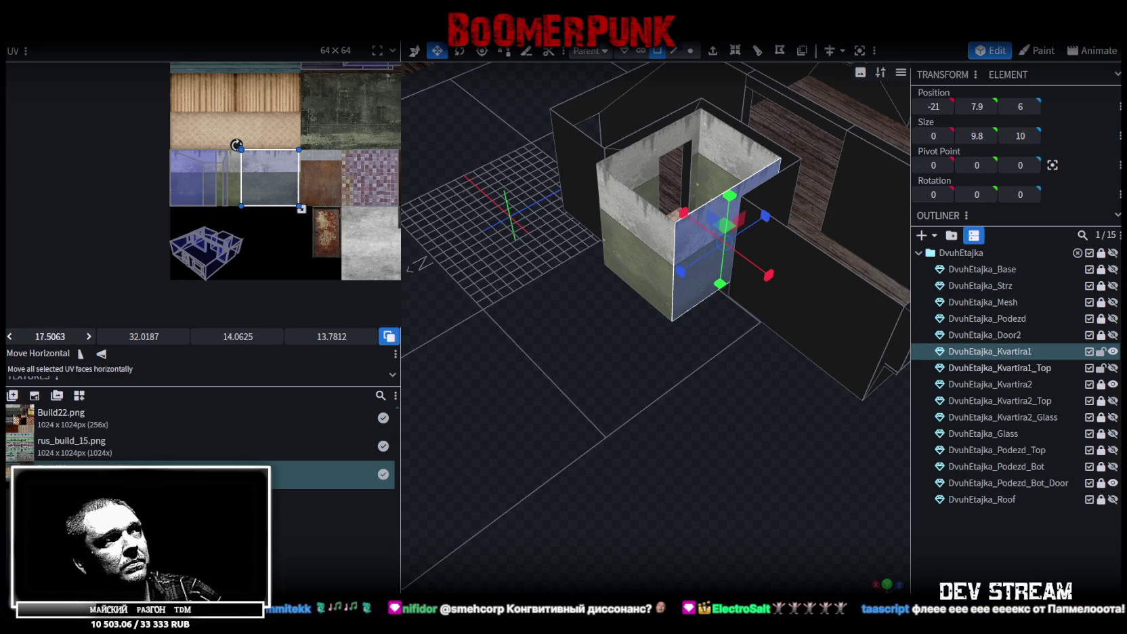
{"action": "scroll", "coordinate": [291, 147], "scroll_direction": "up", "scroll_amount": 2}
{"action": "scroll", "coordinate": [271, 246], "scroll_direction": "up", "scroll_amount": 2}
{"action": "scroll", "coordinate": [263, 172], "scroll_direction": "up", "scroll_amount": 2}
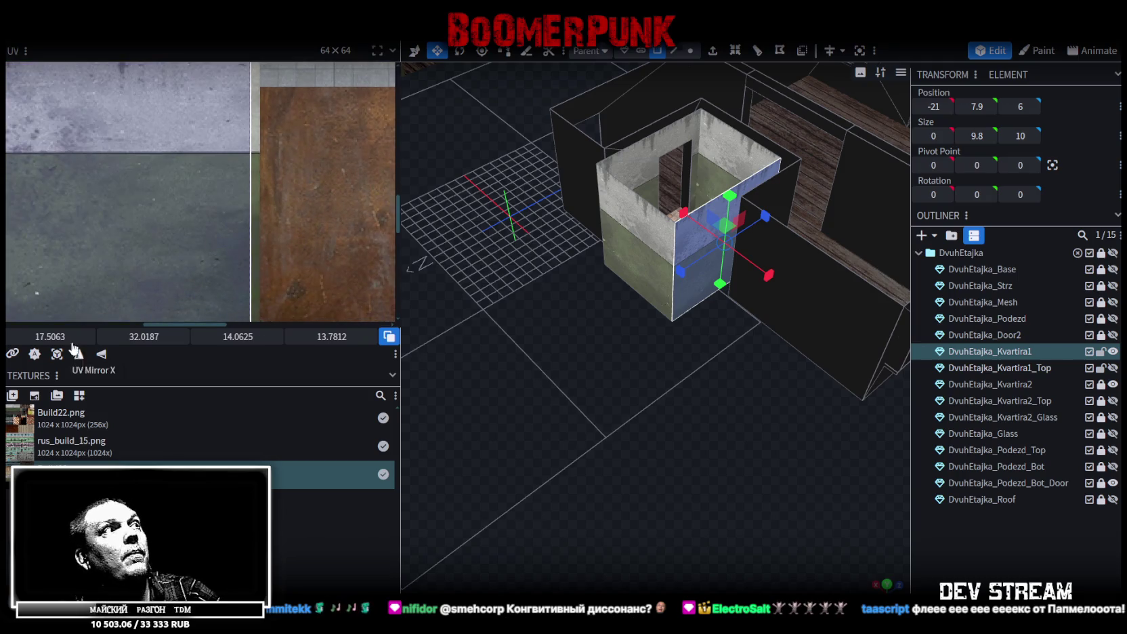
{"action": "left_click_drag", "start_coordinate": [49, 337], "coordinate": [54, 337]}
Slide the left wall's UV right and shift the upper back inner wall's UV to 5.6312.
{"action": "left_click", "coordinate": [616, 235]}
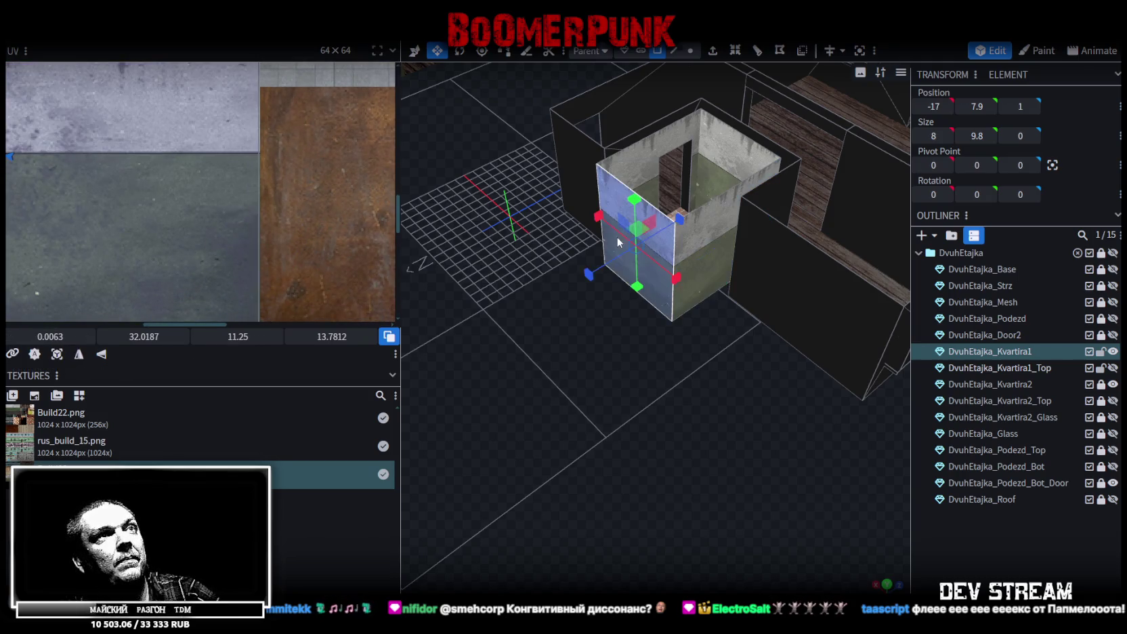
{"action": "scroll", "coordinate": [214, 253], "scroll_direction": "down", "scroll_amount": 3}
{"action": "scroll", "coordinate": [240, 227], "scroll_direction": "down", "scroll_amount": 1}
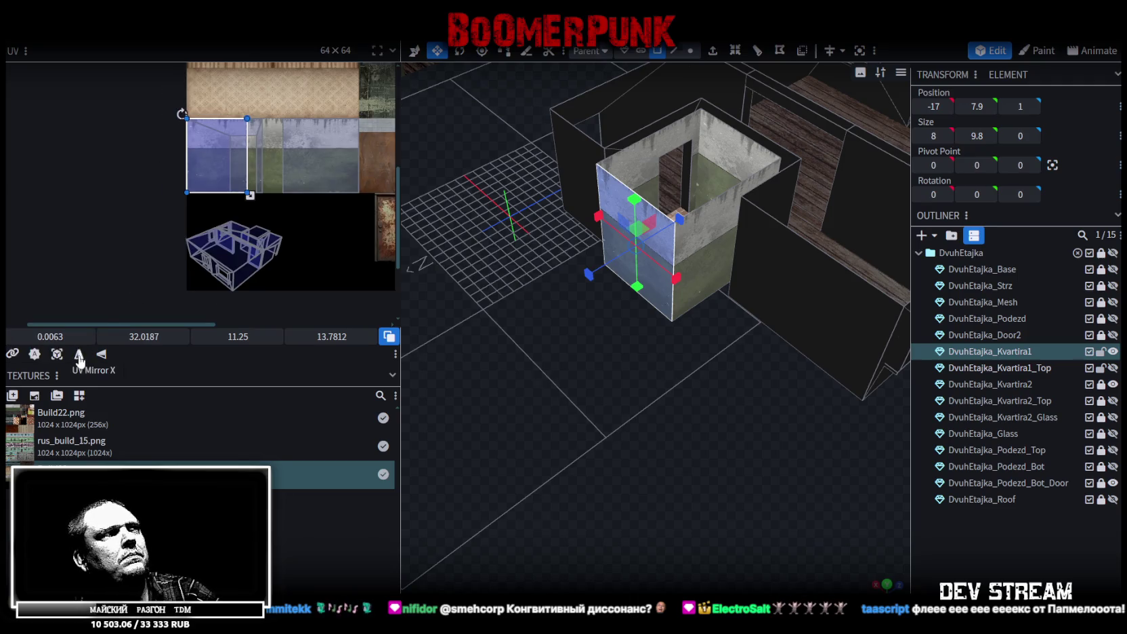
{"action": "mouse_move", "coordinate": [67, 337]}
{"action": "left_mouse_down"}
{"action": "mouse_move", "coordinate": [118, 337]}
{"action": "mouse_move", "coordinate": [84, 337]}
{"action": "left_mouse_up"}
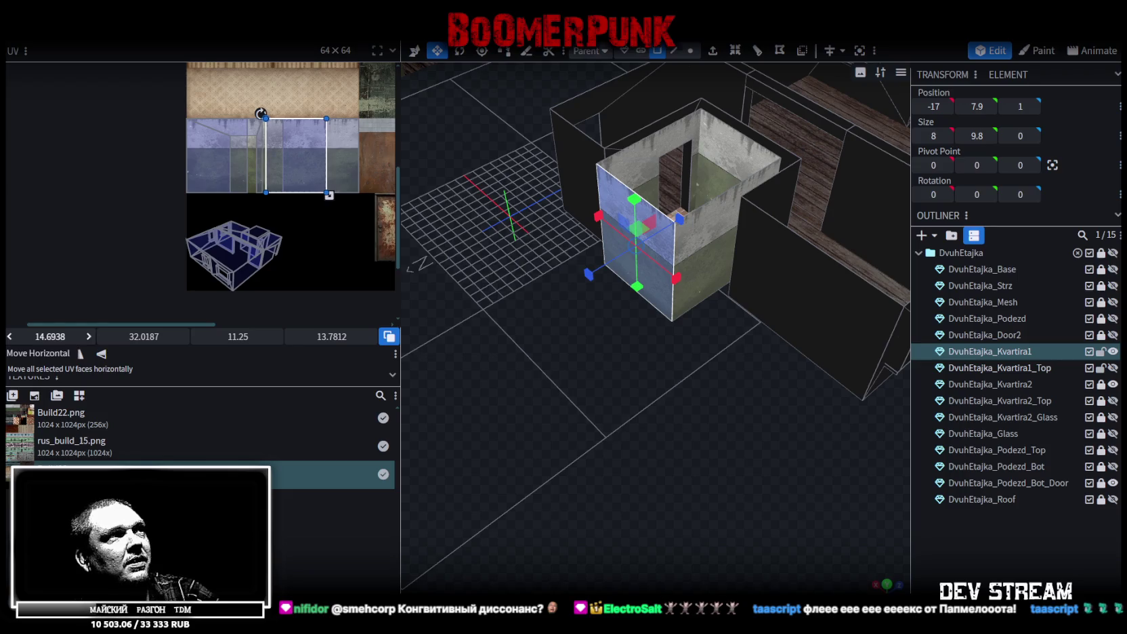
{"action": "left_click", "coordinate": [731, 184]}
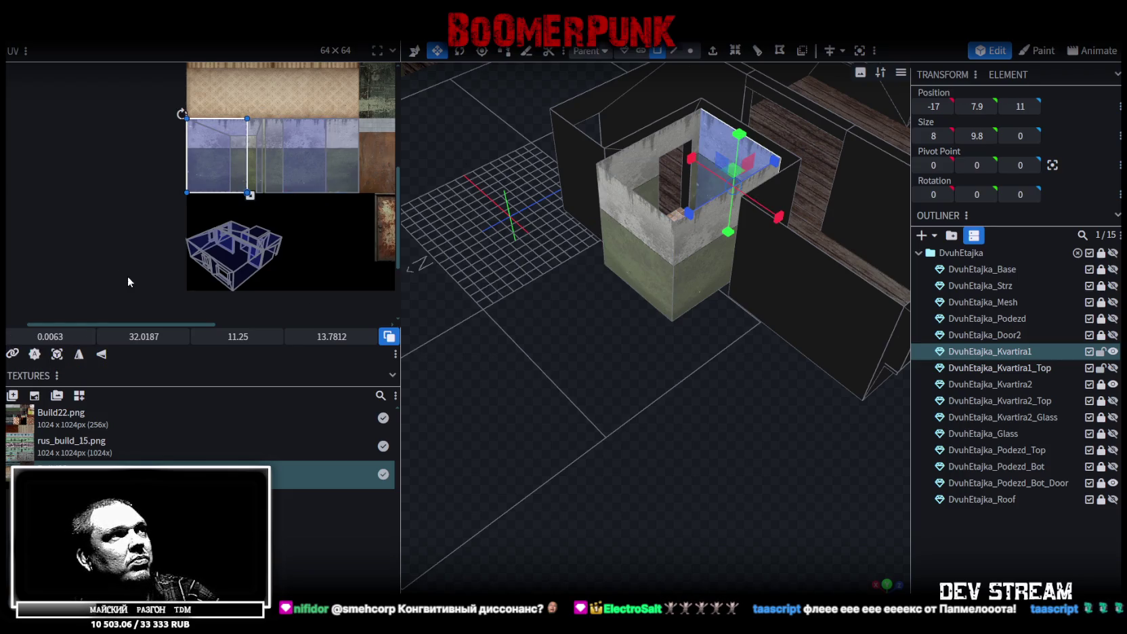
{"action": "left_click_drag", "start_coordinate": [81, 342], "coordinate": [95, 342]}
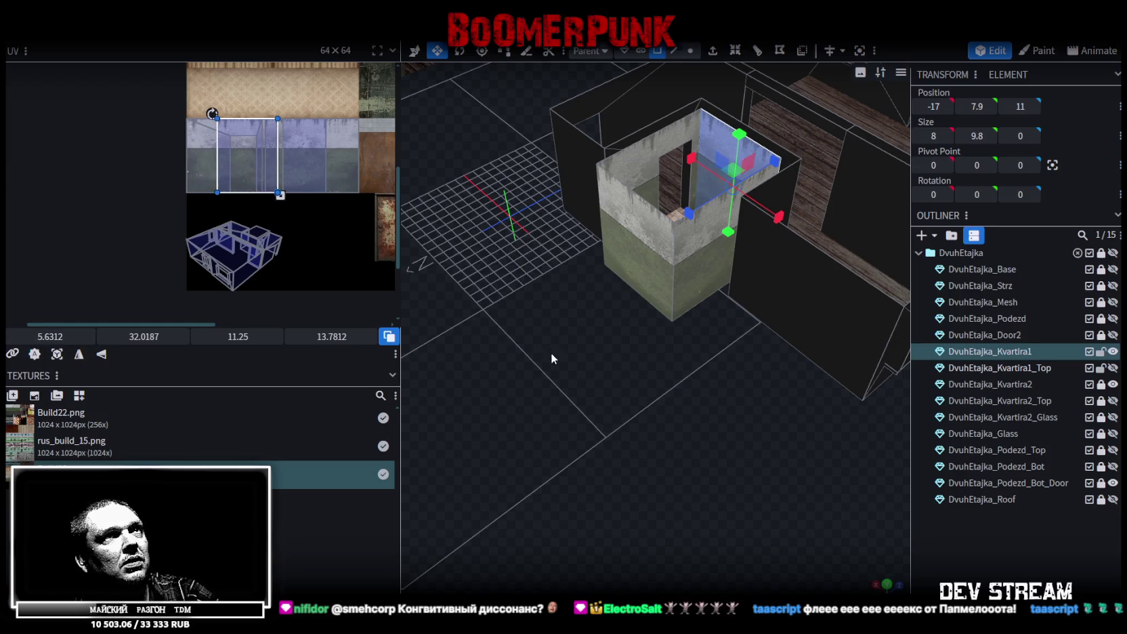
{"action": "left_click_drag", "start_coordinate": [570, 363], "coordinate": [728, 449]}
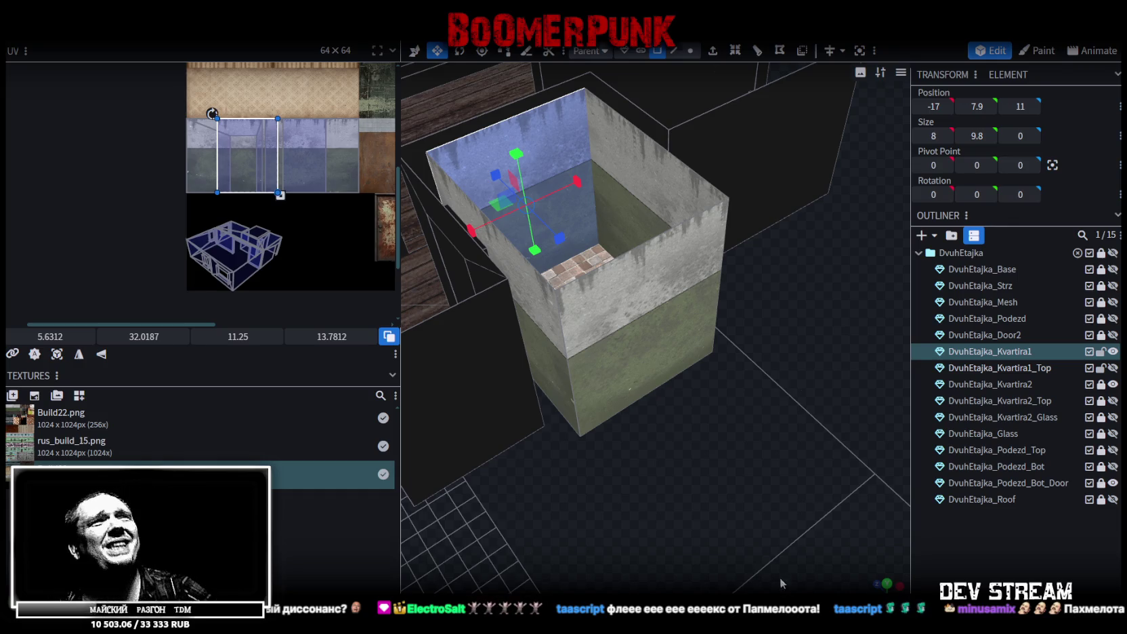
Select the bathroom box's back wall face.
{"action": "left_click_drag", "start_coordinate": [713, 484], "coordinate": [649, 463]}
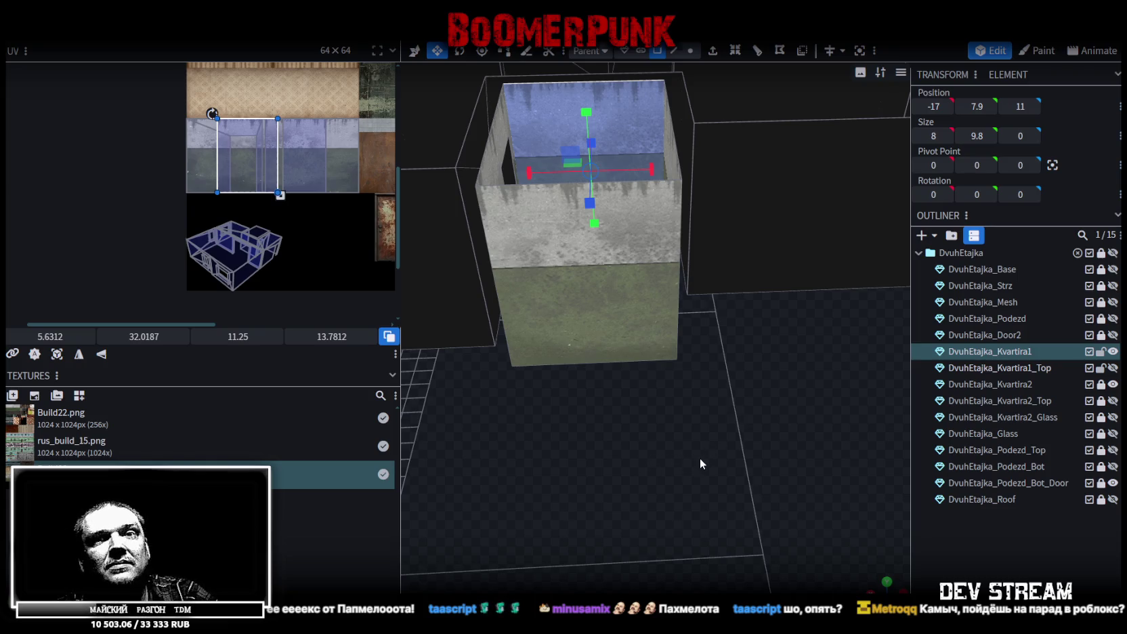
{"action": "mouse_move", "coordinate": [609, 300]}
{"action": "left_mouse_down"}
{"action": "mouse_move", "coordinate": [674, 467]}
{"action": "mouse_move", "coordinate": [630, 487]}
{"action": "mouse_move", "coordinate": [655, 482]}
{"action": "mouse_move", "coordinate": [657, 281]}
{"action": "left_mouse_up"}
{"action": "left_click", "coordinate": [615, 164]}
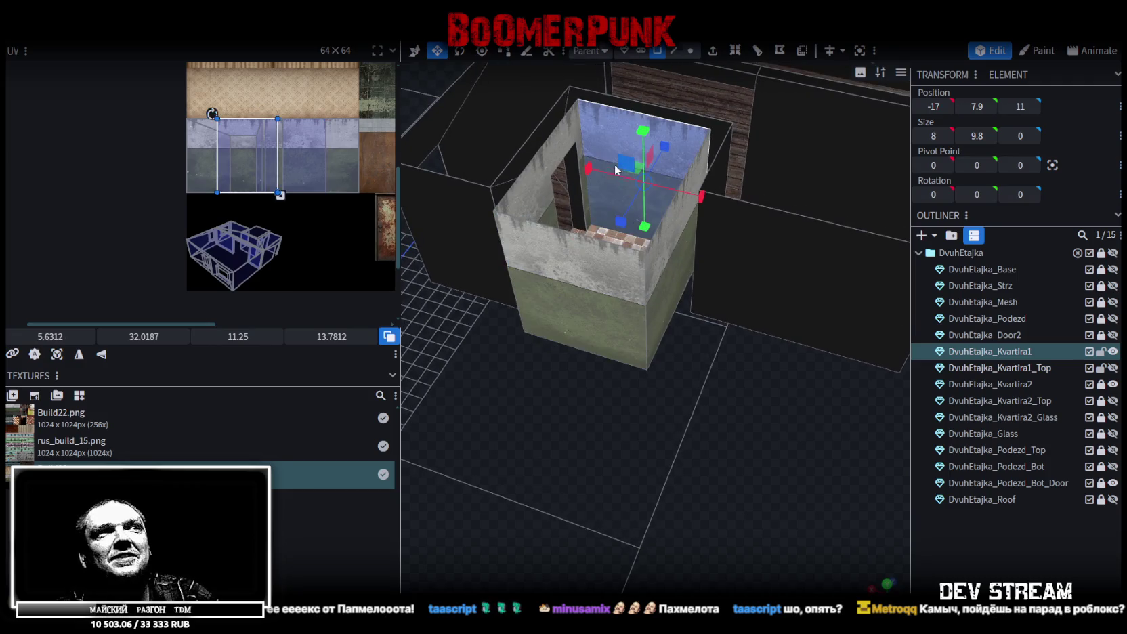
{"action": "scroll", "coordinate": [325, 217], "scroll_direction": "down", "scroll_amount": 2}
{"action": "scroll", "coordinate": [306, 196], "scroll_direction": "down", "scroll_amount": 1}
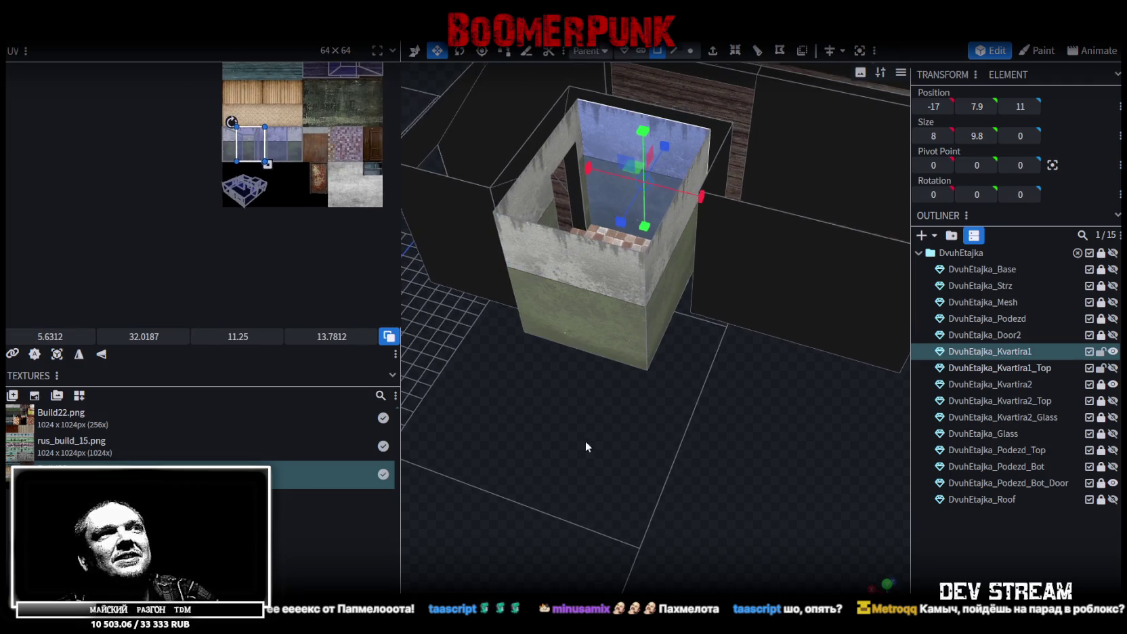
{"action": "mouse_move", "coordinate": [585, 441]}
{"action": "left_mouse_down"}
{"action": "mouse_move", "coordinate": [745, 416]}
{"action": "mouse_move", "coordinate": [696, 429]}
{"action": "left_mouse_up"}
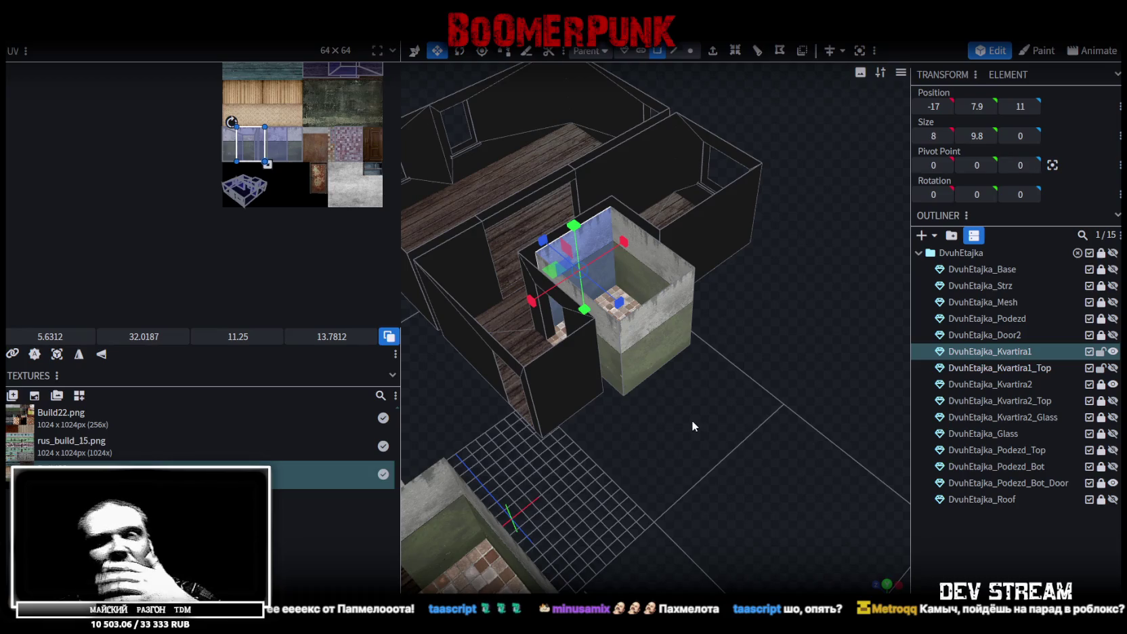
{"action": "mouse_move", "coordinate": [674, 410]}
{"action": "left_mouse_down"}
{"action": "mouse_move", "coordinate": [686, 436]}
{"action": "mouse_move", "coordinate": [669, 446]}
{"action": "left_mouse_up"}
{"action": "scroll", "coordinate": [696, 462], "scroll_direction": "up", "scroll_amount": 3}
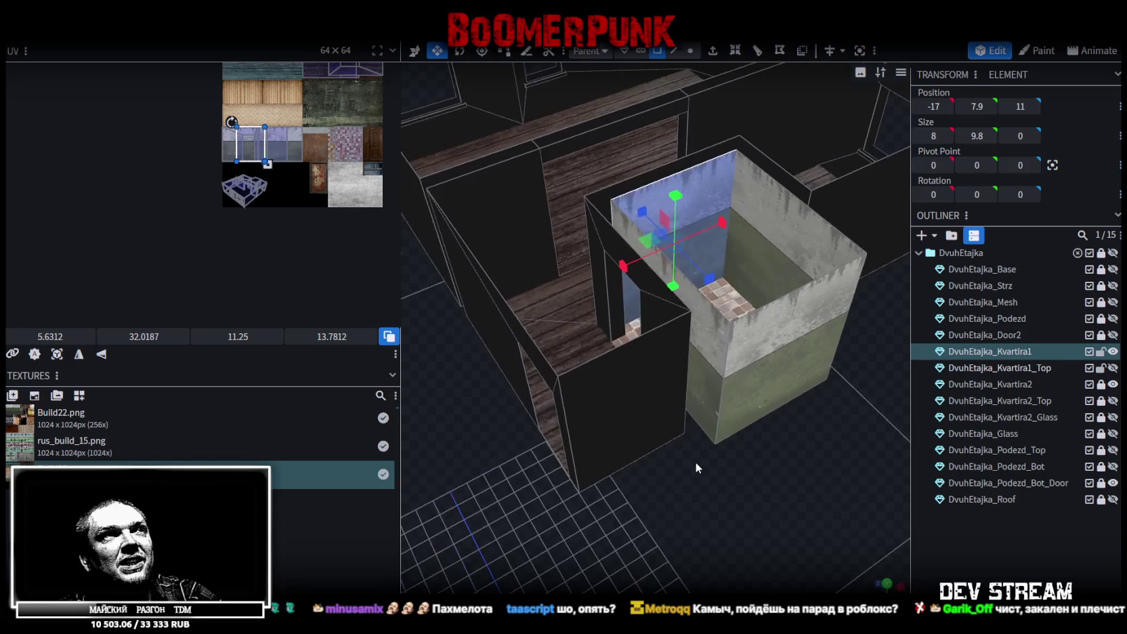
Multi-select the dark wall panel plus the right front, back and left back walls, then switch to top view.
{"action": "left_click", "coordinate": [634, 402]}
{"action": "scroll", "coordinate": [628, 393], "scroll_direction": "down", "scroll_amount": 3}
{"action": "mouse_move", "coordinate": [628, 393]}
{"action": "left_mouse_down"}
{"action": "mouse_move", "coordinate": [689, 434]}
{"action": "mouse_move", "coordinate": [710, 424]}
{"action": "left_mouse_up"}
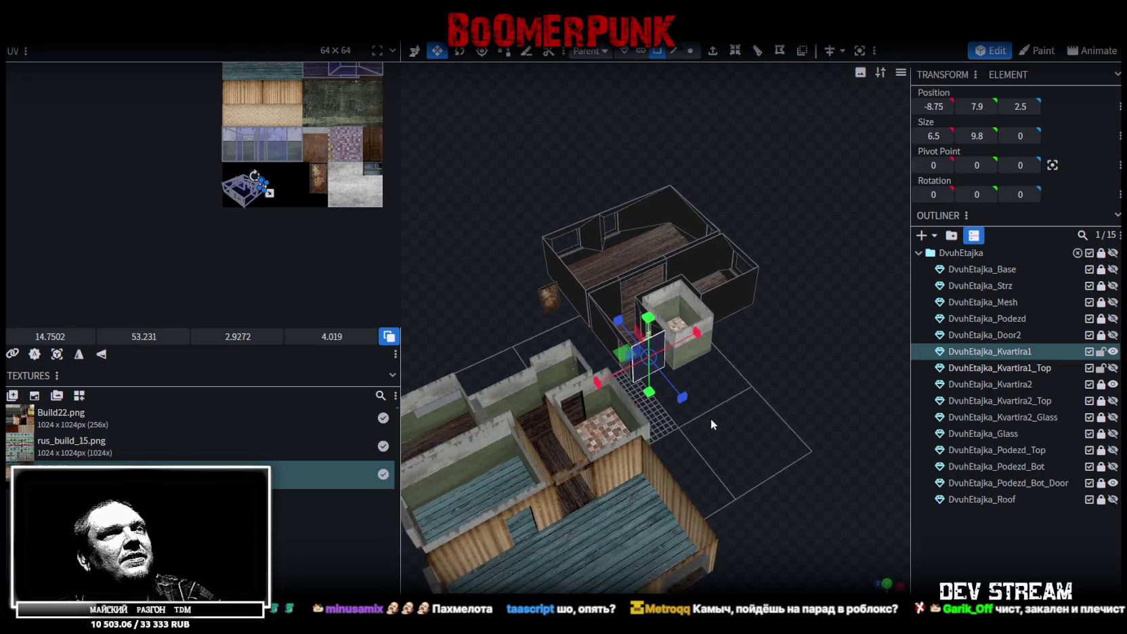
{"action": "scroll", "coordinate": [740, 355], "scroll_direction": "up", "scroll_amount": 3}
{"action": "mouse_move", "coordinate": [860, 364]}
{"action": "left_mouse_down"}
{"action": "mouse_move", "coordinate": [647, 415]}
{"action": "mouse_move", "coordinate": [486, 431]}
{"action": "mouse_move", "coordinate": [636, 470]}
{"action": "mouse_move", "coordinate": [701, 458]}
{"action": "left_mouse_up"}
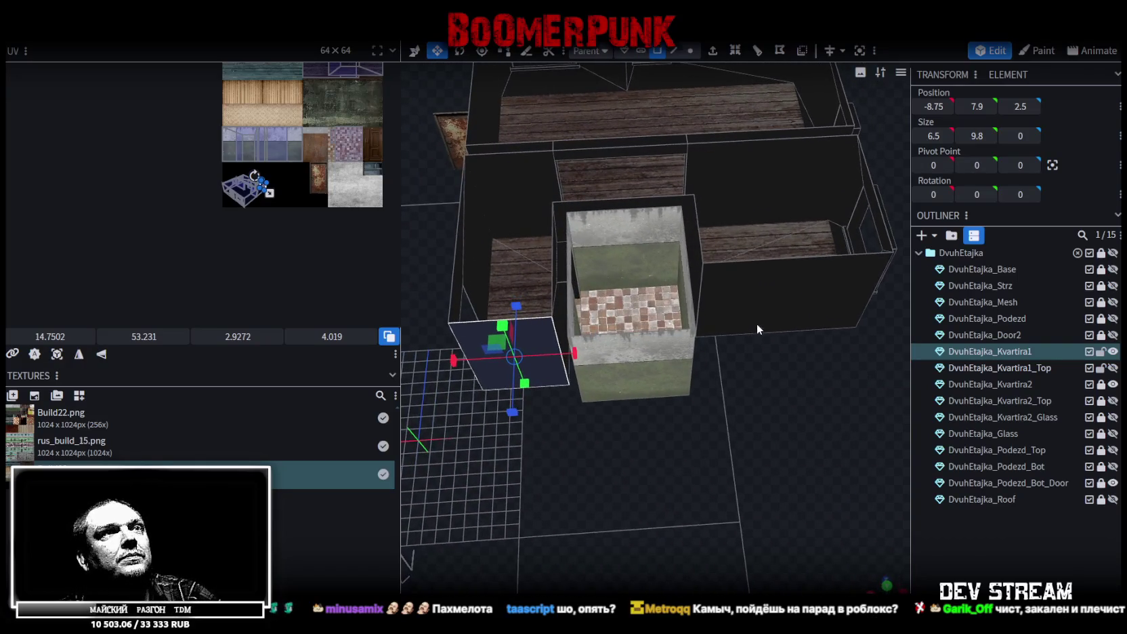
{"action": "left_click", "coordinate": [757, 329], "text": "shift"}
{"action": "left_click", "coordinate": [800, 225], "text": "shift"}
{"action": "left_click", "coordinate": [487, 167], "text": "shift"}
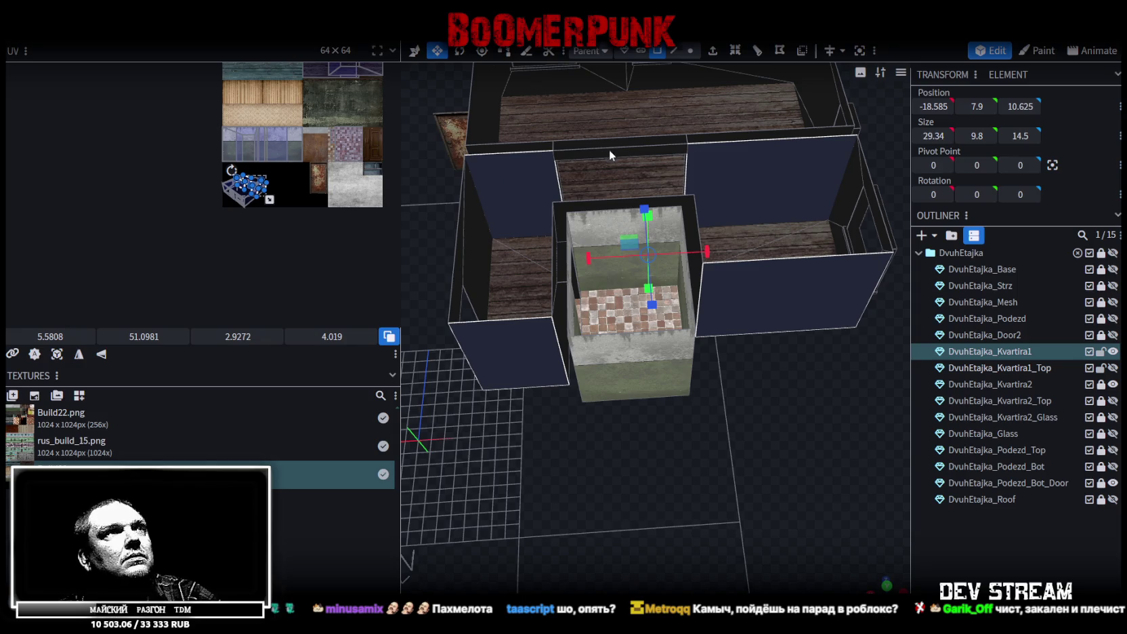
{"action": "scroll", "coordinate": [540, 508], "scroll_direction": "down", "scroll_amount": 3}
{"action": "mouse_move", "coordinate": [590, 483]}
{"action": "left_mouse_down"}
{"action": "mouse_move", "coordinate": [660, 469]}
{"action": "mouse_move", "coordinate": [618, 447]}
{"action": "mouse_move", "coordinate": [640, 454]}
{"action": "mouse_move", "coordinate": [647, 499]}
{"action": "mouse_move", "coordinate": [760, 494]}
{"action": "mouse_move", "coordinate": [683, 479]}
{"action": "mouse_move", "coordinate": [790, 468]}
{"action": "mouse_move", "coordinate": [780, 438]}
{"action": "left_mouse_up"}
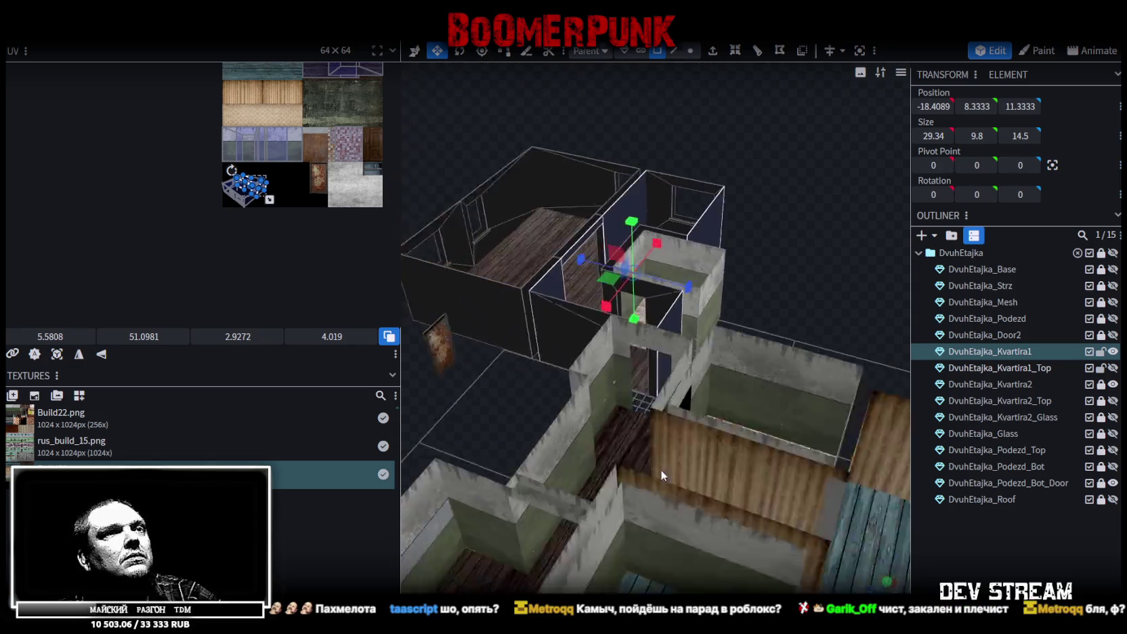
{"action": "mouse_move", "coordinate": [734, 306]}
{"action": "left_mouse_down"}
{"action": "mouse_move", "coordinate": [733, 317]}
{"action": "mouse_move", "coordinate": [514, 206]}
{"action": "mouse_move", "coordinate": [772, 232]}
{"action": "mouse_move", "coordinate": [812, 430]}
{"action": "mouse_move", "coordinate": [753, 366]}
{"action": "mouse_move", "coordinate": [687, 379]}
{"action": "mouse_move", "coordinate": [795, 388]}
{"action": "mouse_move", "coordinate": [814, 377]}
{"action": "mouse_move", "coordinate": [806, 486]}
{"action": "mouse_move", "coordinate": [798, 478]}
{"action": "left_mouse_up"}
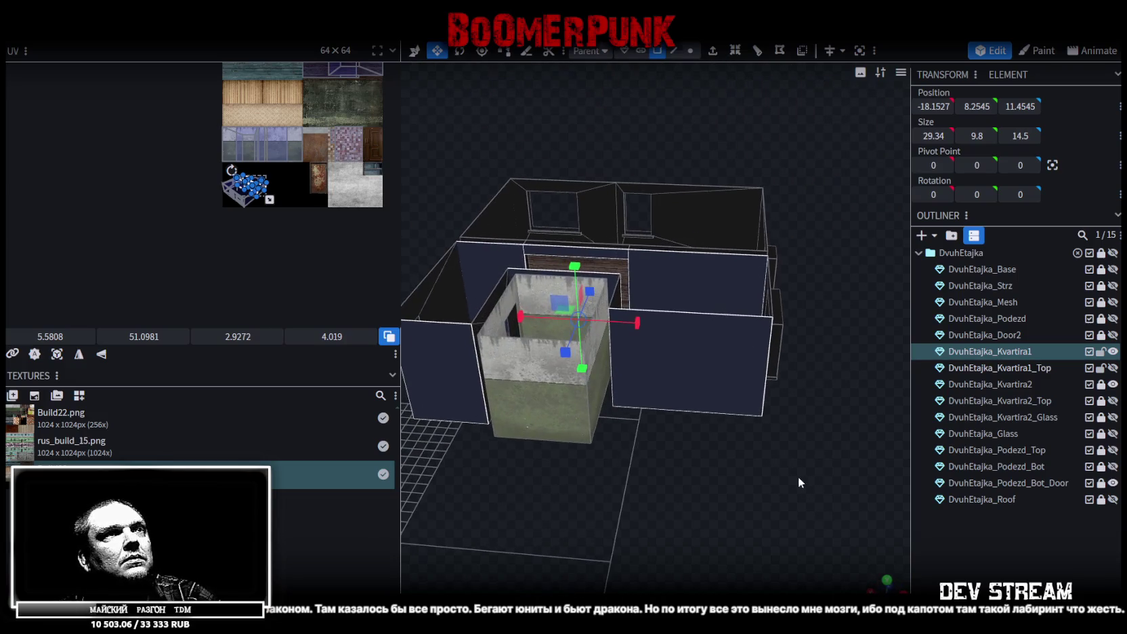
{"action": "left_click", "coordinate": [886, 580]}
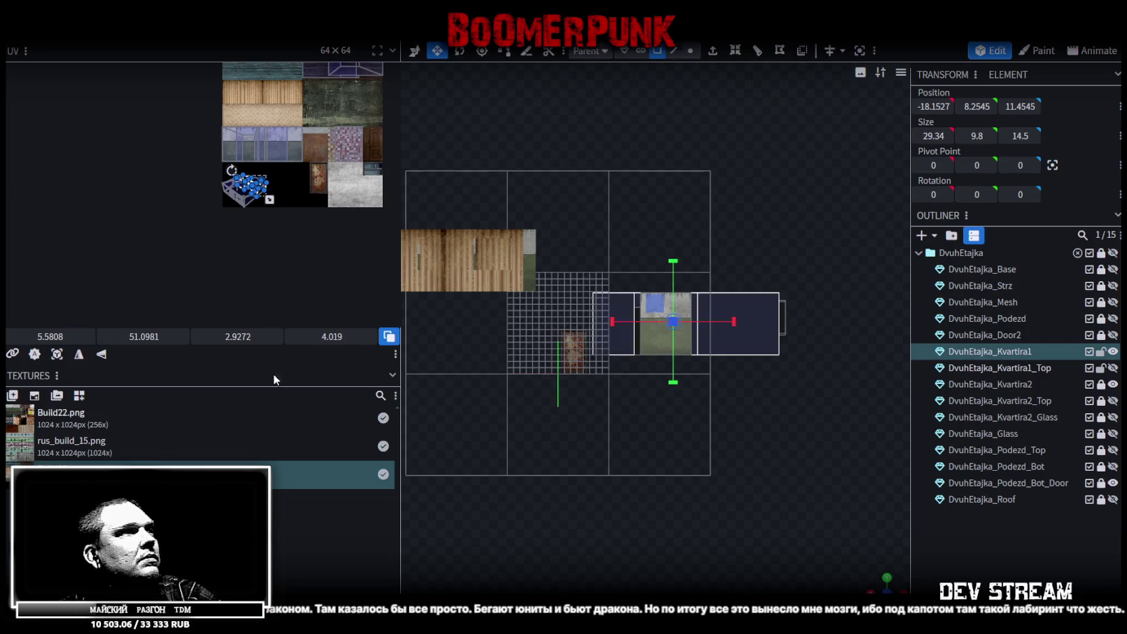
Move the selected wall face's UV onto the painted wall strip, nudged up to its edge.
{"action": "left_click", "coordinate": [66, 357]}
{"action": "scroll", "coordinate": [197, 227], "scroll_direction": "up", "scroll_amount": 1}
{"action": "scroll", "coordinate": [279, 291], "scroll_direction": "up", "scroll_amount": 3}
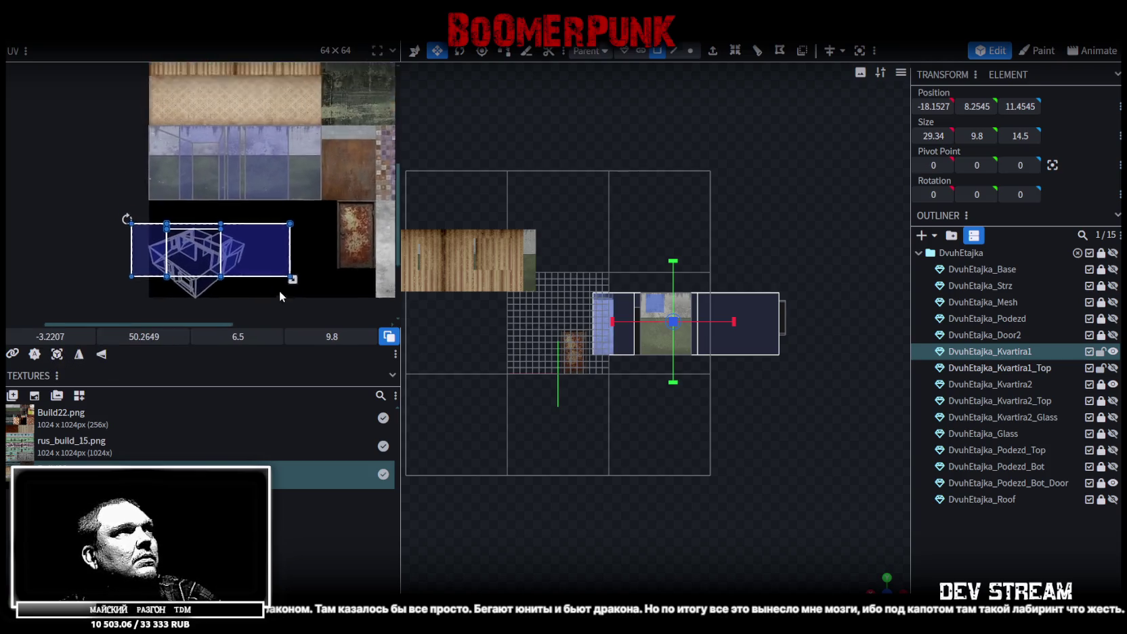
{"action": "scroll", "coordinate": [278, 284], "scroll_direction": "up", "scroll_amount": 2}
{"action": "mouse_move", "coordinate": [278, 285]}
{"action": "left_mouse_down"}
{"action": "mouse_move", "coordinate": [305, 207]}
{"action": "mouse_move", "coordinate": [281, 188]}
{"action": "left_mouse_up"}
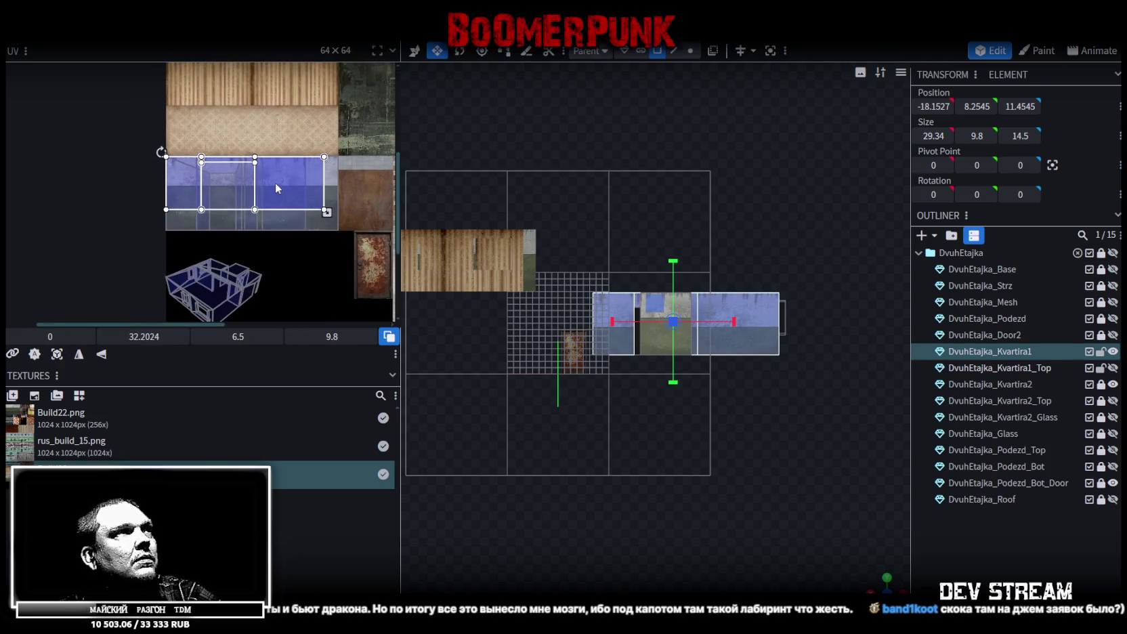
{"action": "scroll", "coordinate": [162, 137], "scroll_direction": "up", "scroll_amount": 2}
{"action": "scroll", "coordinate": [163, 137], "scroll_direction": "up", "scroll_amount": 2}
{"action": "scroll", "coordinate": [166, 203], "scroll_direction": "up", "scroll_amount": 2}
{"action": "scroll", "coordinate": [120, 159], "scroll_direction": "up", "scroll_amount": 1}
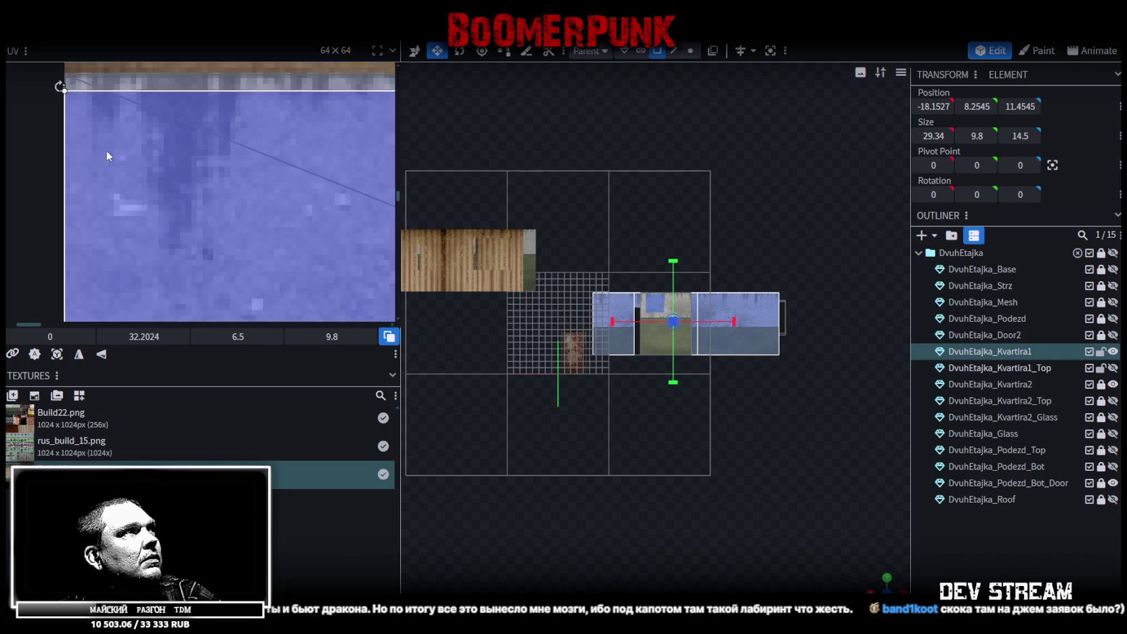
{"action": "middle_click_drag", "start_coordinate": [106, 148], "coordinate": [142, 232]}
{"action": "left_click_drag", "start_coordinate": [154, 214], "coordinate": [149, 196]}
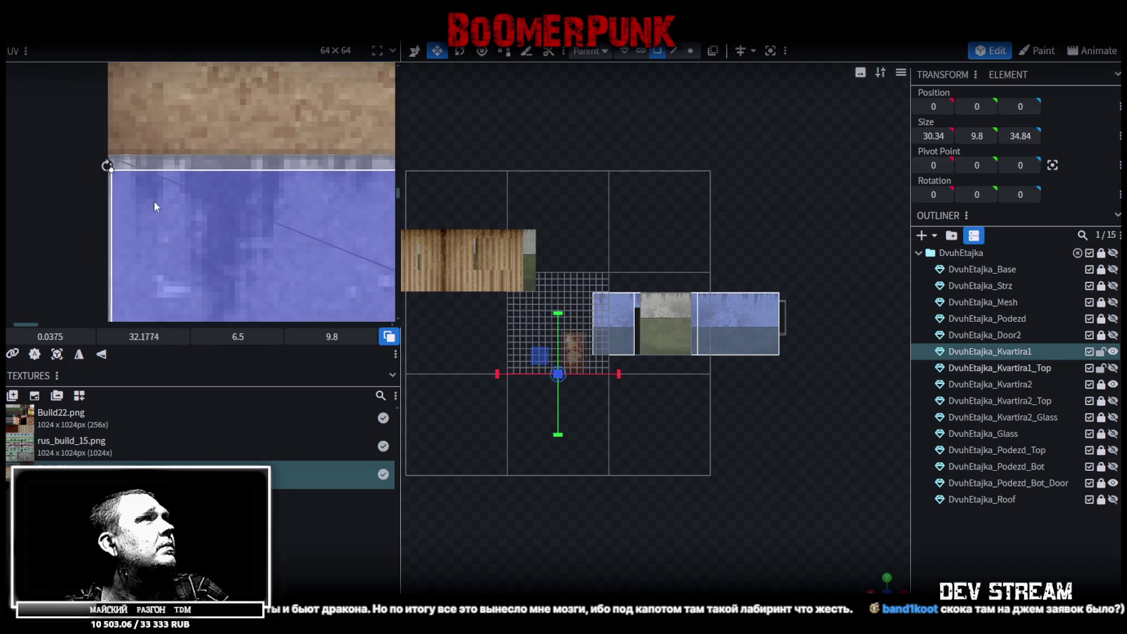
Mirror the face horizontally and fit its UV over the rusty panel at 32.0842, 32.0274, 9.1308 × 13.7664.
{"action": "left_click", "coordinate": [78, 354]}
{"action": "scroll", "coordinate": [140, 277], "scroll_direction": "down", "scroll_amount": 3}
{"action": "scroll", "coordinate": [155, 266], "scroll_direction": "down", "scroll_amount": 2}
{"action": "scroll", "coordinate": [158, 193], "scroll_direction": "up", "scroll_amount": 3}
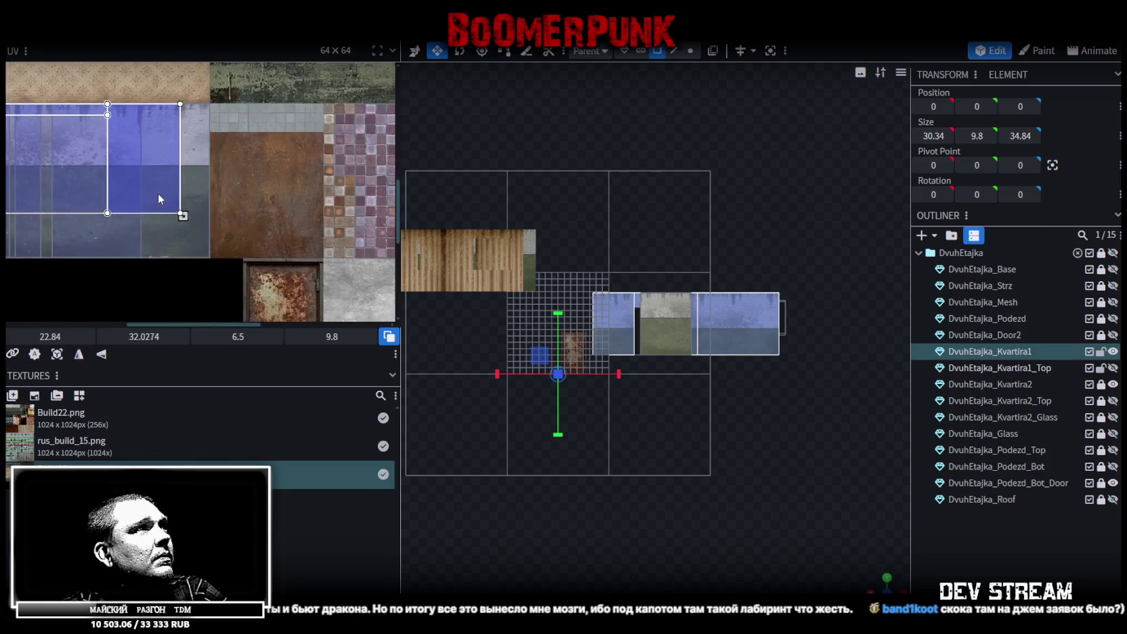
{"action": "scroll", "coordinate": [248, 230], "scroll_direction": "up", "scroll_amount": 1}
{"action": "left_click_drag", "start_coordinate": [155, 208], "coordinate": [333, 280]}
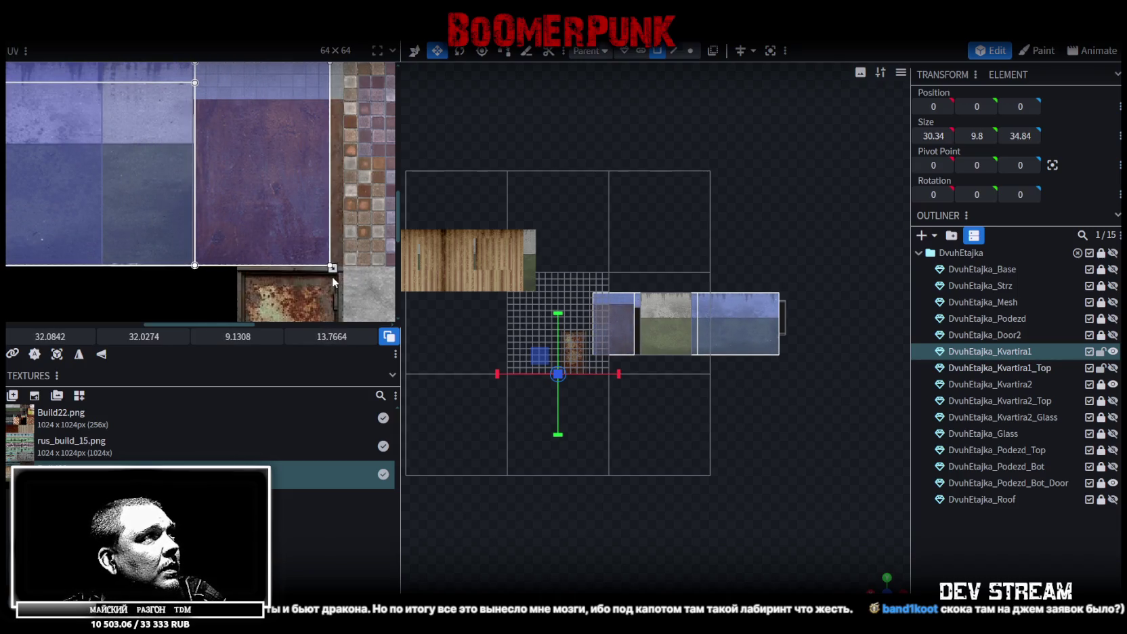
{"action": "scroll", "coordinate": [321, 253], "scroll_direction": "down", "scroll_amount": 2}
{"action": "scroll", "coordinate": [286, 226], "scroll_direction": "up", "scroll_amount": 2}
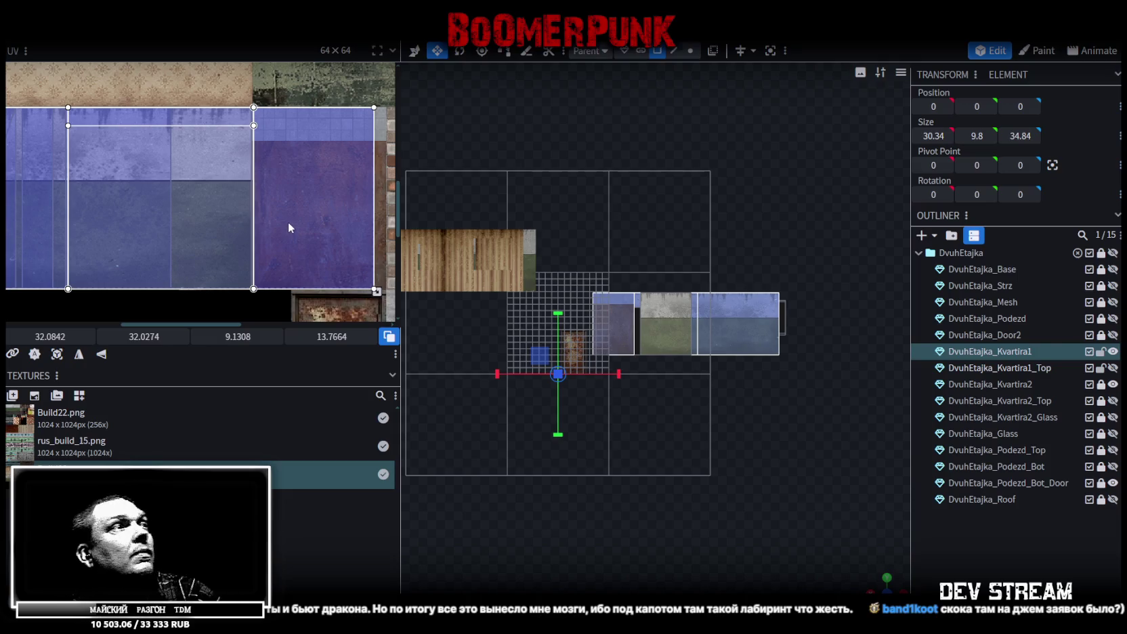
{"action": "left_click_drag", "start_coordinate": [742, 455], "coordinate": [501, 444]}
{"action": "scroll", "coordinate": [718, 453], "scroll_direction": "up", "scroll_amount": 5}
{"action": "mouse_move", "coordinate": [718, 454]}
{"action": "left_mouse_down"}
{"action": "mouse_move", "coordinate": [751, 453]}
{"action": "mouse_move", "coordinate": [746, 467]}
{"action": "mouse_move", "coordinate": [678, 471]}
{"action": "mouse_move", "coordinate": [699, 460]}
{"action": "mouse_move", "coordinate": [466, 280]}
{"action": "left_mouse_up"}
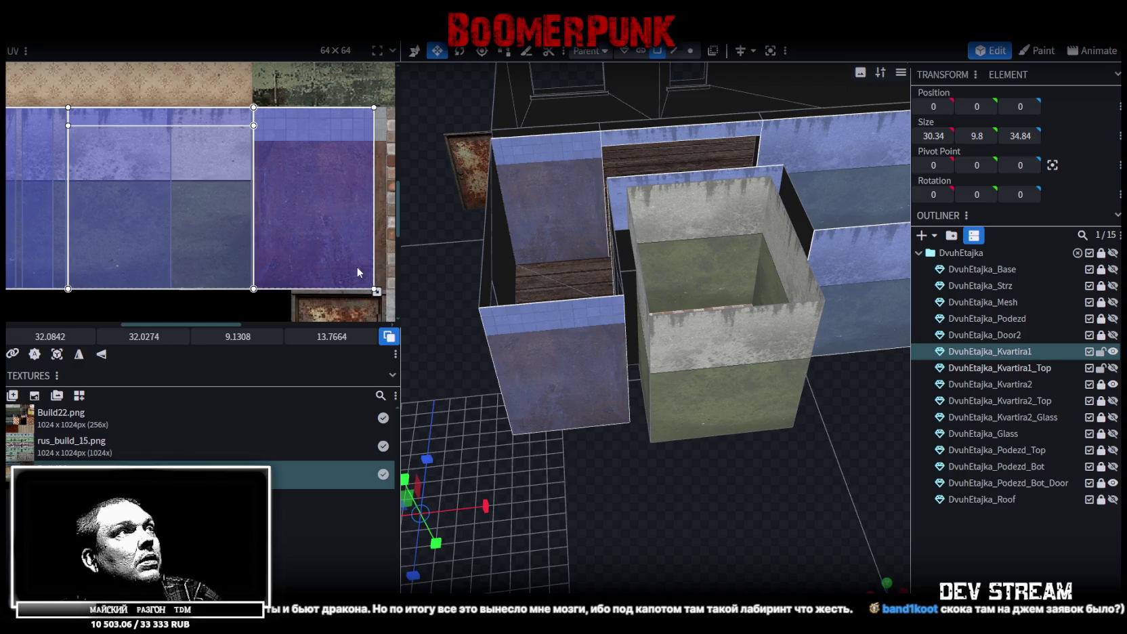
Shrink the wall UV slightly and slide it and the front face's UV left onto the plaster strip.
{"action": "scroll", "coordinate": [356, 266], "scroll_direction": "up", "scroll_amount": 3}
{"action": "left_click_drag", "start_coordinate": [378, 300], "coordinate": [366, 301]}
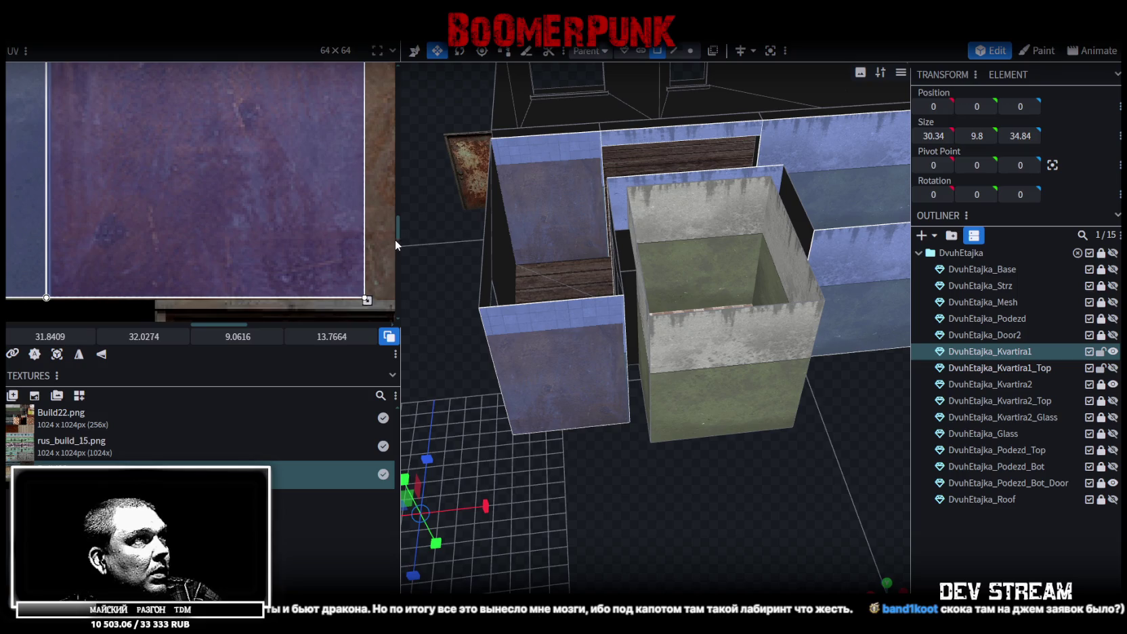
{"action": "scroll", "coordinate": [338, 262], "scroll_direction": "down", "scroll_amount": 3}
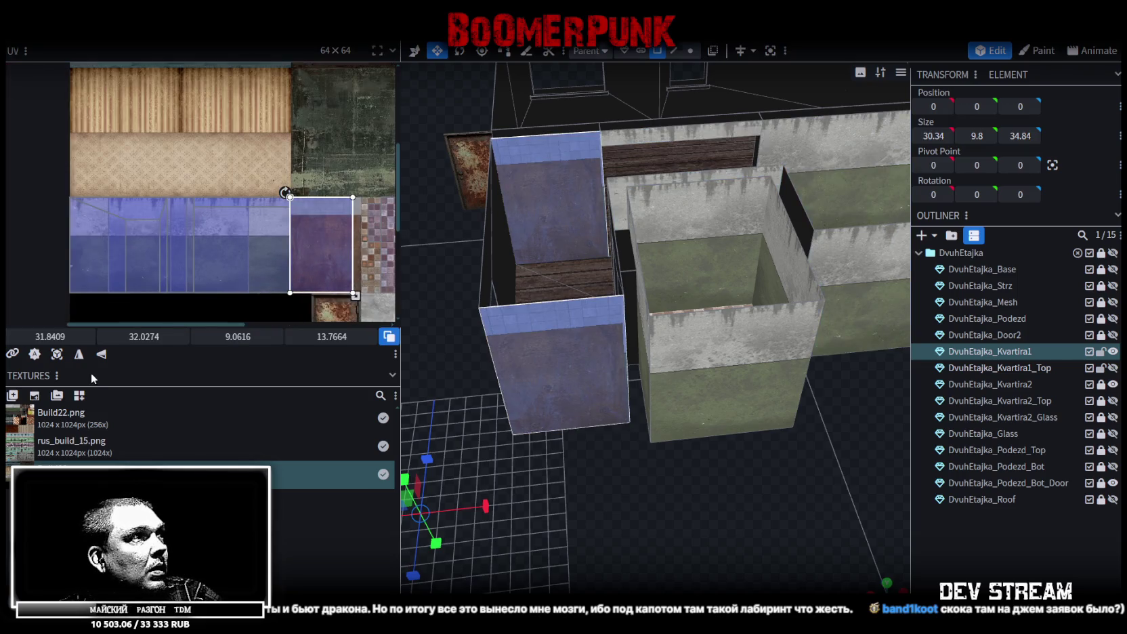
{"action": "left_click_drag", "start_coordinate": [31, 330], "coordinate": [14, 330]}
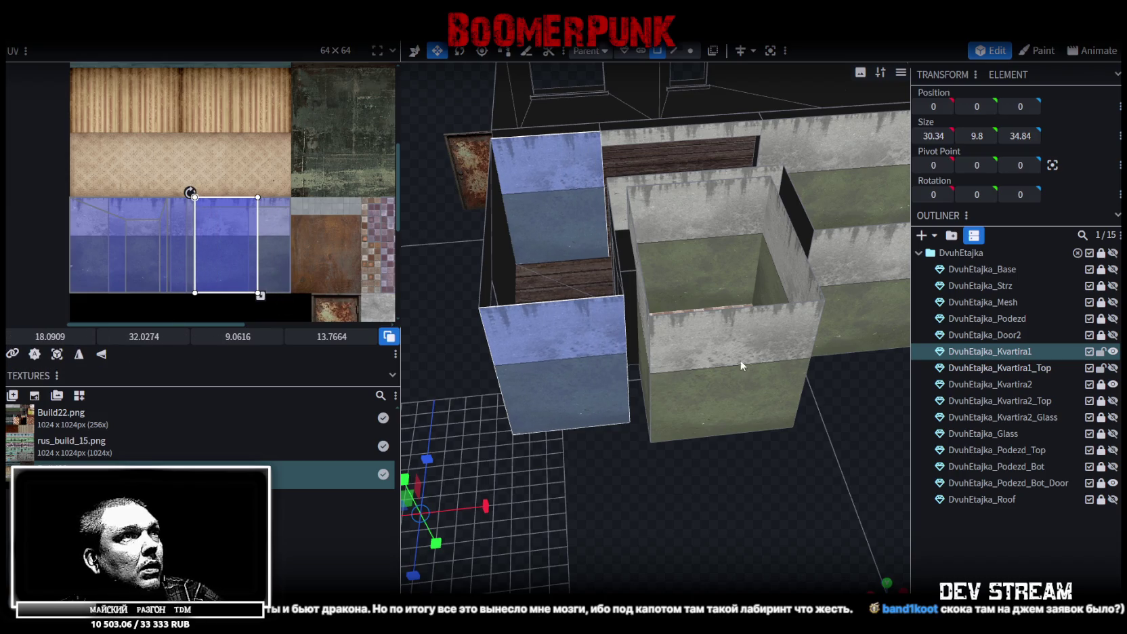
{"action": "left_click", "coordinate": [549, 363]}
{"action": "left_click_drag", "start_coordinate": [48, 337], "coordinate": [13, 336]}
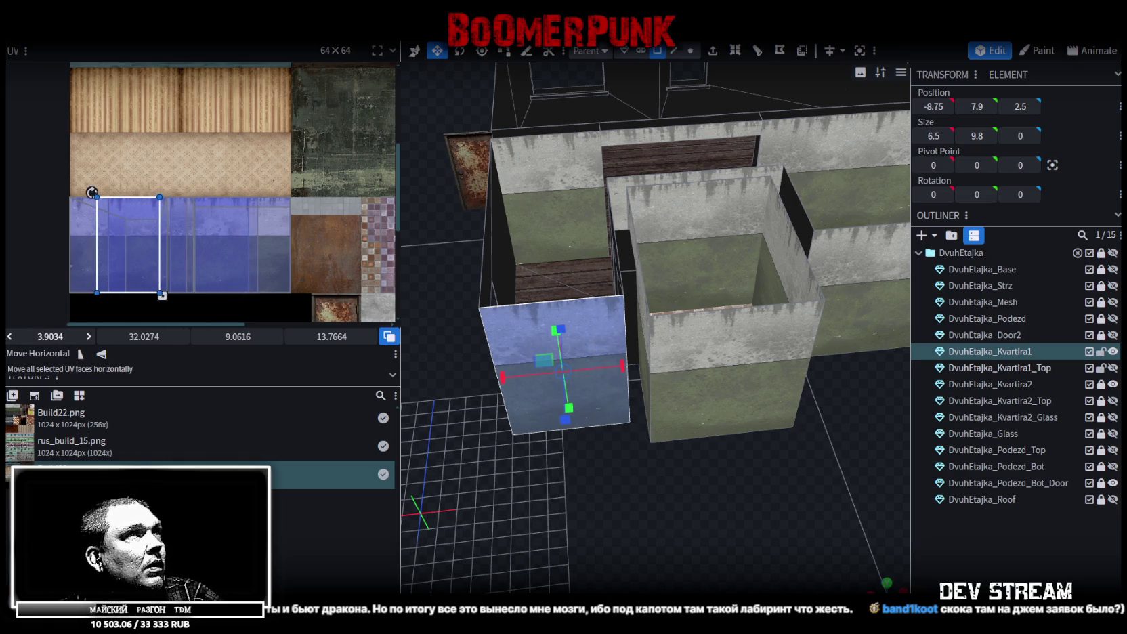
Place the long back wall's UV at 11.75, 32.0274, sized 17.9001 × 13.7664.
{"action": "left_click_drag", "start_coordinate": [856, 405], "coordinate": [539, 370]}
{"action": "left_click", "coordinate": [674, 268]}
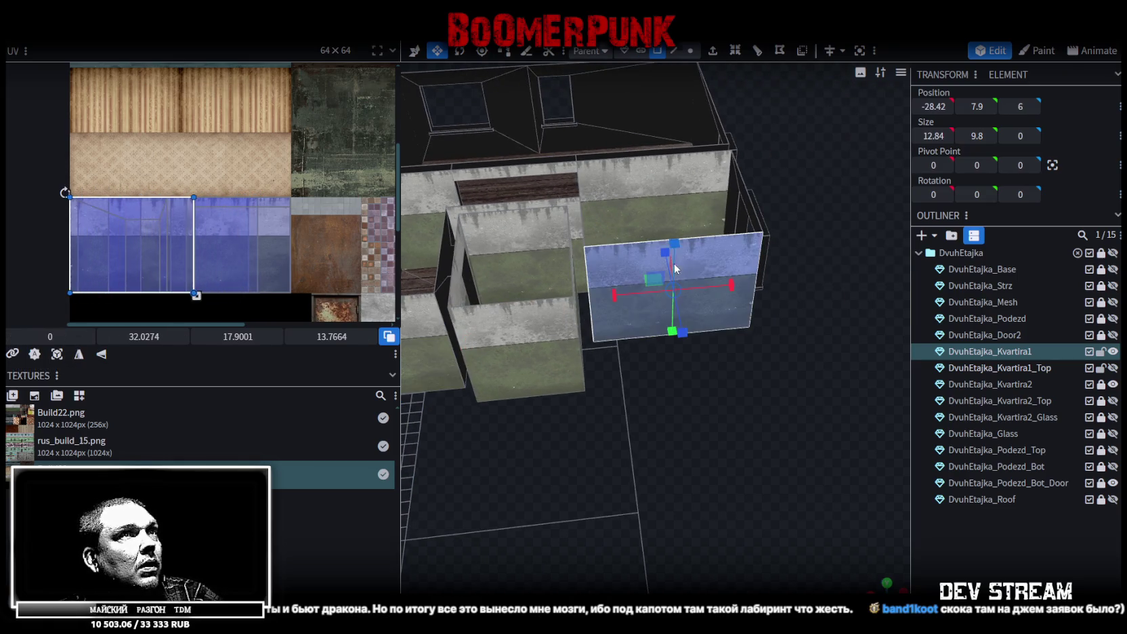
{"action": "mouse_move", "coordinate": [47, 336]}
{"action": "left_mouse_down"}
{"action": "mouse_move", "coordinate": [57, 337]}
{"action": "mouse_move", "coordinate": [40, 337]}
{"action": "left_mouse_up"}
{"action": "mouse_move", "coordinate": [590, 394]}
{"action": "left_mouse_down"}
{"action": "mouse_move", "coordinate": [710, 452]}
{"action": "mouse_move", "coordinate": [744, 441]}
{"action": "mouse_move", "coordinate": [775, 332]}
{"action": "mouse_move", "coordinate": [562, 515]}
{"action": "mouse_move", "coordinate": [600, 522]}
{"action": "mouse_move", "coordinate": [585, 499]}
{"action": "left_mouse_up"}
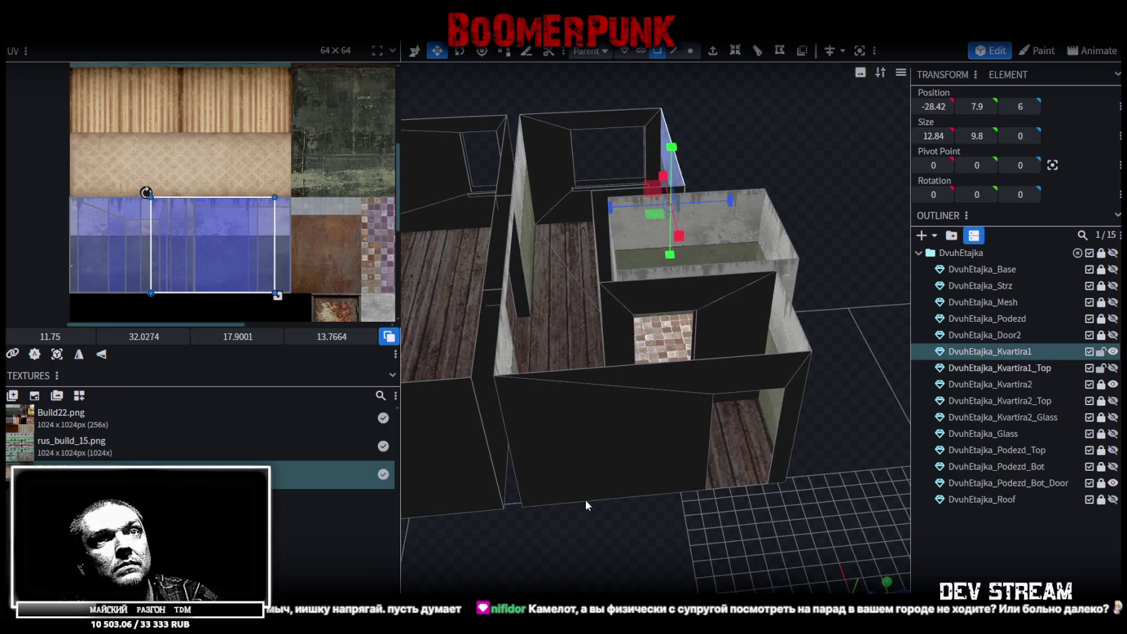
Select the front wall, end face, inner wall and upper box faces, then view them orthographically from the side.
{"action": "left_click", "coordinate": [625, 437]}
{"action": "left_click", "coordinate": [790, 394], "text": "shift"}
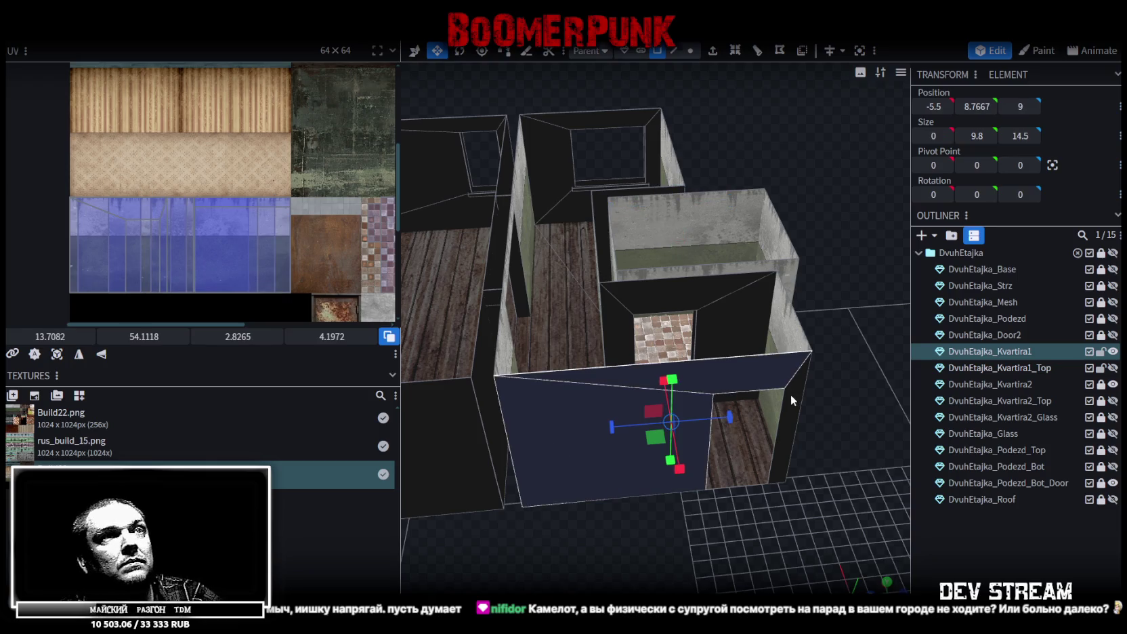
{"action": "left_click", "coordinate": [700, 296], "text": "shift"}
{"action": "left_click", "coordinate": [626, 324], "text": "shift"}
{"action": "left_click_drag", "start_coordinate": [625, 324], "coordinate": [612, 388]}
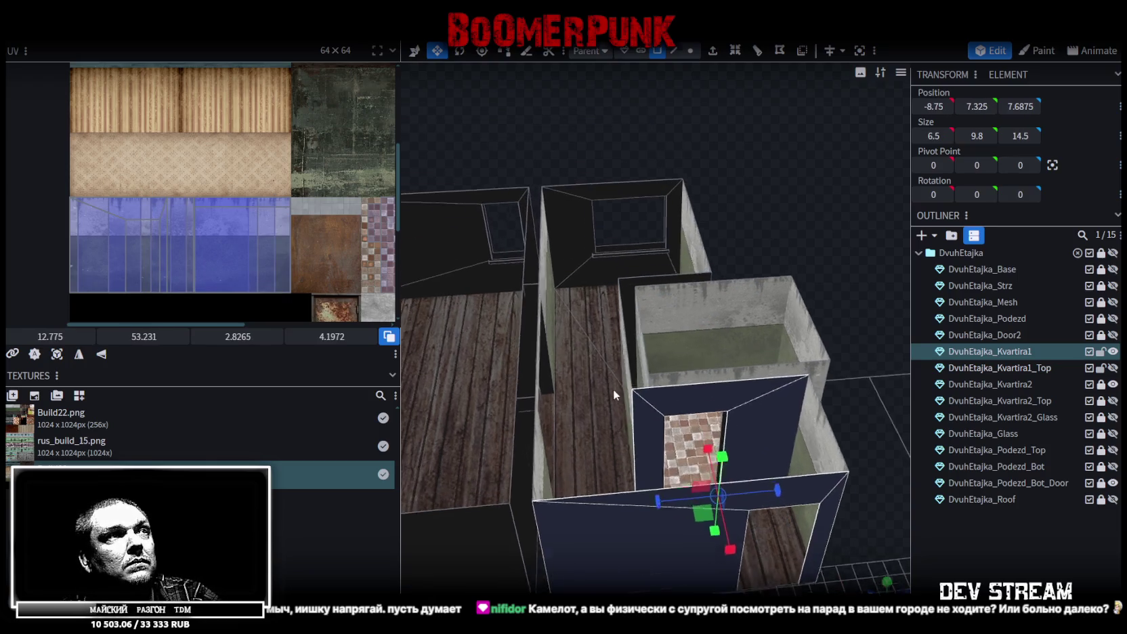
{"action": "left_click", "coordinate": [584, 230], "text": "shift"}
{"action": "left_click", "coordinate": [646, 198], "text": "shift"}
{"action": "left_click", "coordinate": [638, 280], "text": "shift"}
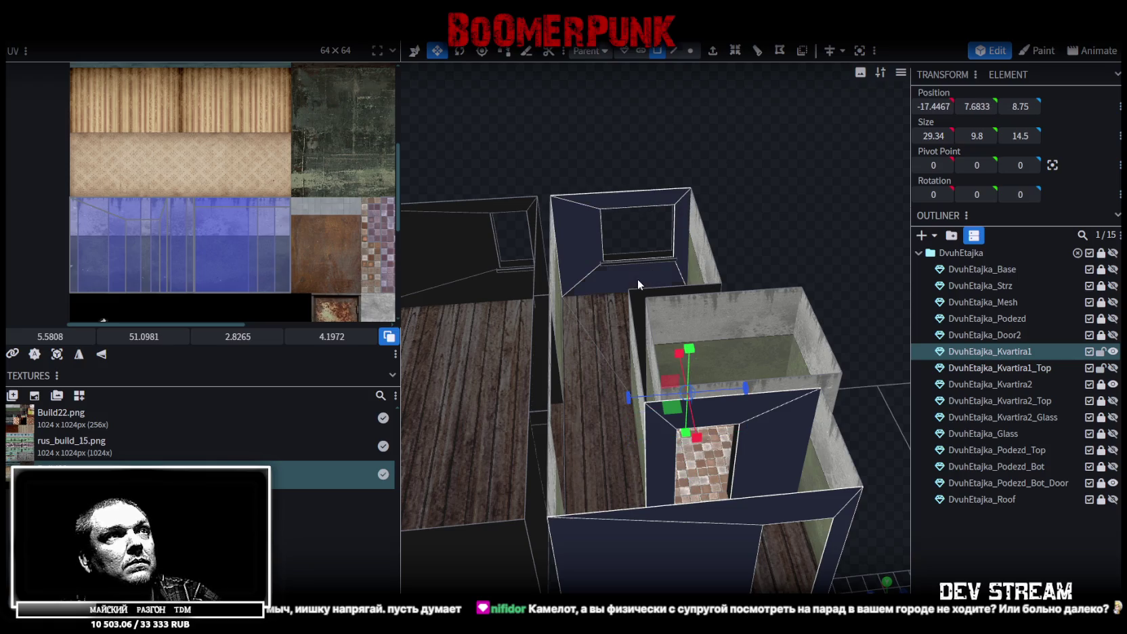
{"action": "key", "text": "KP_3"}
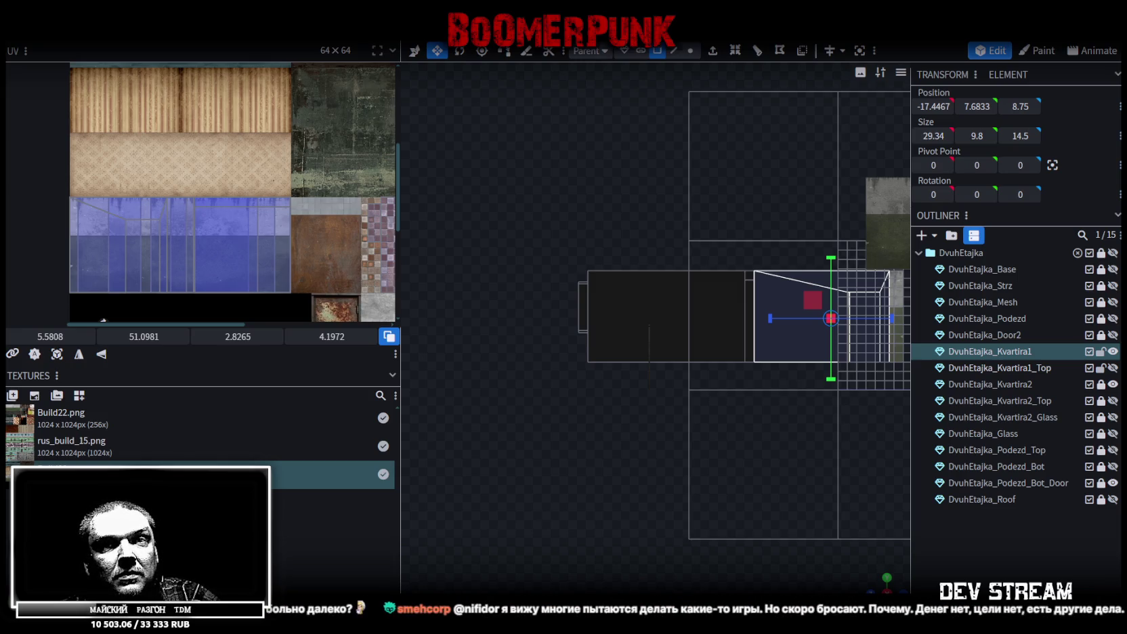
Project the bathroom walls' UVs from top view and move the island onto the blue texture area.
{"action": "mouse_move", "coordinate": [889, 587]}
{"action": "left_mouse_down"}
{"action": "mouse_move", "coordinate": [676, 475]}
{"action": "mouse_move", "coordinate": [567, 513]}
{"action": "mouse_move", "coordinate": [409, 486]}
{"action": "left_mouse_up"}
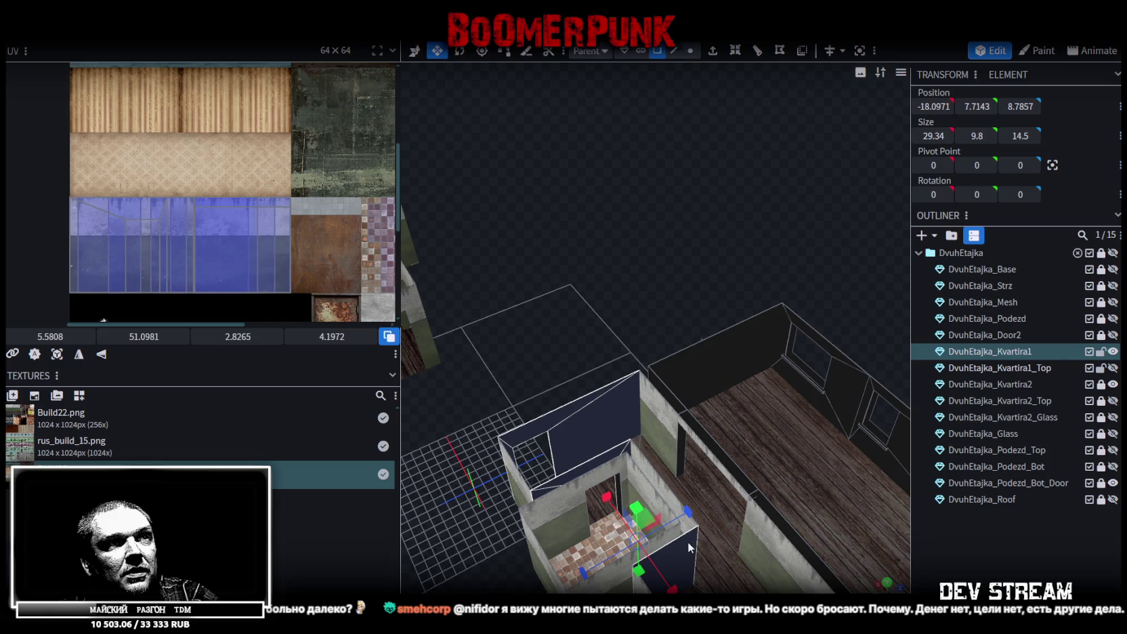
{"action": "left_click_drag", "start_coordinate": [585, 322], "coordinate": [916, 315]}
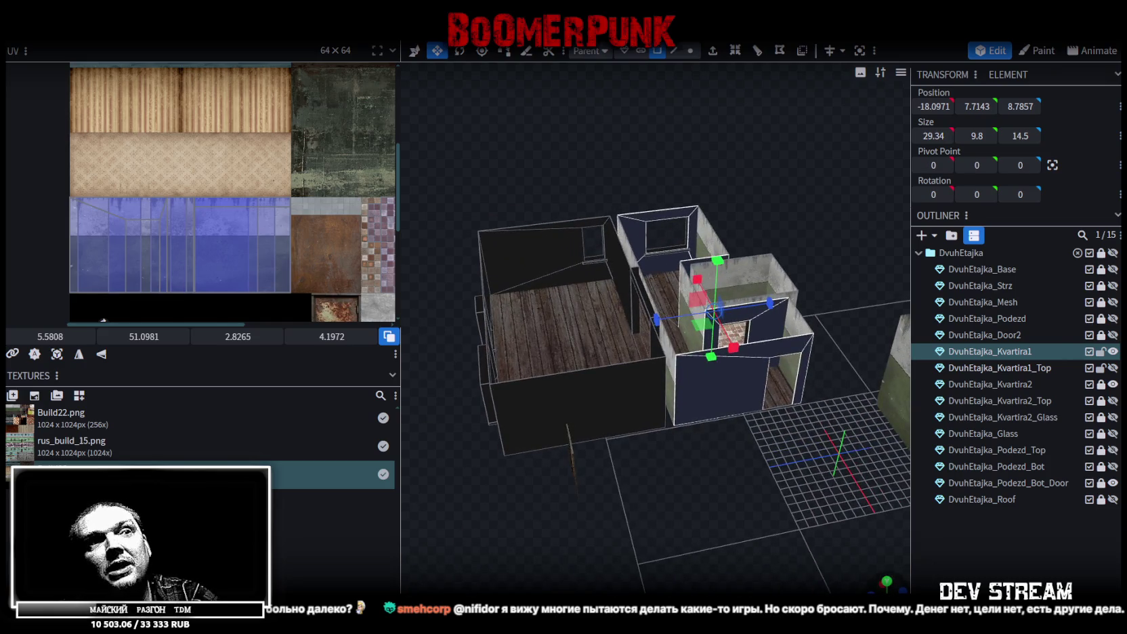
{"action": "key", "text": "KP_8"}
{"action": "left_click", "coordinate": [57, 353]}
{"action": "scroll", "coordinate": [147, 215], "scroll_direction": "down", "scroll_amount": 3}
{"action": "scroll", "coordinate": [148, 215], "scroll_direction": "up", "scroll_amount": 3}
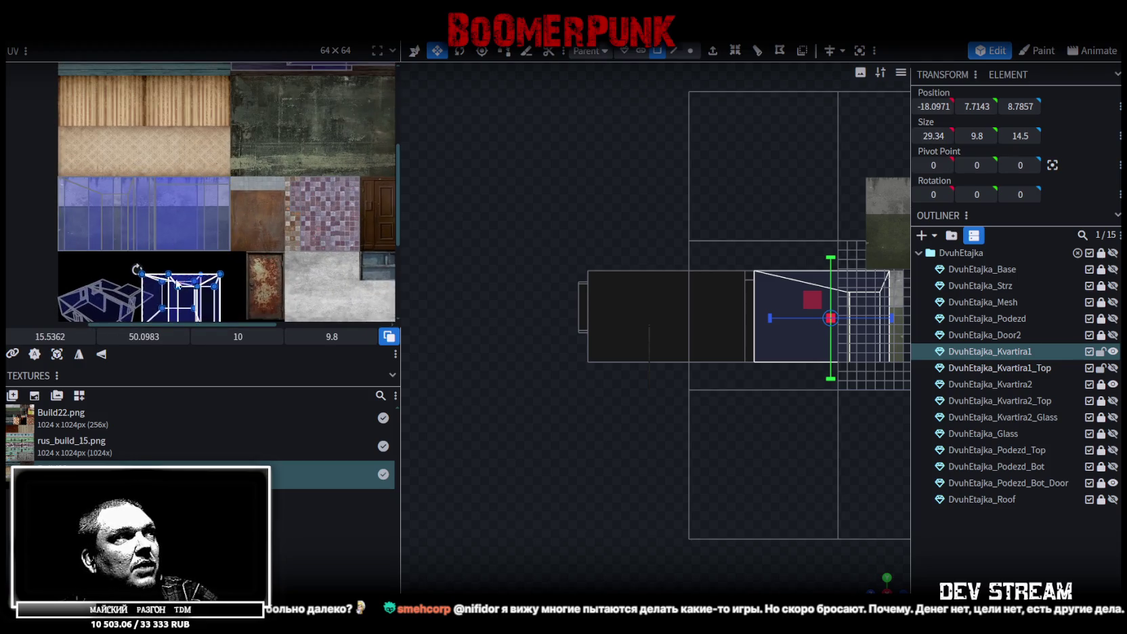
{"action": "mouse_move", "coordinate": [144, 287]}
{"action": "left_mouse_down"}
{"action": "mouse_move", "coordinate": [158, 207]}
{"action": "mouse_move", "coordinate": [76, 196]}
{"action": "left_mouse_up"}
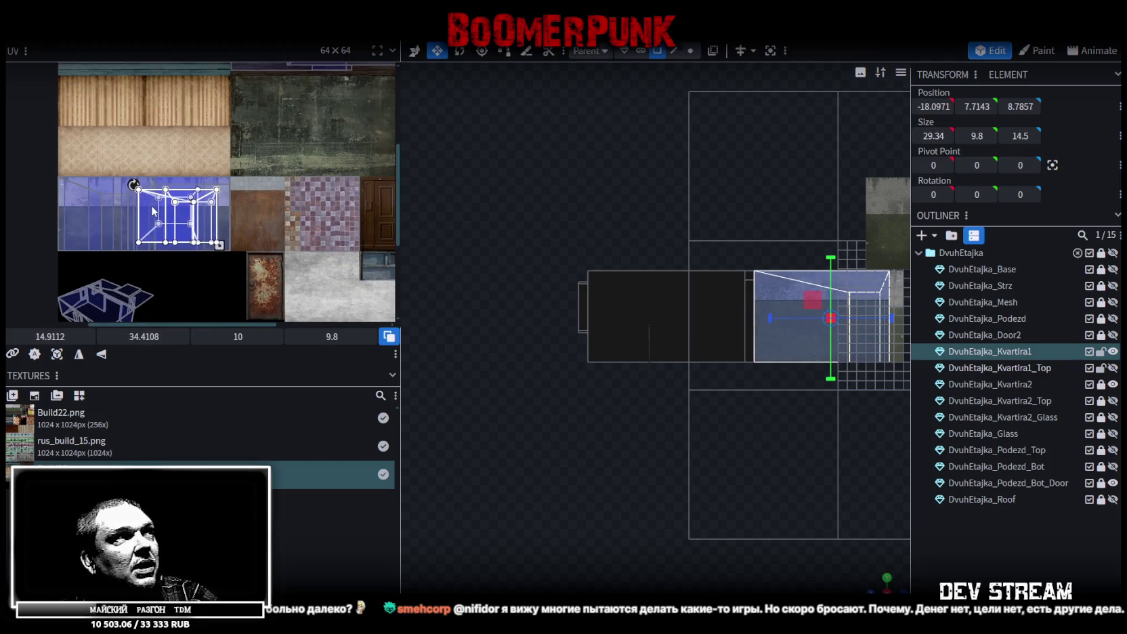
Align the island to the texture edge and enlarge it to about 14 × 13.8.
{"action": "scroll", "coordinate": [84, 198], "scroll_direction": "up", "scroll_amount": 4}
{"action": "scroll", "coordinate": [145, 267], "scroll_direction": "down", "scroll_amount": 2}
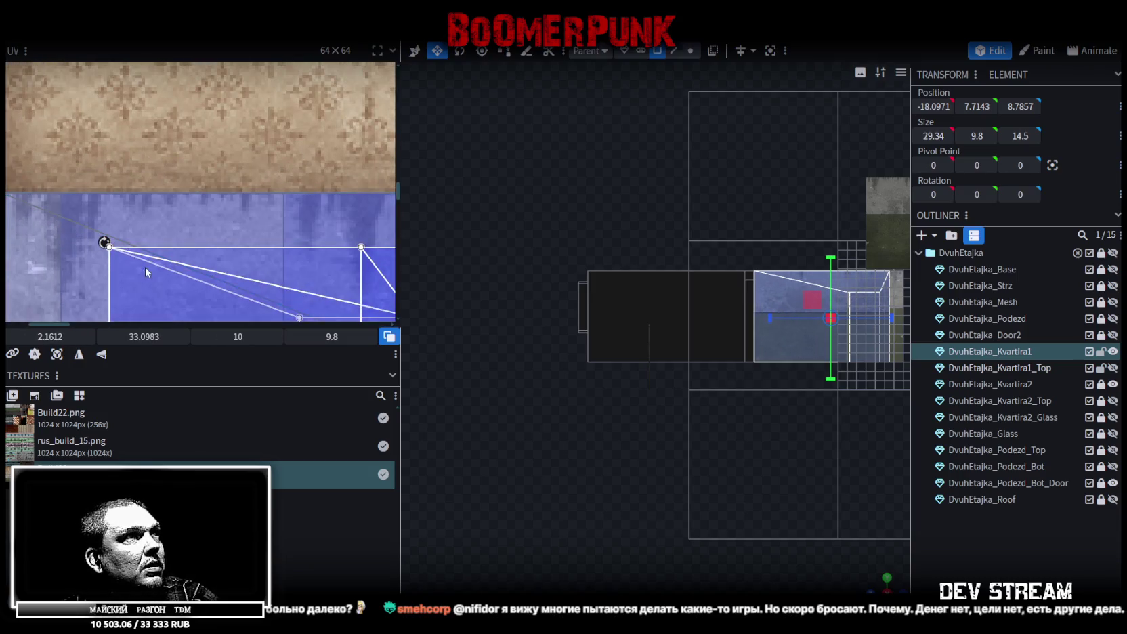
{"action": "scroll", "coordinate": [149, 273], "scroll_direction": "down", "scroll_amount": 2}
{"action": "left_click", "coordinate": [132, 267]}
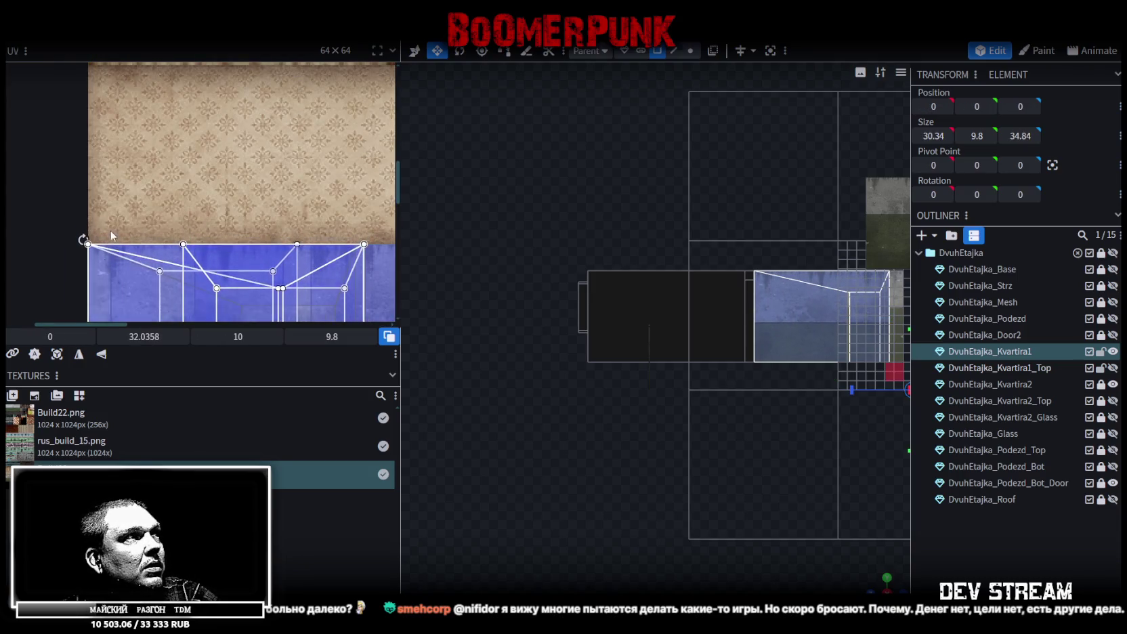
{"action": "scroll", "coordinate": [95, 265], "scroll_direction": "up", "scroll_amount": 3}
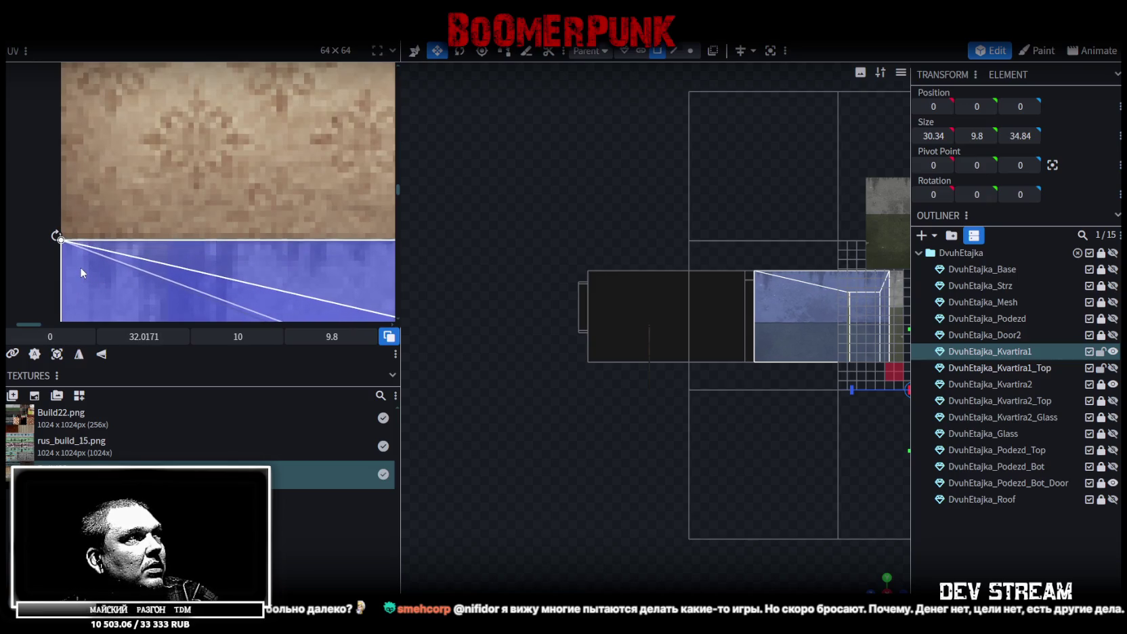
{"action": "left_click_drag", "start_coordinate": [79, 267], "coordinate": [91, 261]}
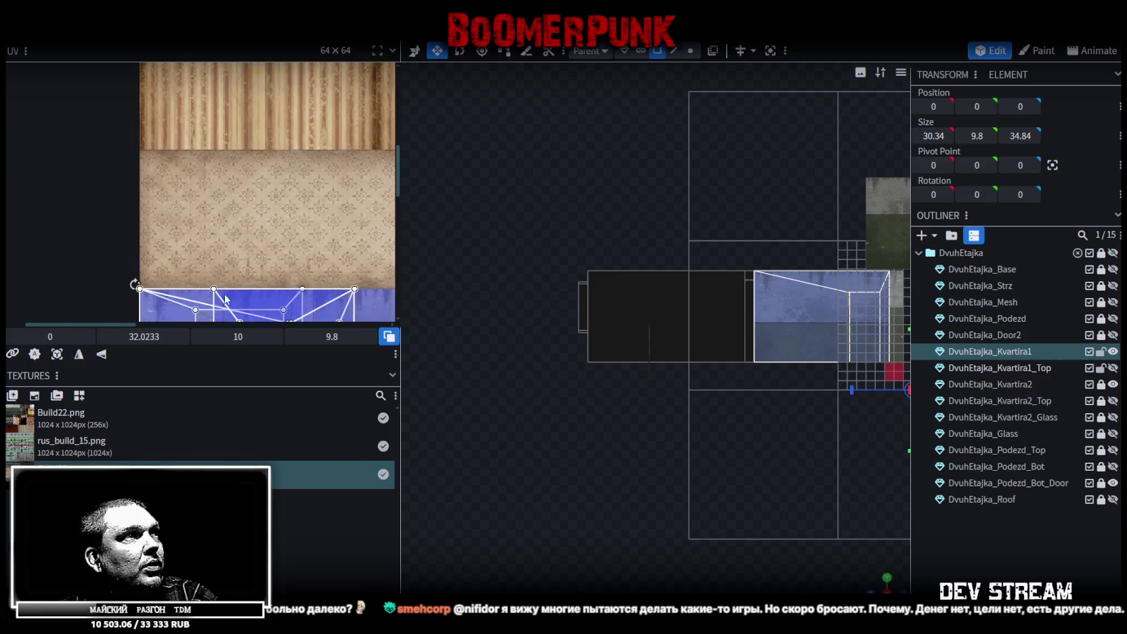
{"action": "scroll", "coordinate": [199, 185], "scroll_direction": "up", "scroll_amount": 3}
{"action": "scroll", "coordinate": [51, 84], "scroll_direction": "up", "scroll_amount": 2}
{"action": "scroll", "coordinate": [109, 153], "scroll_direction": "up", "scroll_amount": 2}
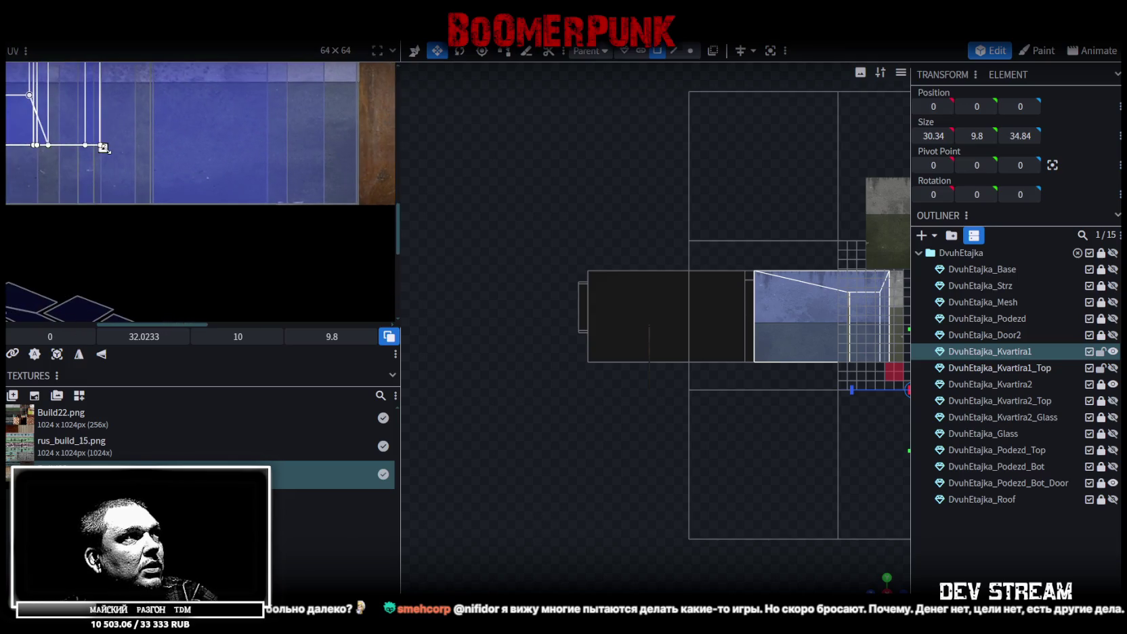
{"action": "left_click_drag", "start_coordinate": [109, 153], "coordinate": [180, 191]}
{"action": "scroll", "coordinate": [182, 191], "scroll_direction": "up", "scroll_amount": 3}
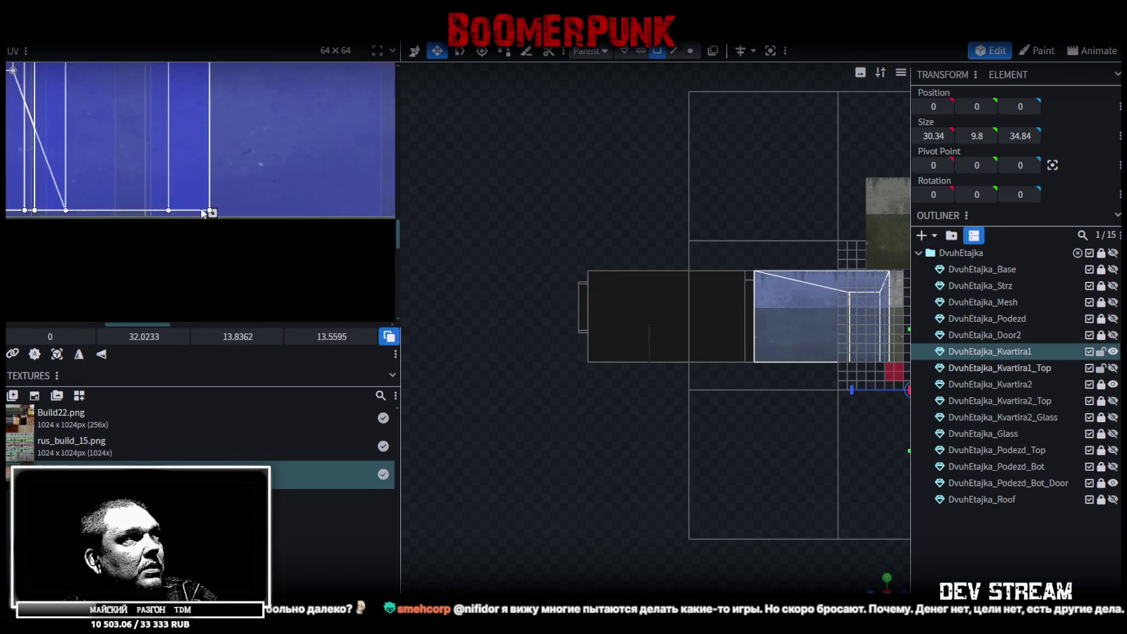
{"action": "left_click_drag", "start_coordinate": [226, 217], "coordinate": [249, 221]}
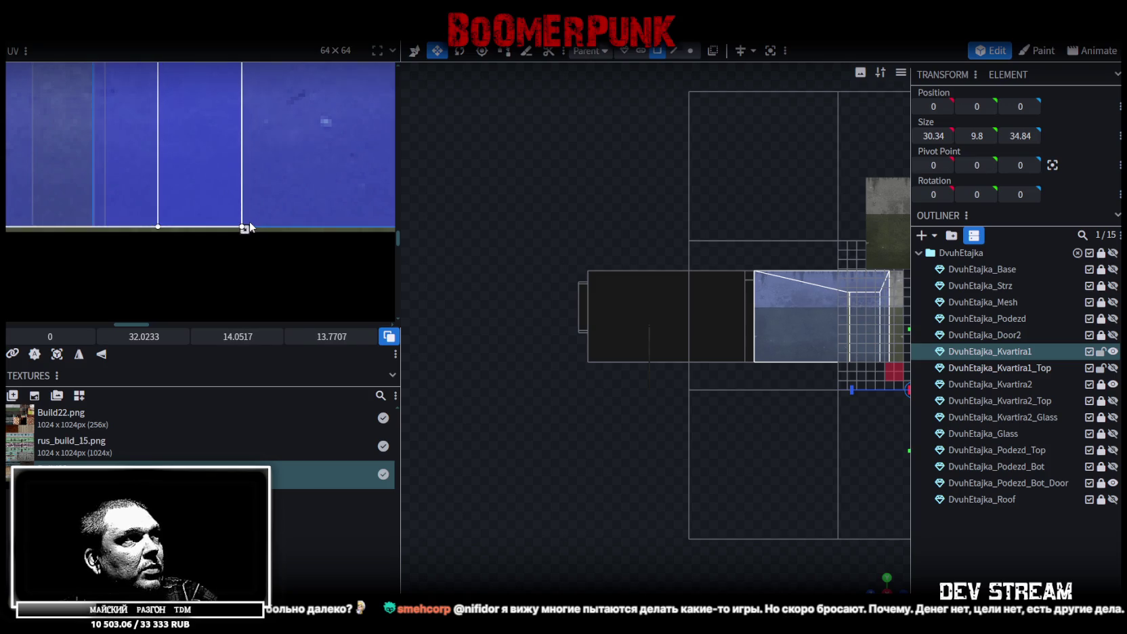
{"action": "scroll", "coordinate": [174, 195], "scroll_direction": "down", "scroll_amount": 3}
{"action": "scroll", "coordinate": [174, 195], "scroll_direction": "down", "scroll_amount": 3}
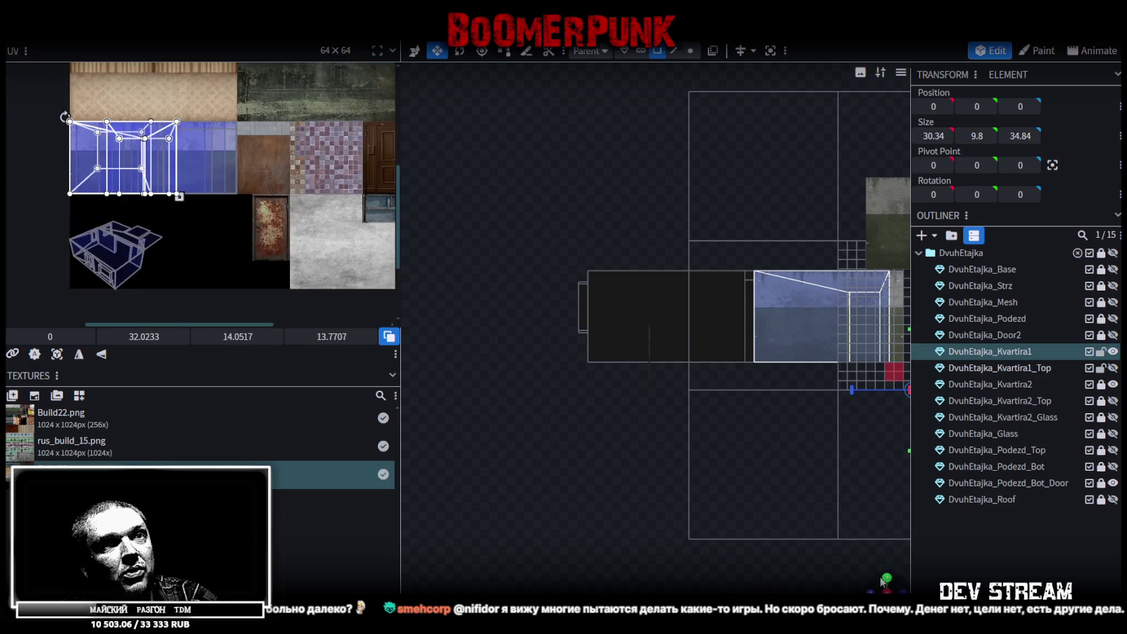
{"action": "left_click_drag", "start_coordinate": [882, 581], "coordinate": [817, 496]}
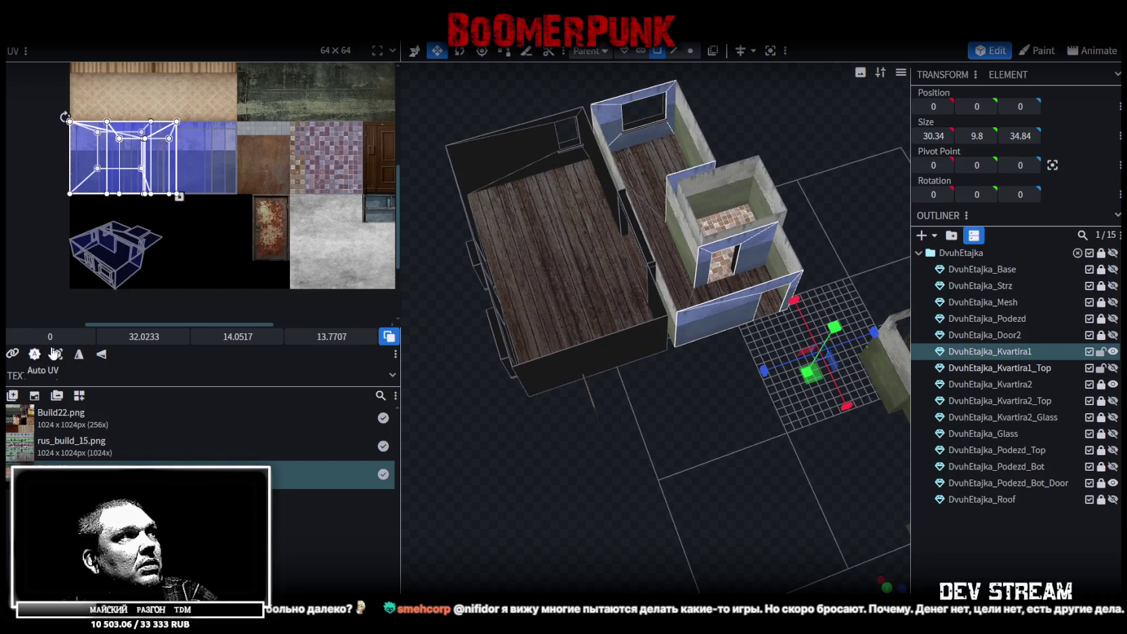
Slide the island to 8.75, then mirror the bathroom door wall's UVs and shift them left to 2.9.
{"action": "left_click_drag", "start_coordinate": [50, 336], "coordinate": [88, 337]}
{"action": "scroll", "coordinate": [649, 431], "scroll_direction": "up", "scroll_amount": 5}
{"action": "mouse_move", "coordinate": [711, 492]}
{"action": "left_mouse_down"}
{"action": "mouse_move", "coordinate": [684, 441]}
{"action": "mouse_move", "coordinate": [689, 454]}
{"action": "left_mouse_up"}
{"action": "left_click", "coordinate": [587, 280]}
{"action": "left_click", "coordinate": [664, 231]}
{"action": "left_click", "coordinate": [78, 353]}
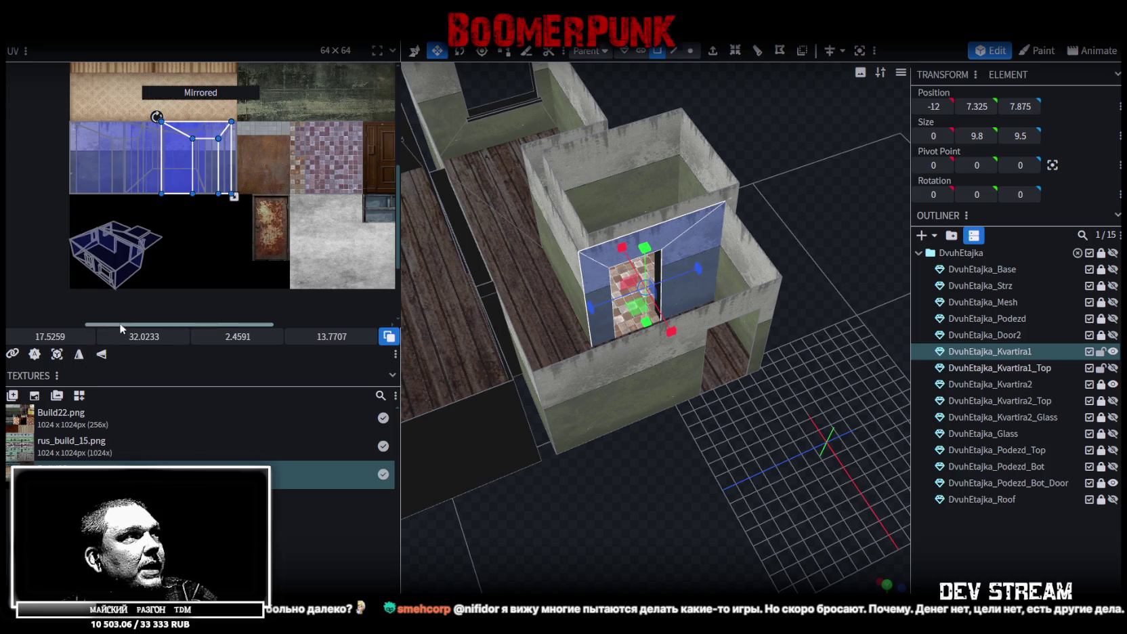
{"action": "left_click_drag", "start_coordinate": [50, 337], "coordinate": [3, 336]}
{"action": "mouse_move", "coordinate": [814, 429]}
{"action": "left_mouse_down"}
{"action": "mouse_move", "coordinate": [693, 443]}
{"action": "mouse_move", "coordinate": [662, 215]}
{"action": "left_mouse_up"}
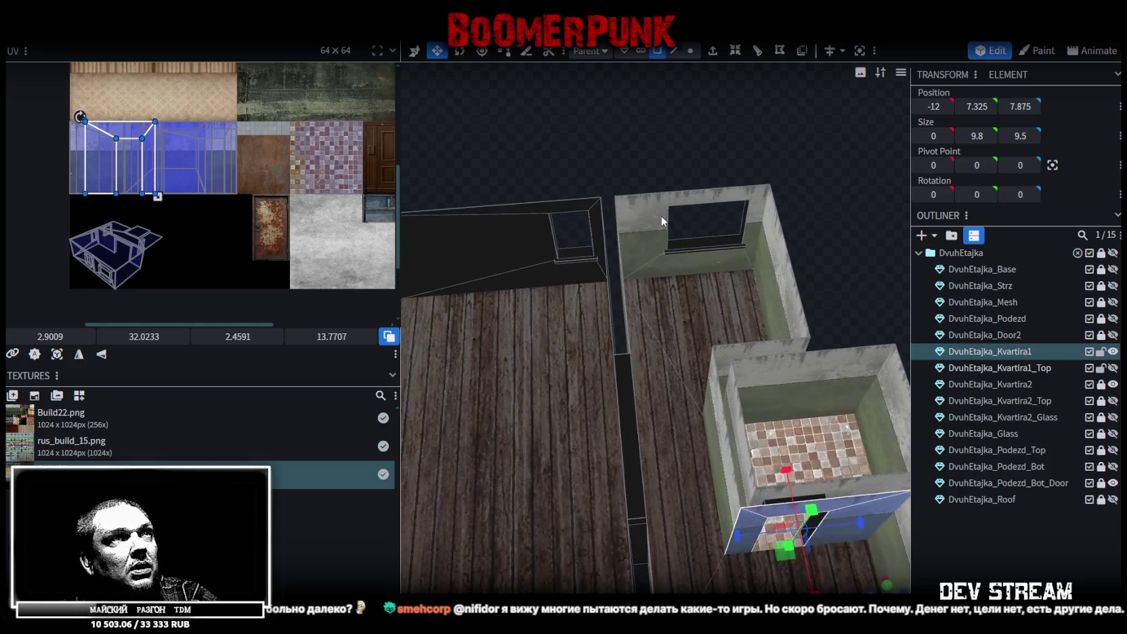
Mirror the upper room's four window reveal faces' UVs horizontally and shift them to U 16.125.
{"action": "left_click", "coordinate": [662, 215]}
{"action": "left_click", "coordinate": [727, 264], "text": "shift"}
{"action": "left_click", "coordinate": [757, 224], "text": "shift"}
{"action": "left_click", "coordinate": [745, 196], "text": "shift"}
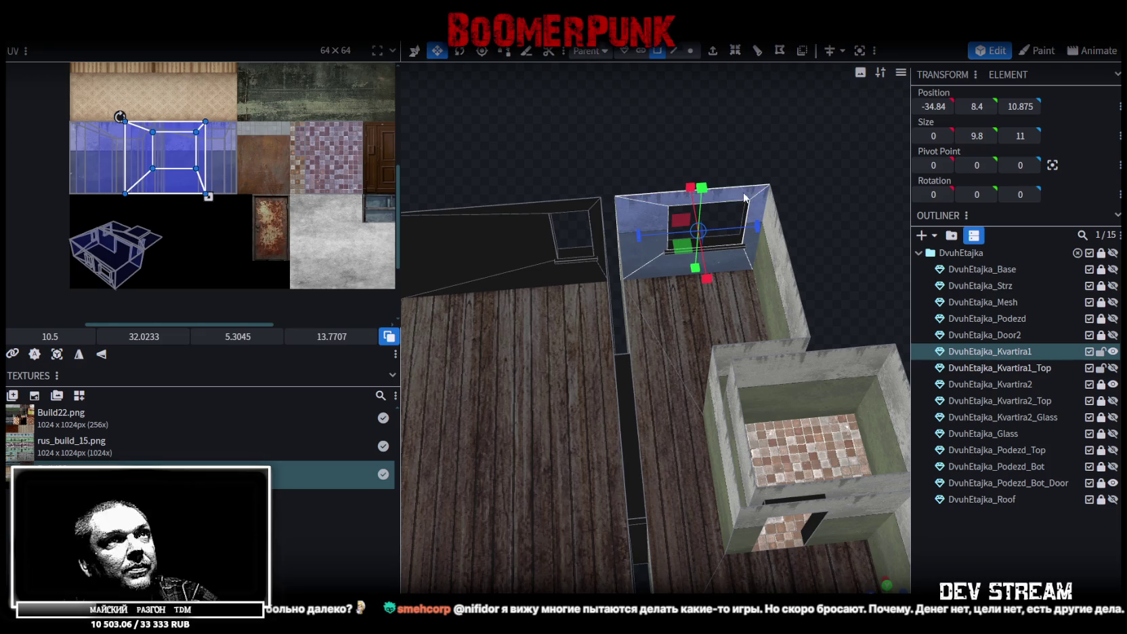
{"action": "left_click", "coordinate": [79, 354]}
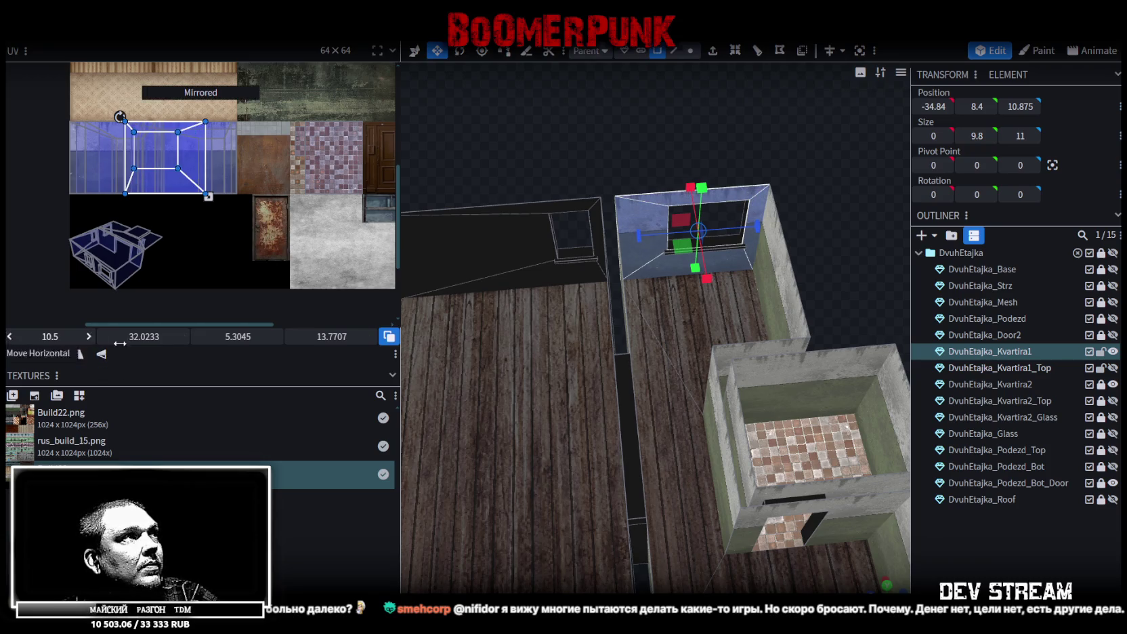
{"action": "left_click_drag", "start_coordinate": [50, 336], "coordinate": [88, 337]}
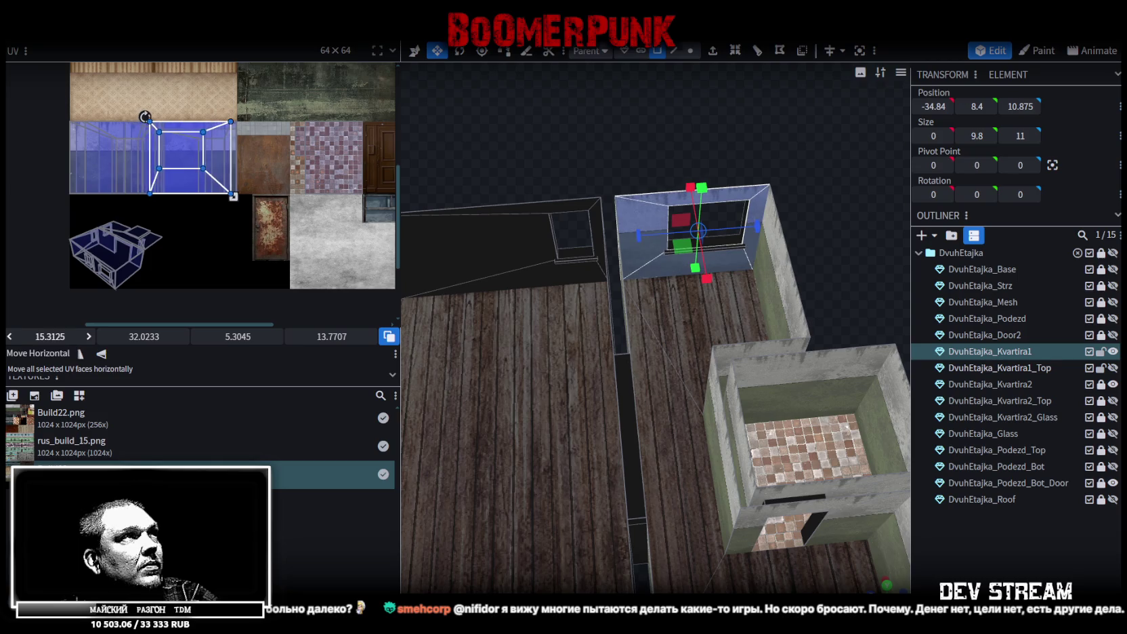
Select the apartment's outer wall face and adjacent wall panels, viewed flat from the side.
{"action": "left_click_drag", "start_coordinate": [748, 396], "coordinate": [678, 174]}
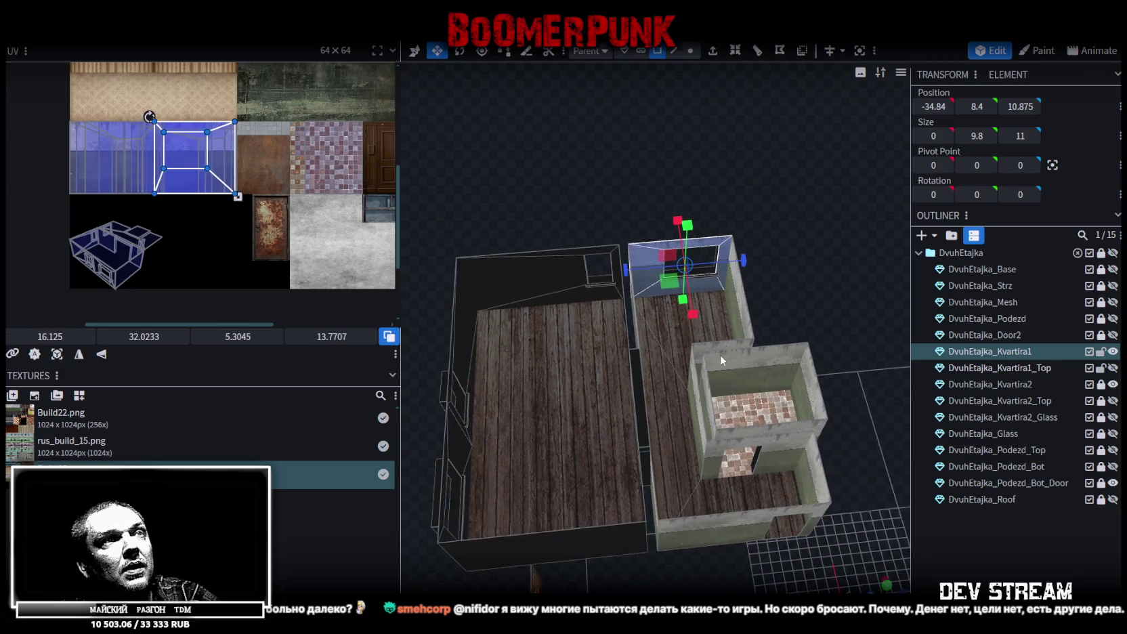
{"action": "scroll", "coordinate": [678, 174], "scroll_direction": "up", "scroll_amount": 3}
{"action": "scroll", "coordinate": [669, 167], "scroll_direction": "up", "scroll_amount": 3}
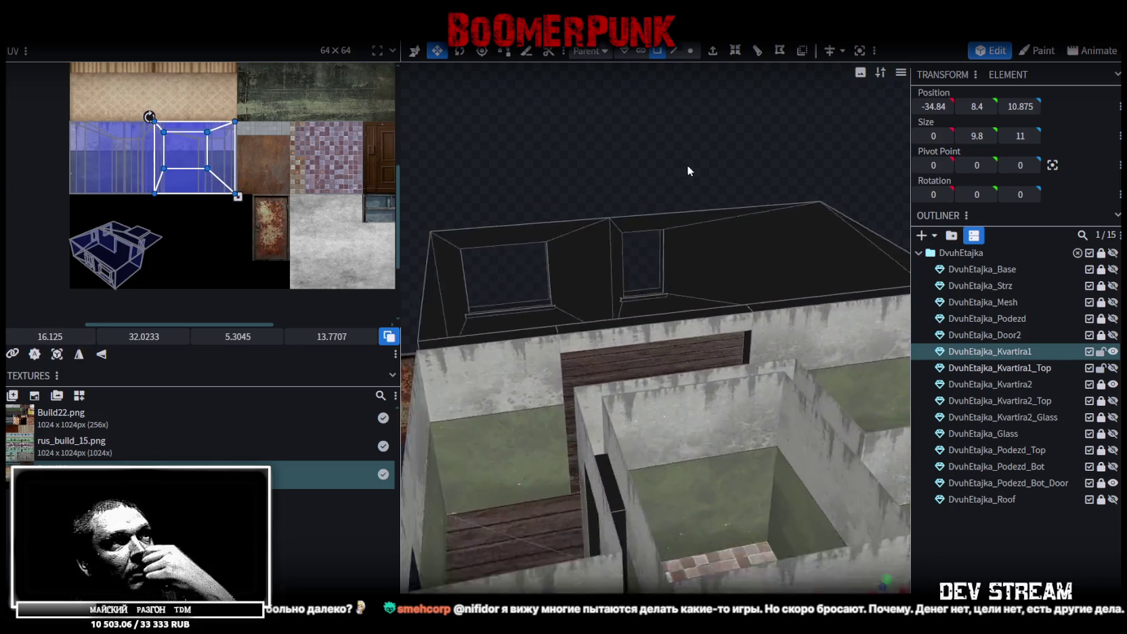
{"action": "scroll", "coordinate": [686, 164], "scroll_direction": "up", "scroll_amount": 2}
{"action": "scroll", "coordinate": [690, 162], "scroll_direction": "up", "scroll_amount": 2}
{"action": "scroll", "coordinate": [765, 180], "scroll_direction": "down", "scroll_amount": 5}
{"action": "scroll", "coordinate": [809, 172], "scroll_direction": "down", "scroll_amount": 2}
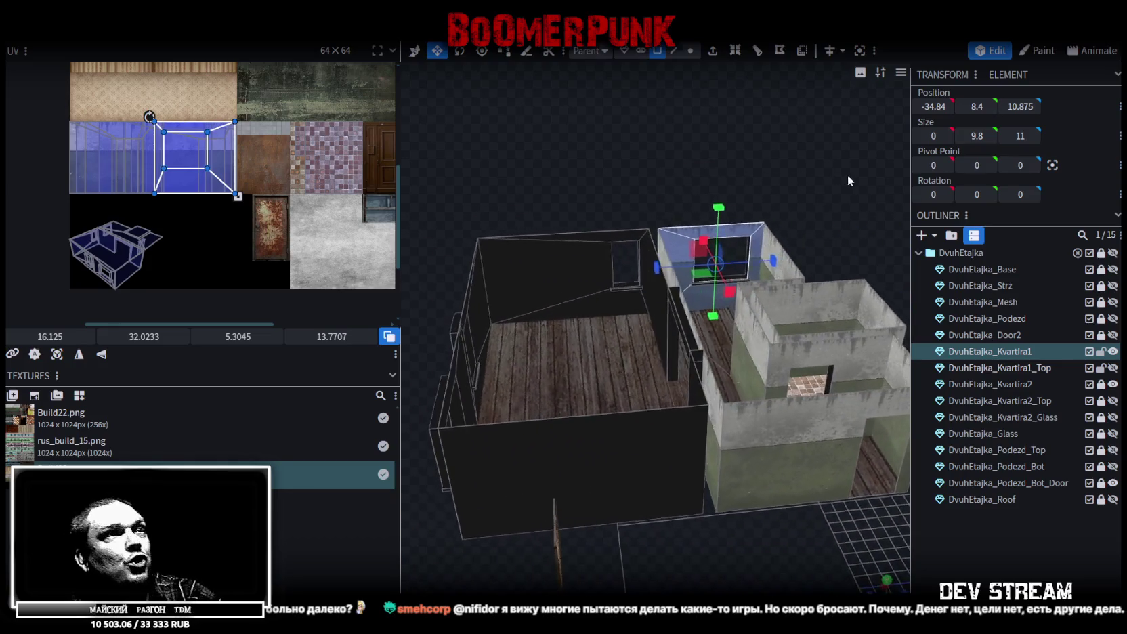
{"action": "left_click_drag", "start_coordinate": [504, 491], "coordinate": [568, 489]}
{"action": "left_click", "coordinate": [650, 353]}
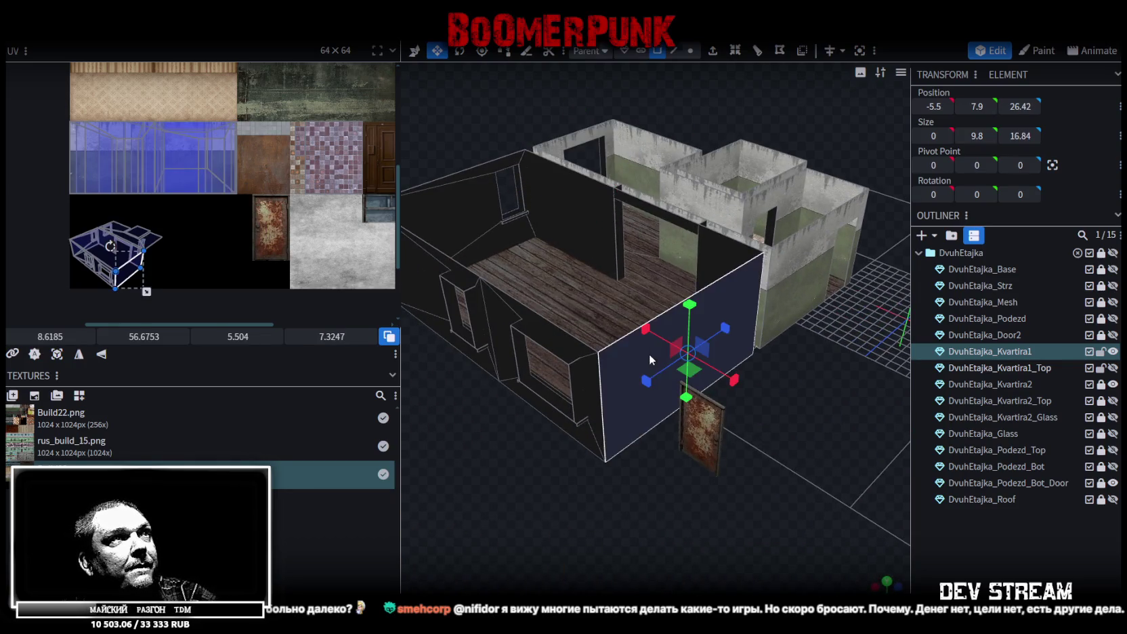
{"action": "mouse_move", "coordinate": [835, 468]}
{"action": "left_mouse_down"}
{"action": "mouse_move", "coordinate": [724, 501]}
{"action": "mouse_move", "coordinate": [526, 180]}
{"action": "left_mouse_up"}
{"action": "left_click", "coordinate": [526, 180], "text": "shift"}
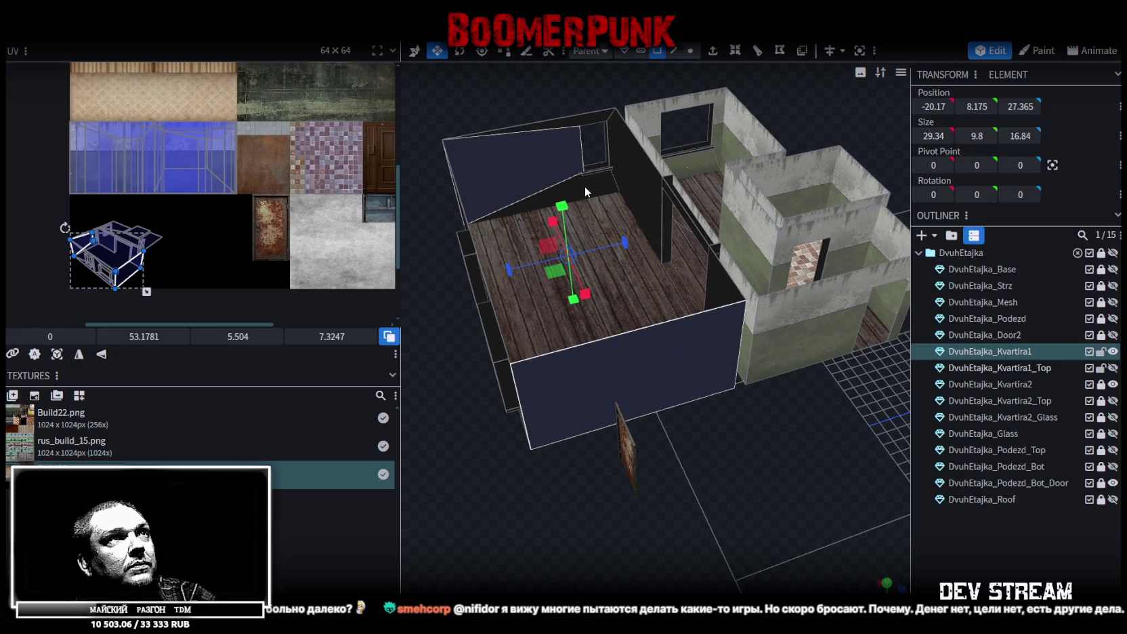
{"action": "left_click", "coordinate": [611, 123], "text": "shift"}
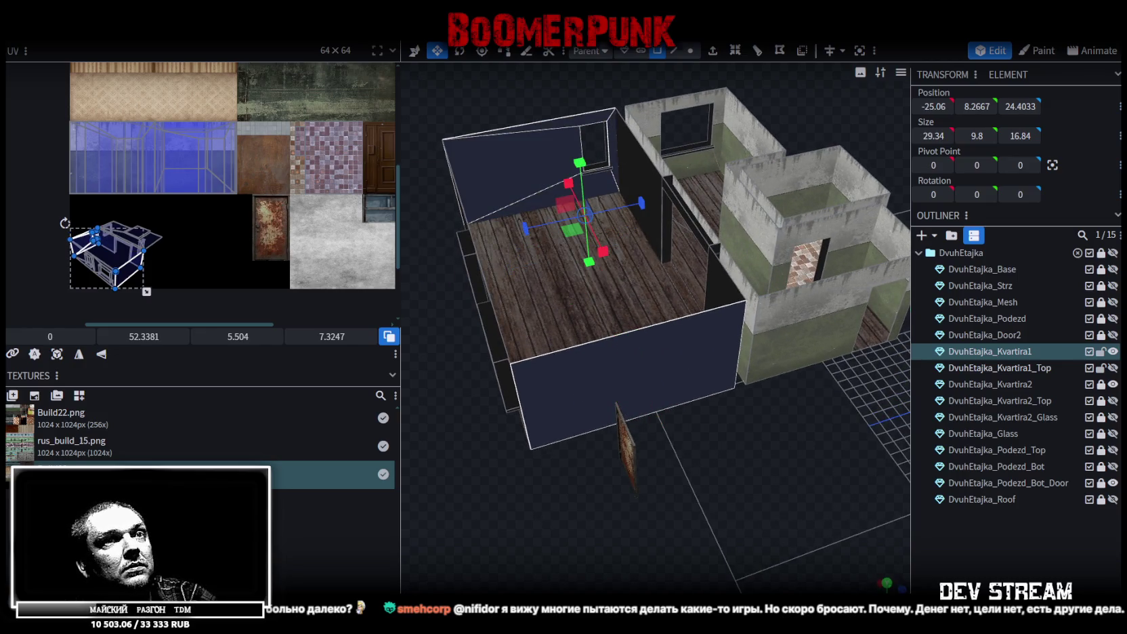
{"action": "key", "text": "KP_3"}
Project the outer wall's UVs from the side view and move the island onto the atlas.
{"action": "left_click", "coordinate": [78, 355]}
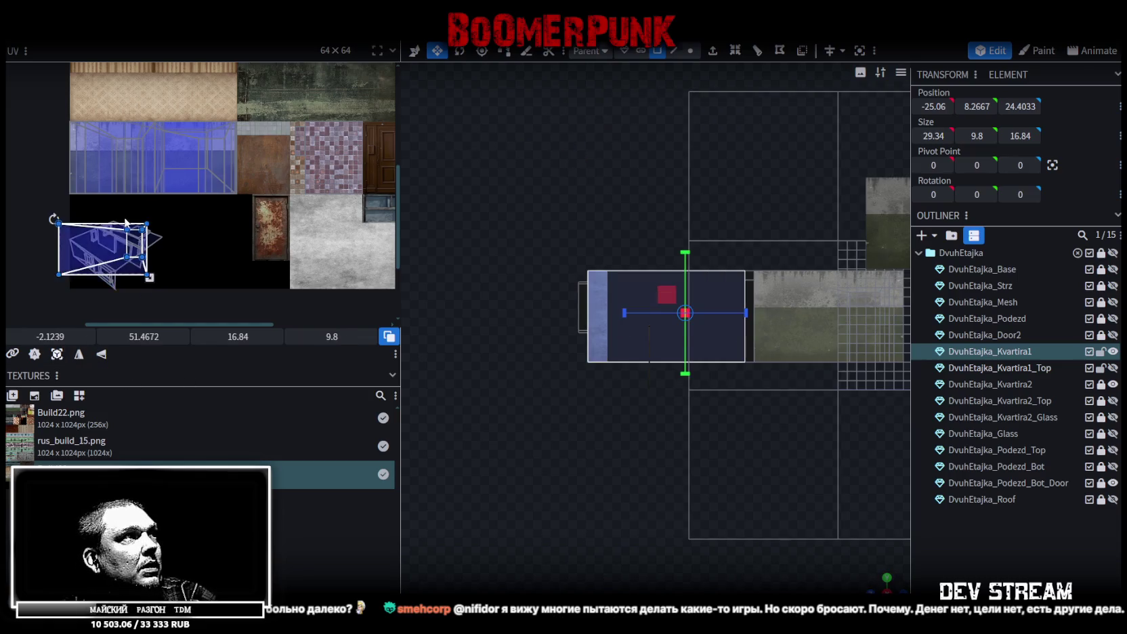
{"action": "scroll", "coordinate": [125, 218], "scroll_direction": "down", "scroll_amount": 2}
{"action": "scroll", "coordinate": [130, 270], "scroll_direction": "up", "scroll_amount": 2}
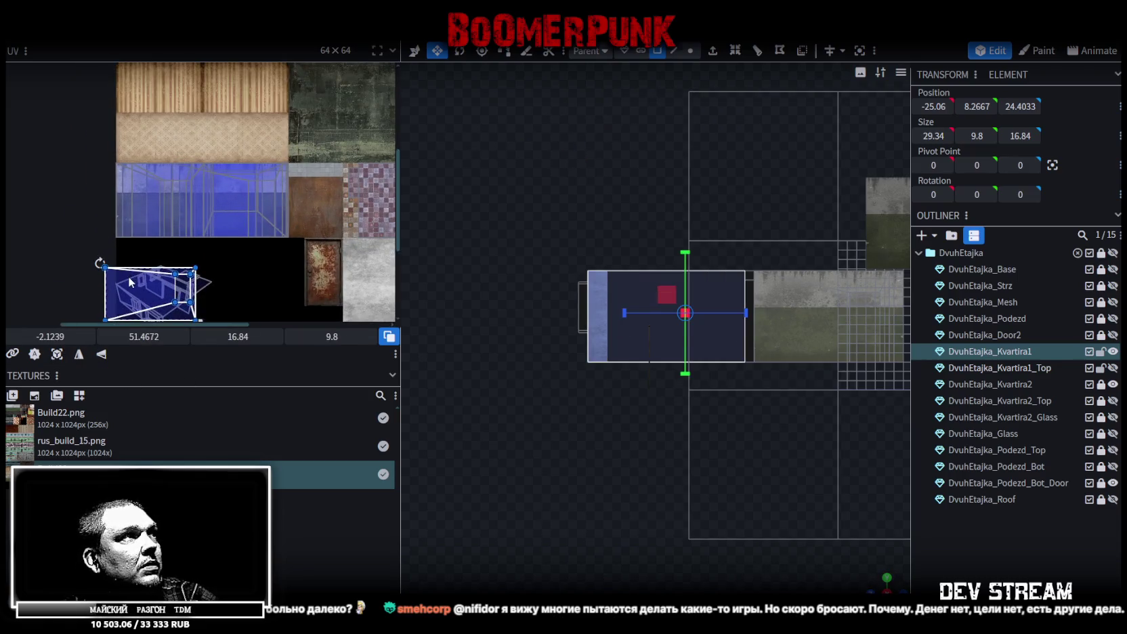
{"action": "left_click_drag", "start_coordinate": [130, 271], "coordinate": [144, 110]}
{"action": "scroll", "coordinate": [147, 119], "scroll_direction": "up", "scroll_amount": 2}
{"action": "scroll", "coordinate": [148, 119], "scroll_direction": "up", "scroll_amount": 2}
{"action": "scroll", "coordinate": [142, 136], "scroll_direction": "up", "scroll_amount": 2}
{"action": "scroll", "coordinate": [143, 169], "scroll_direction": "up", "scroll_amount": 1}
Snap the 16.84 × 9.8 wall island onto the blue plank tile at UV 0, 0.
{"action": "left_click", "coordinate": [149, 171]}
{"action": "left_click_drag", "start_coordinate": [150, 174], "coordinate": [133, 152]}
{"action": "scroll", "coordinate": [132, 152], "scroll_direction": "up", "scroll_amount": 1}
{"action": "scroll", "coordinate": [130, 203], "scroll_direction": "up", "scroll_amount": 1}
{"action": "left_click_drag", "start_coordinate": [130, 204], "coordinate": [117, 207]}
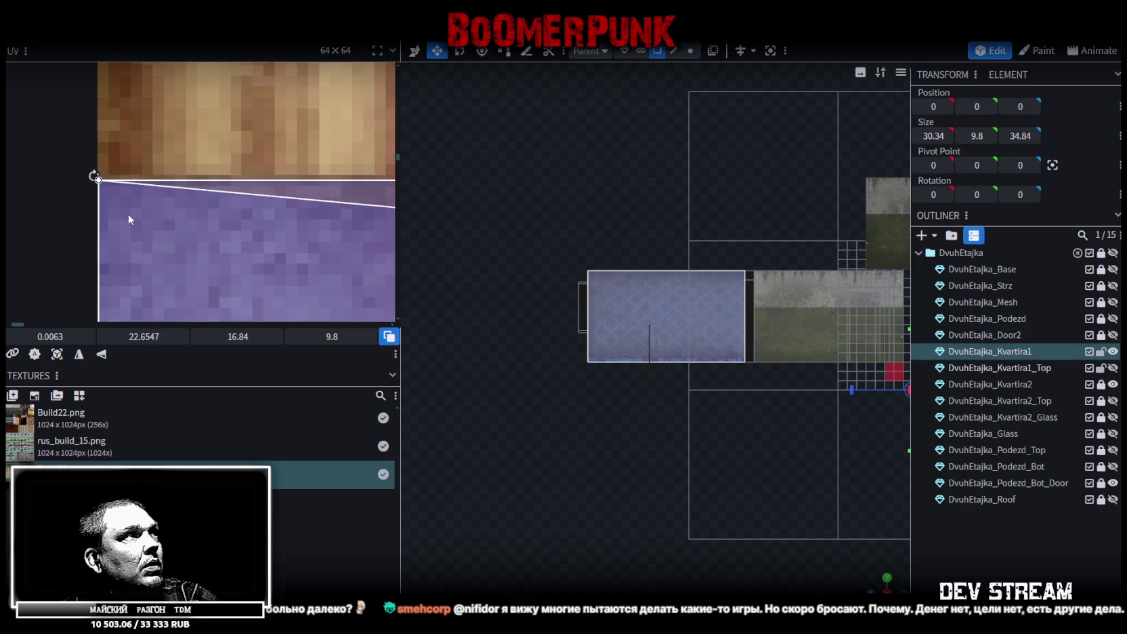
{"action": "scroll", "coordinate": [110, 200], "scroll_direction": "down", "scroll_amount": 1}
{"action": "scroll", "coordinate": [114, 204], "scroll_direction": "down", "scroll_amount": 2}
{"action": "scroll", "coordinate": [113, 203], "scroll_direction": "down", "scroll_amount": 2}
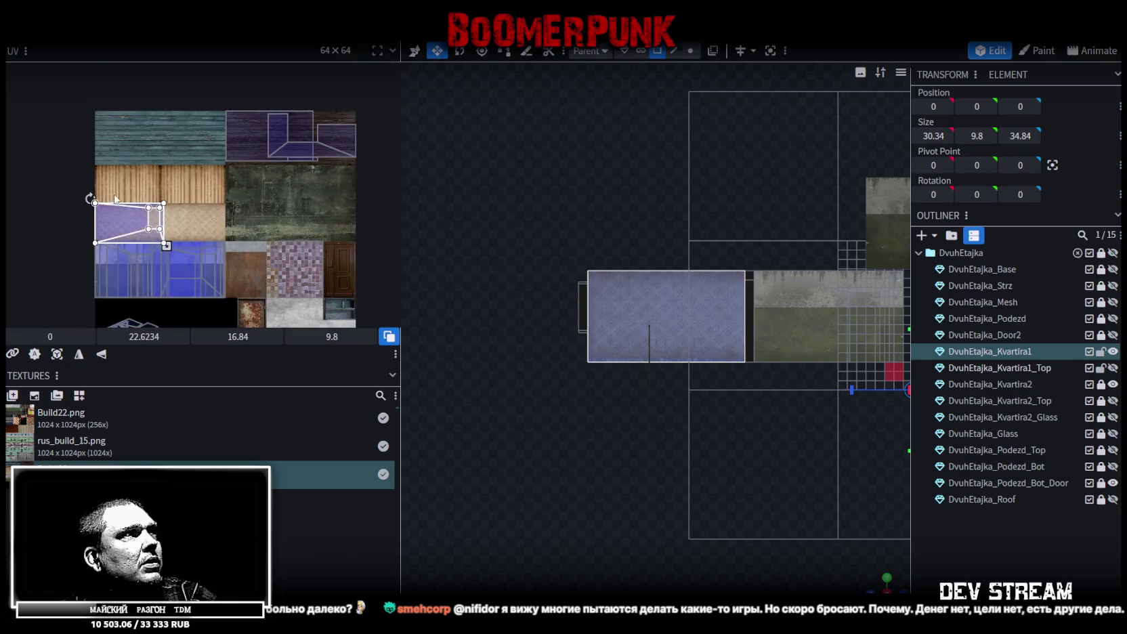
{"action": "left_click_drag", "start_coordinate": [115, 210], "coordinate": [113, 117]}
{"action": "scroll", "coordinate": [709, 523], "scroll_direction": "down", "scroll_amount": 2}
{"action": "mouse_move", "coordinate": [851, 571]}
{"action": "left_mouse_down"}
{"action": "mouse_move", "coordinate": [737, 526]}
{"action": "mouse_move", "coordinate": [704, 479]}
{"action": "left_mouse_up"}
{"action": "scroll", "coordinate": [750, 502], "scroll_direction": "up", "scroll_amount": 3}
Select the front window wall's outer faces, side faces and top beam.
{"action": "left_click", "coordinate": [528, 469]}
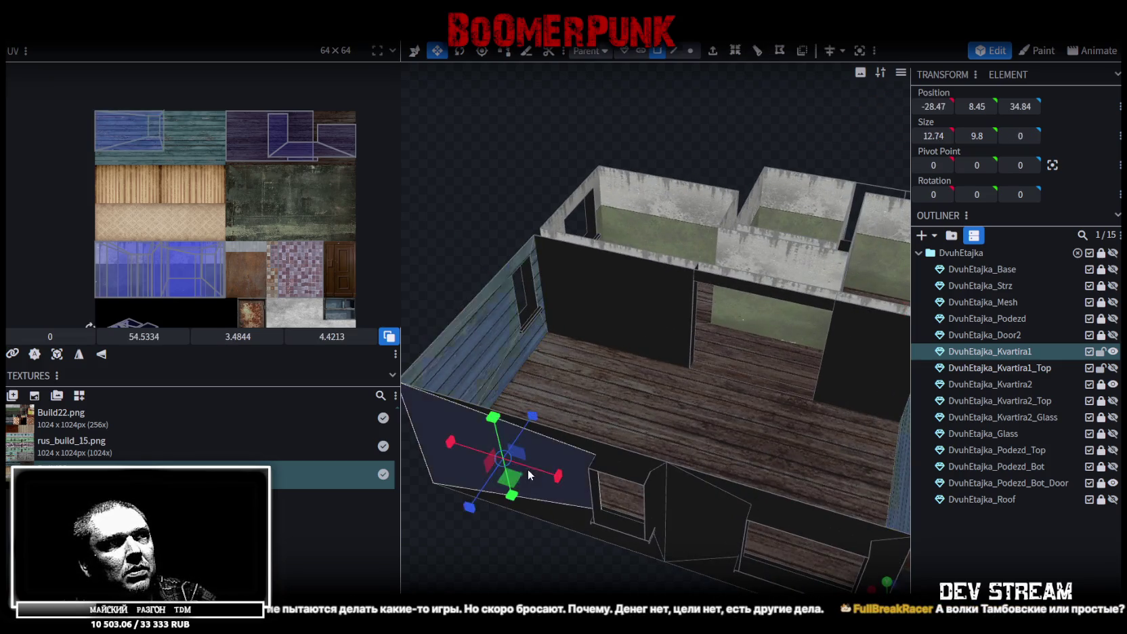
{"action": "left_click", "coordinate": [638, 463]}
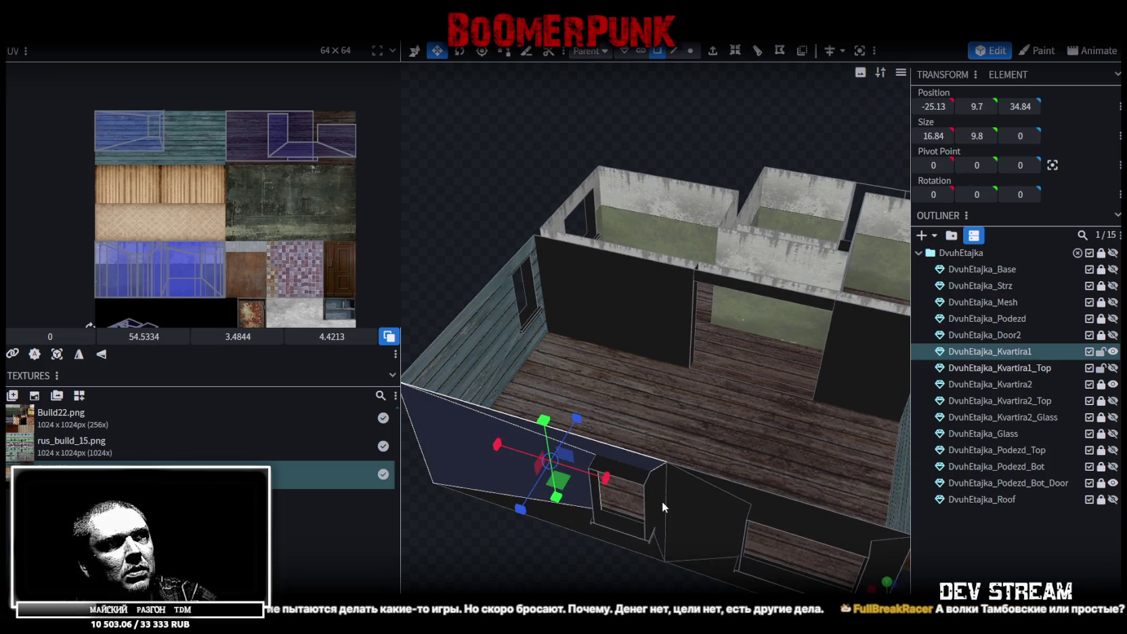
{"action": "left_click", "coordinate": [695, 542], "text": "shift"}
{"action": "mouse_move", "coordinate": [784, 500]}
{"action": "left_mouse_down"}
{"action": "mouse_move", "coordinate": [714, 416]}
{"action": "mouse_move", "coordinate": [780, 469]}
{"action": "left_mouse_up"}
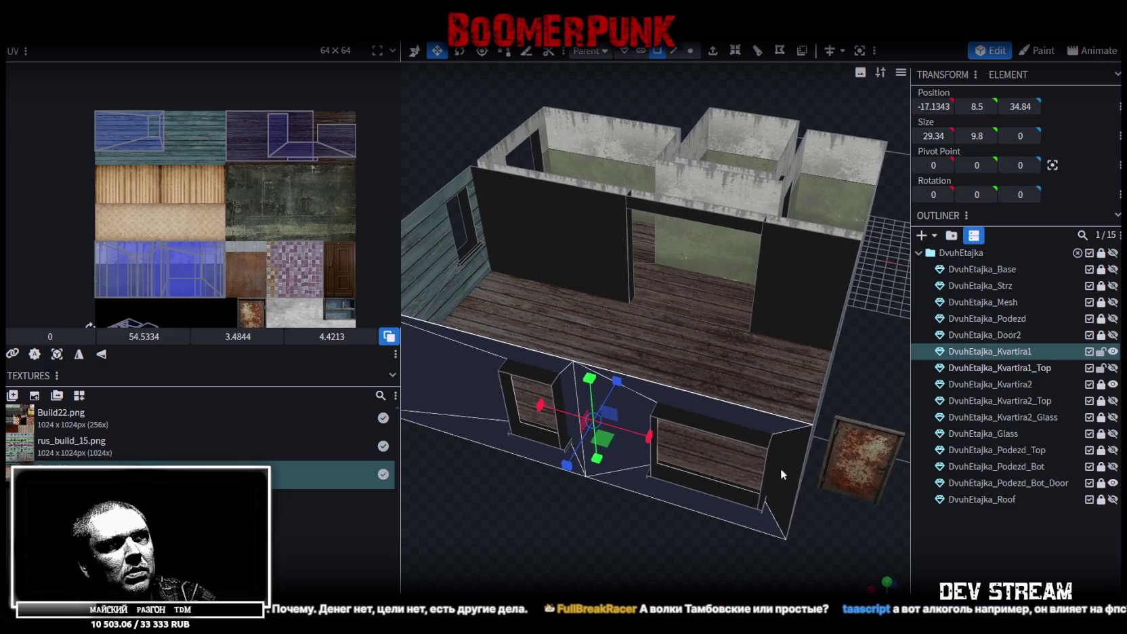
{"action": "left_click", "coordinate": [605, 249], "text": "shift"}
{"action": "left_click", "coordinate": [789, 267], "text": "shift"}
{"action": "left_click", "coordinate": [728, 215], "text": "shift"}
{"action": "mouse_move", "coordinate": [713, 336]}
{"action": "left_mouse_down"}
{"action": "mouse_move", "coordinate": [542, 540]}
{"action": "mouse_move", "coordinate": [402, 508]}
{"action": "mouse_move", "coordinate": [675, 507]}
{"action": "mouse_move", "coordinate": [813, 578]}
{"action": "left_mouse_up"}
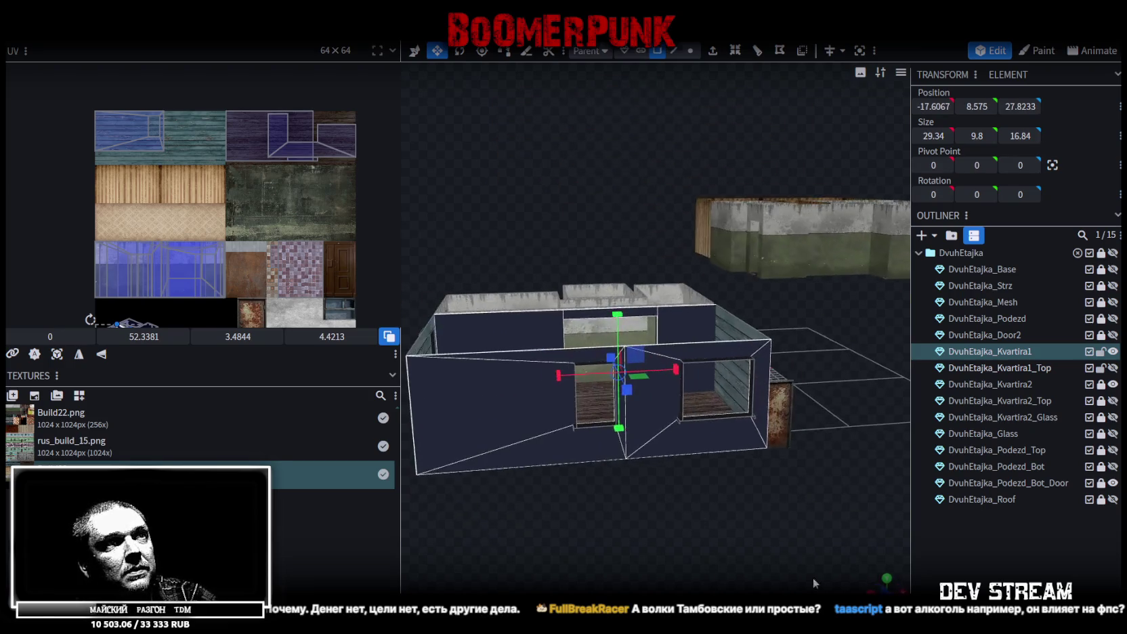
Map the front wall from front view onto the plank tile at 0, 0, then lock Kvartira1_Top.
{"action": "left_click", "coordinate": [886, 578]}
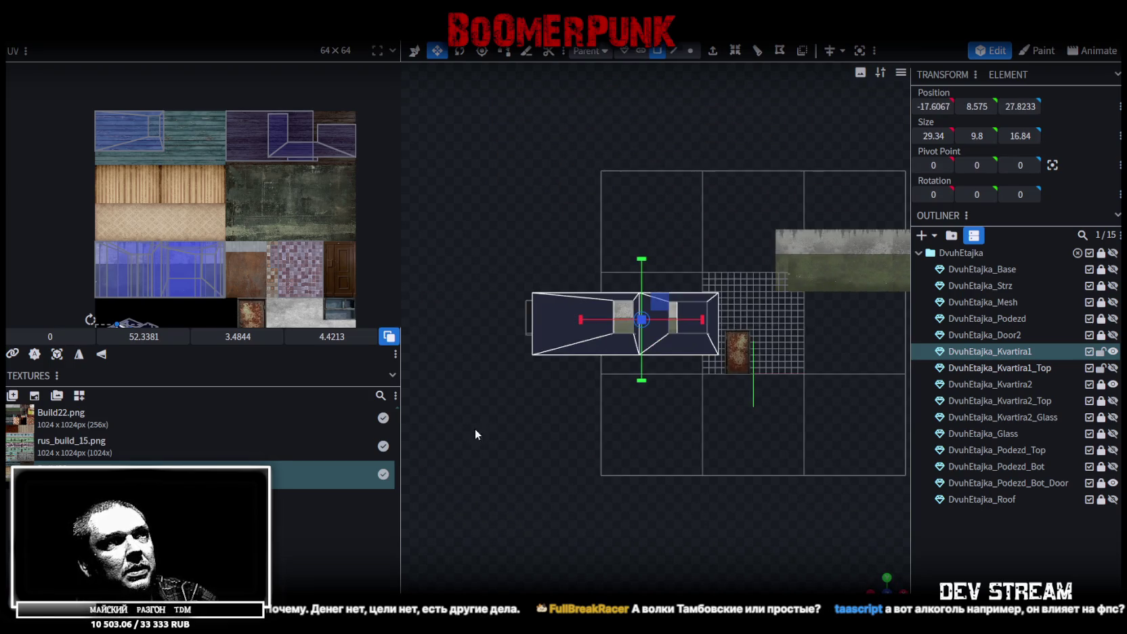
{"action": "left_click", "coordinate": [57, 354]}
{"action": "scroll", "coordinate": [97, 275], "scroll_direction": "down", "scroll_amount": 3}
{"action": "left_click_drag", "start_coordinate": [97, 275], "coordinate": [122, 64]}
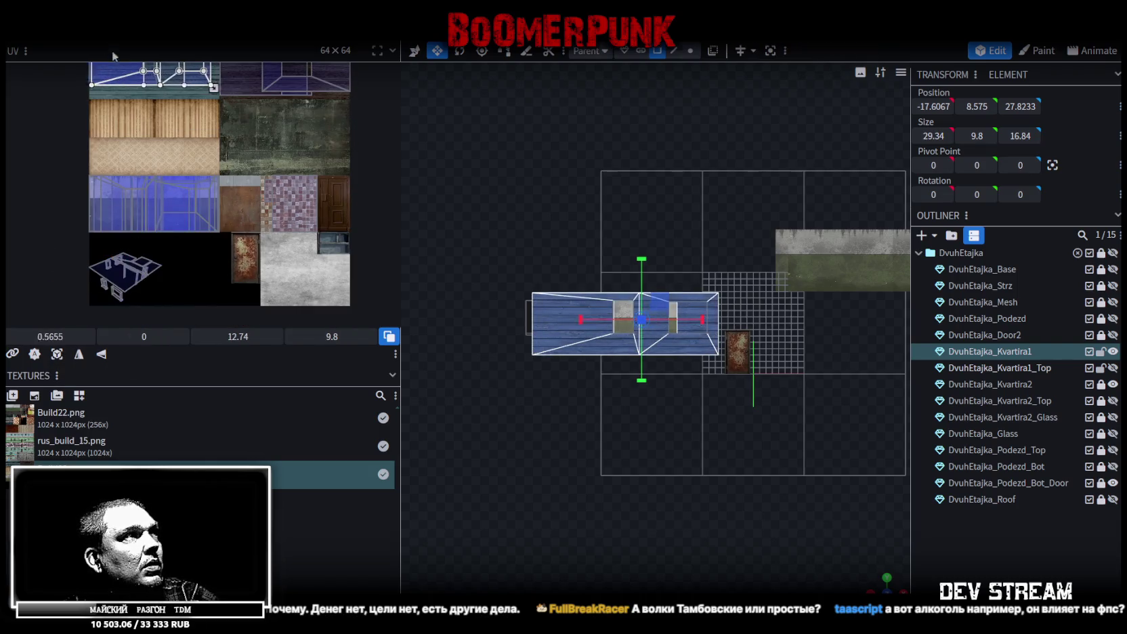
{"action": "scroll", "coordinate": [171, 222], "scroll_direction": "up", "scroll_amount": 2}
{"action": "scroll", "coordinate": [167, 233], "scroll_direction": "down", "scroll_amount": 2}
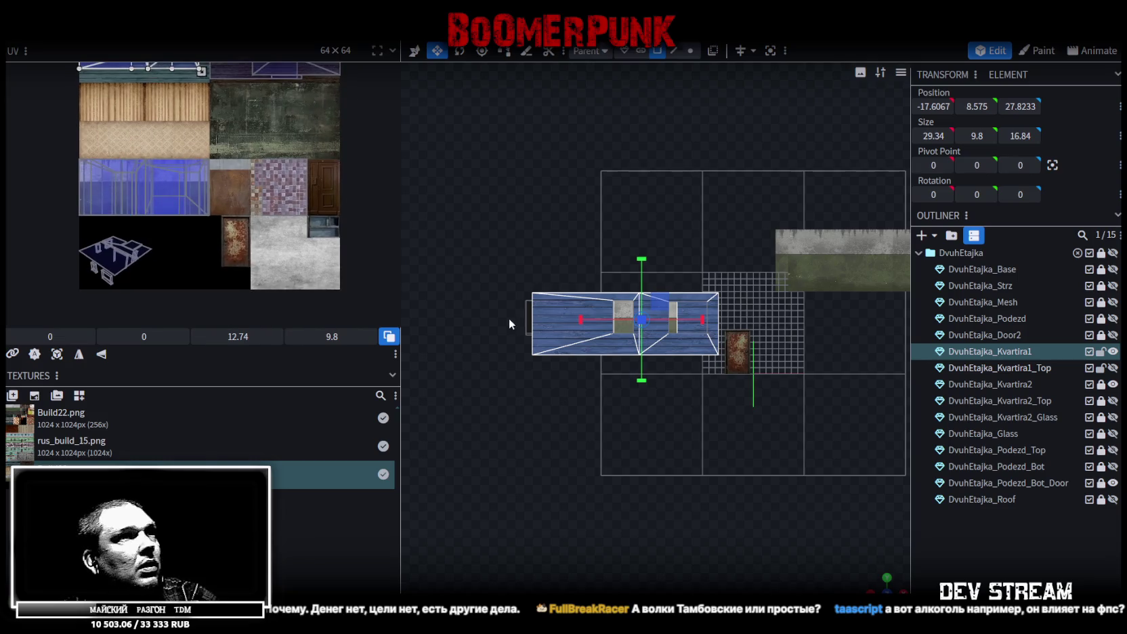
{"action": "left_click_drag", "start_coordinate": [875, 584], "coordinate": [781, 526]}
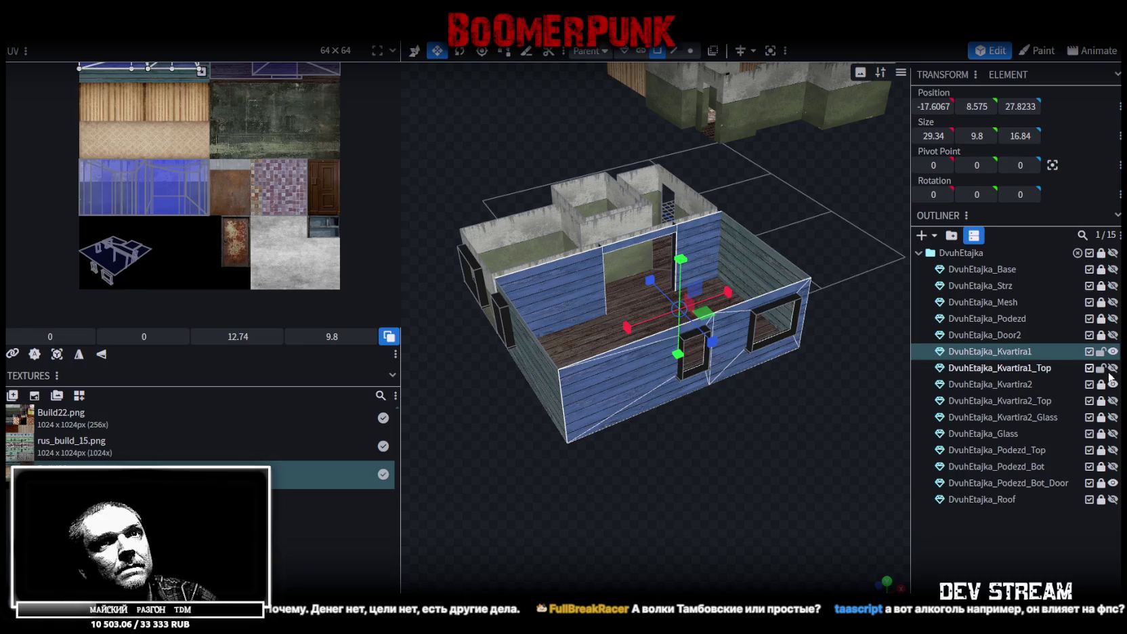
{"action": "left_click", "coordinate": [1100, 371]}
Look into the house and box-select the inner window-wall UVs in the UV editor.
{"action": "mouse_move", "coordinate": [743, 487]}
{"action": "left_mouse_down"}
{"action": "mouse_move", "coordinate": [788, 475]}
{"action": "mouse_move", "coordinate": [569, 473]}
{"action": "left_mouse_up"}
{"action": "scroll", "coordinate": [818, 499], "scroll_direction": "up", "scroll_amount": 5}
{"action": "scroll", "coordinate": [818, 499], "scroll_direction": "down", "scroll_amount": 5}
{"action": "mouse_move", "coordinate": [646, 482]}
{"action": "left_mouse_down"}
{"action": "mouse_move", "coordinate": [911, 473]}
{"action": "mouse_move", "coordinate": [719, 487]}
{"action": "mouse_move", "coordinate": [703, 461]}
{"action": "left_mouse_up"}
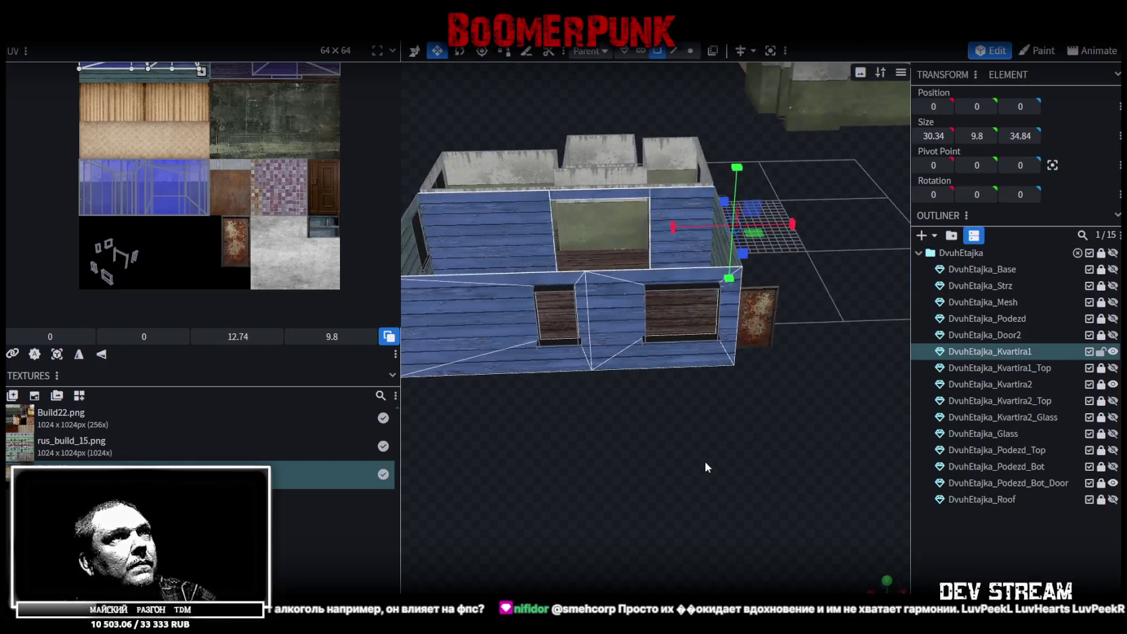
{"action": "scroll", "coordinate": [192, 93], "scroll_direction": "up", "scroll_amount": 3}
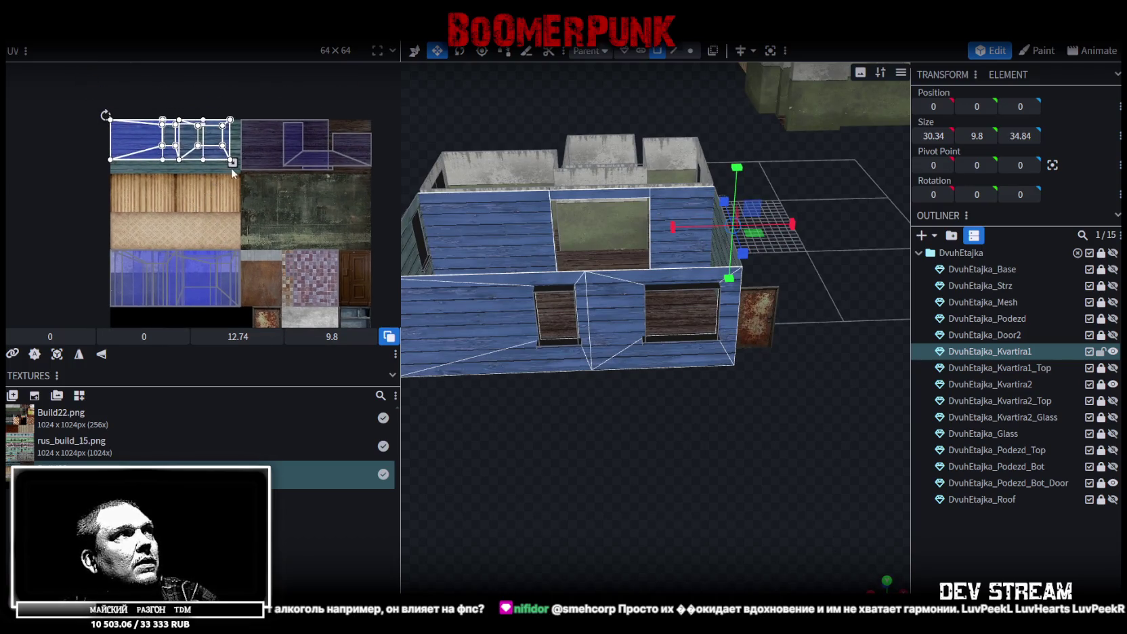
{"action": "mouse_move", "coordinate": [236, 174]}
{"action": "left_mouse_down"}
{"action": "mouse_move", "coordinate": [61, 95]}
{"action": "mouse_move", "coordinate": [105, 223]}
{"action": "mouse_move", "coordinate": [107, 210]}
{"action": "left_mouse_up"}
{"action": "scroll", "coordinate": [105, 135], "scroll_direction": "down", "scroll_amount": 2}
Move the inner wall UV island down onto the wallpaper tile and line it up.
{"action": "scroll", "coordinate": [107, 207], "scroll_direction": "up", "scroll_amount": 2}
{"action": "scroll", "coordinate": [111, 204], "scroll_direction": "up", "scroll_amount": 2}
{"action": "scroll", "coordinate": [119, 202], "scroll_direction": "up", "scroll_amount": 2}
{"action": "left_click_drag", "start_coordinate": [119, 200], "coordinate": [106, 231]}
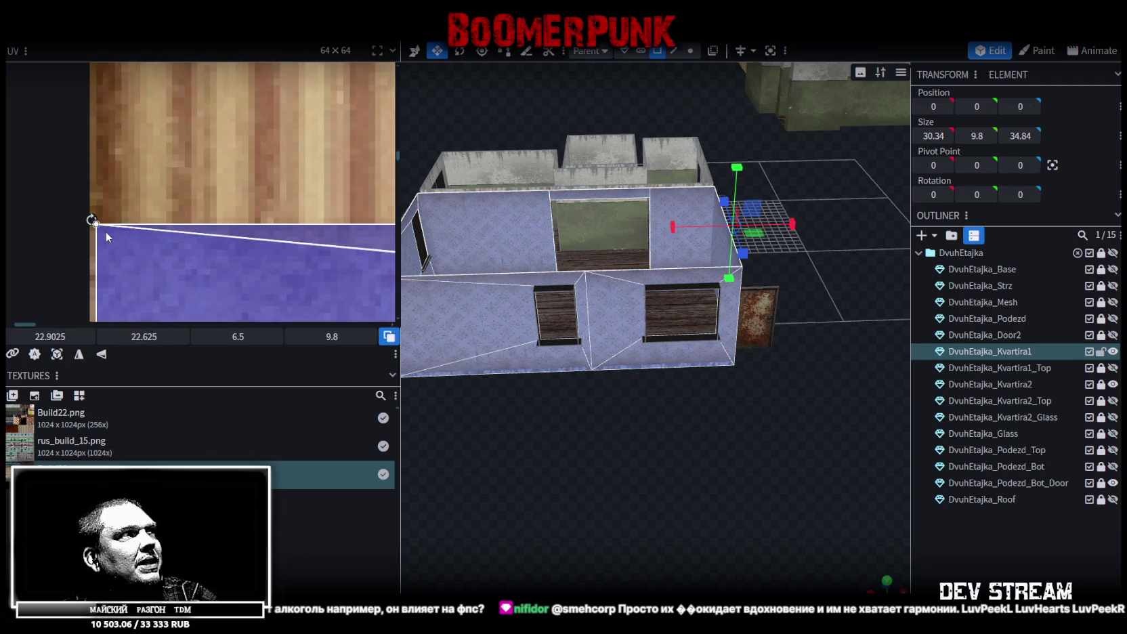
{"action": "scroll", "coordinate": [108, 233], "scroll_direction": "up", "scroll_amount": 2}
{"action": "scroll", "coordinate": [155, 262], "scroll_direction": "up", "scroll_amount": 2}
{"action": "left_click_drag", "start_coordinate": [156, 262], "coordinate": [137, 274]}
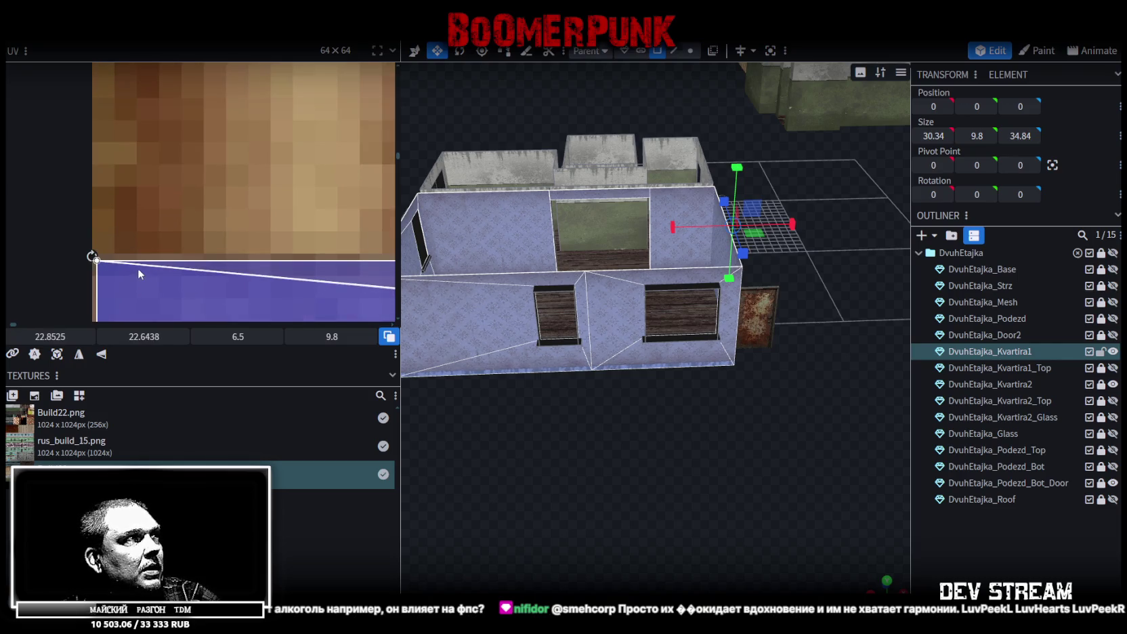
{"action": "scroll", "coordinate": [137, 266], "scroll_direction": "up", "scroll_amount": 2}
{"action": "scroll", "coordinate": [137, 267], "scroll_direction": "down", "scroll_amount": 2}
{"action": "scroll", "coordinate": [132, 265], "scroll_direction": "down", "scroll_amount": 2}
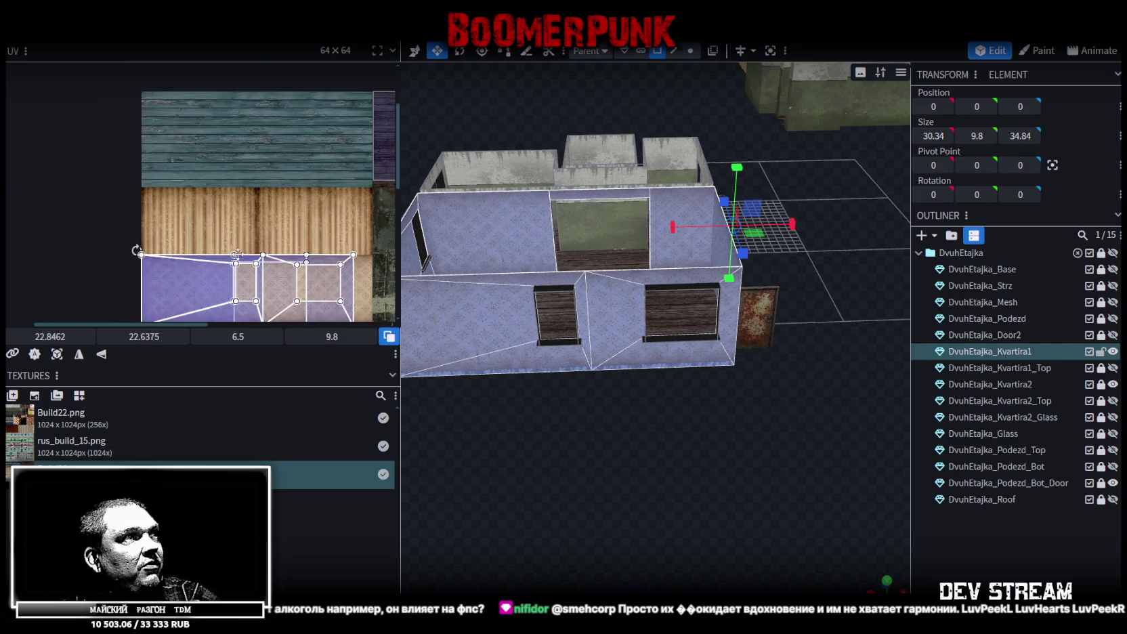
{"action": "scroll", "coordinate": [203, 169], "scroll_direction": "down", "scroll_amount": 2}
{"action": "scroll", "coordinate": [243, 246], "scroll_direction": "up", "scroll_amount": 2}
{"action": "scroll", "coordinate": [303, 237], "scroll_direction": "up", "scroll_amount": 2}
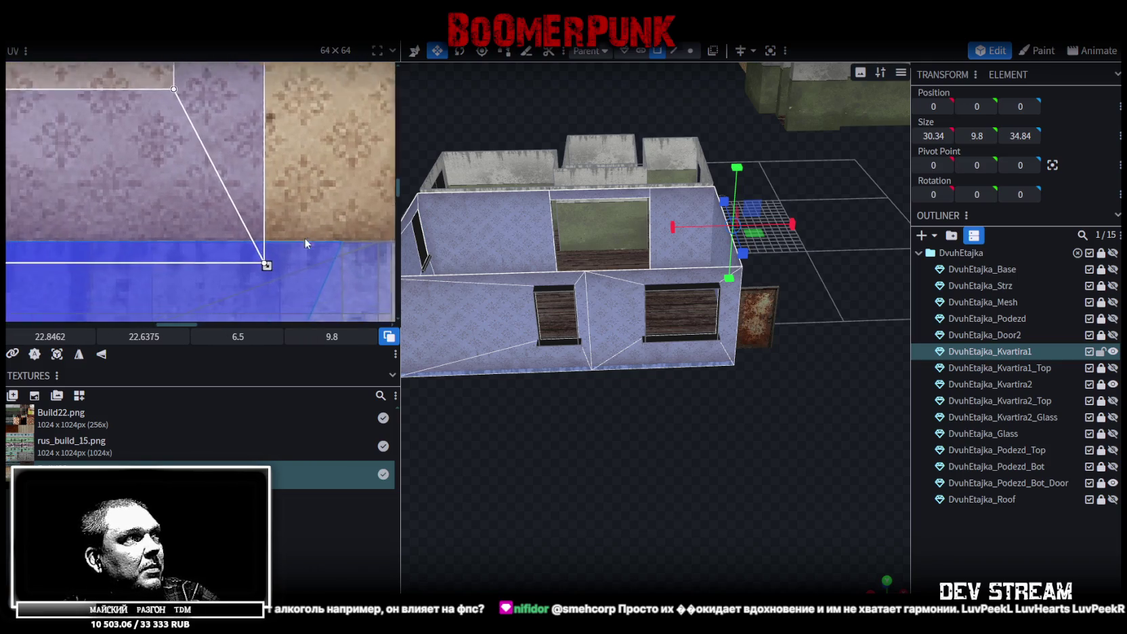
{"action": "scroll", "coordinate": [309, 237], "scroll_direction": "up", "scroll_amount": 2}
Stretch the island's corner to the wallpaper edge, then select the inner face beside the window.
{"action": "left_click_drag", "start_coordinate": [271, 253], "coordinate": [102, 207]}
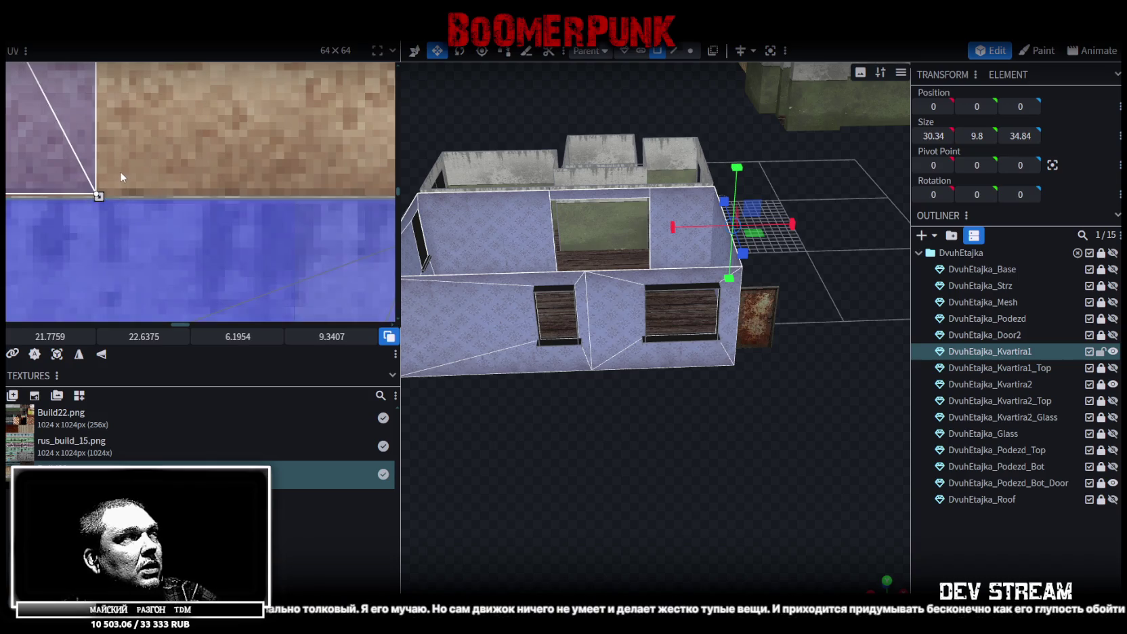
{"action": "scroll", "coordinate": [119, 173], "scroll_direction": "down", "scroll_amount": 2}
{"action": "scroll", "coordinate": [120, 178], "scroll_direction": "down", "scroll_amount": 2}
{"action": "scroll", "coordinate": [122, 178], "scroll_direction": "down", "scroll_amount": 2}
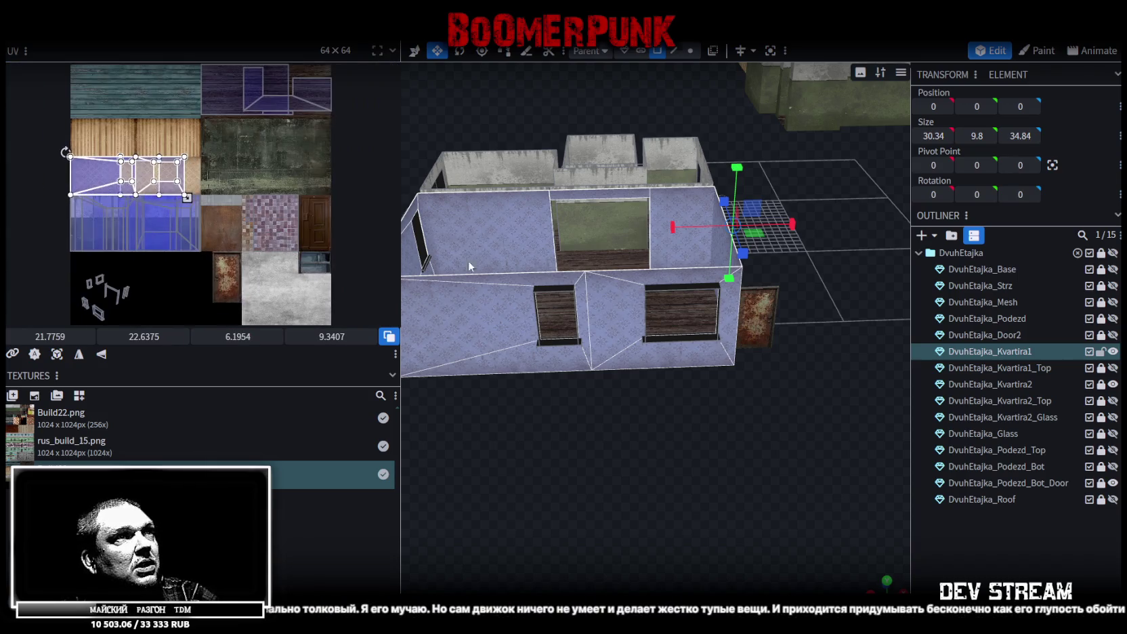
{"action": "left_click_drag", "start_coordinate": [879, 584], "coordinate": [610, 380]}
{"action": "scroll", "coordinate": [596, 373], "scroll_direction": "up", "scroll_amount": 3}
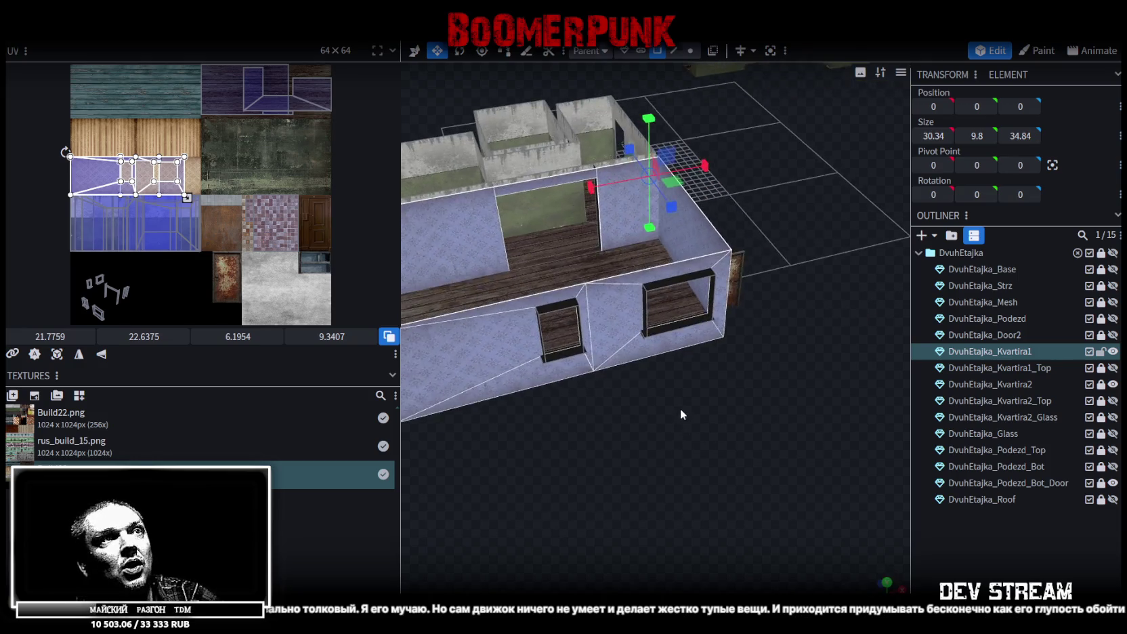
{"action": "scroll", "coordinate": [583, 369], "scroll_direction": "up", "scroll_amount": 3}
{"action": "left_click", "coordinate": [573, 366]}
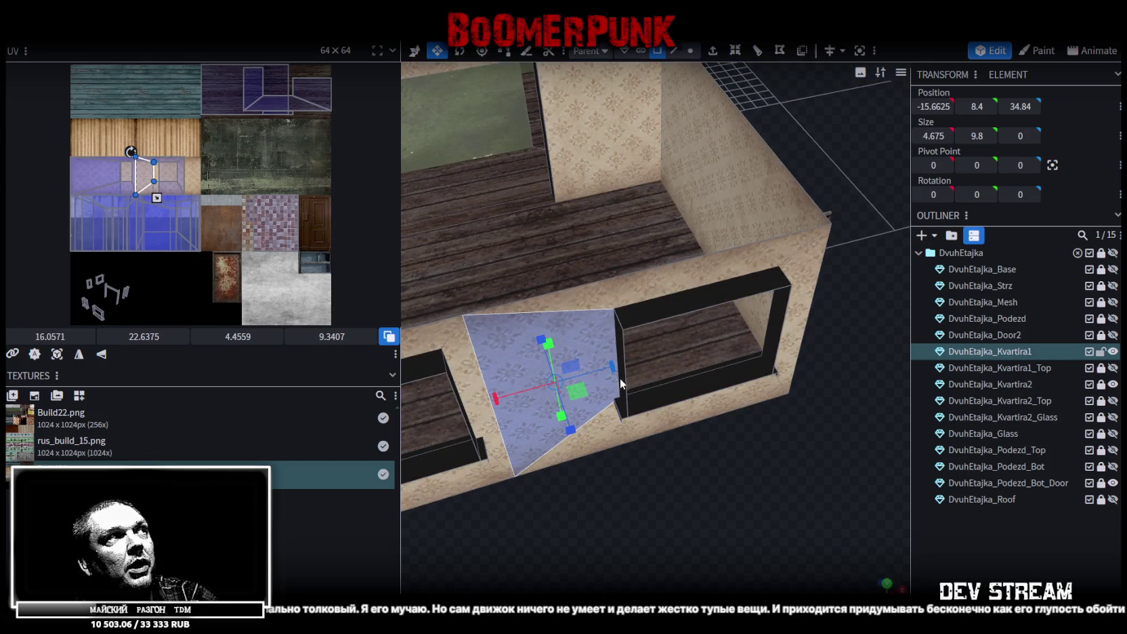
{"action": "mouse_move", "coordinate": [653, 413]}
{"action": "left_mouse_down"}
{"action": "mouse_move", "coordinate": [707, 462]}
{"action": "mouse_move", "coordinate": [623, 328]}
{"action": "left_mouse_up"}
{"action": "left_click", "coordinate": [600, 223]}
{"action": "left_click", "coordinate": [619, 192]}
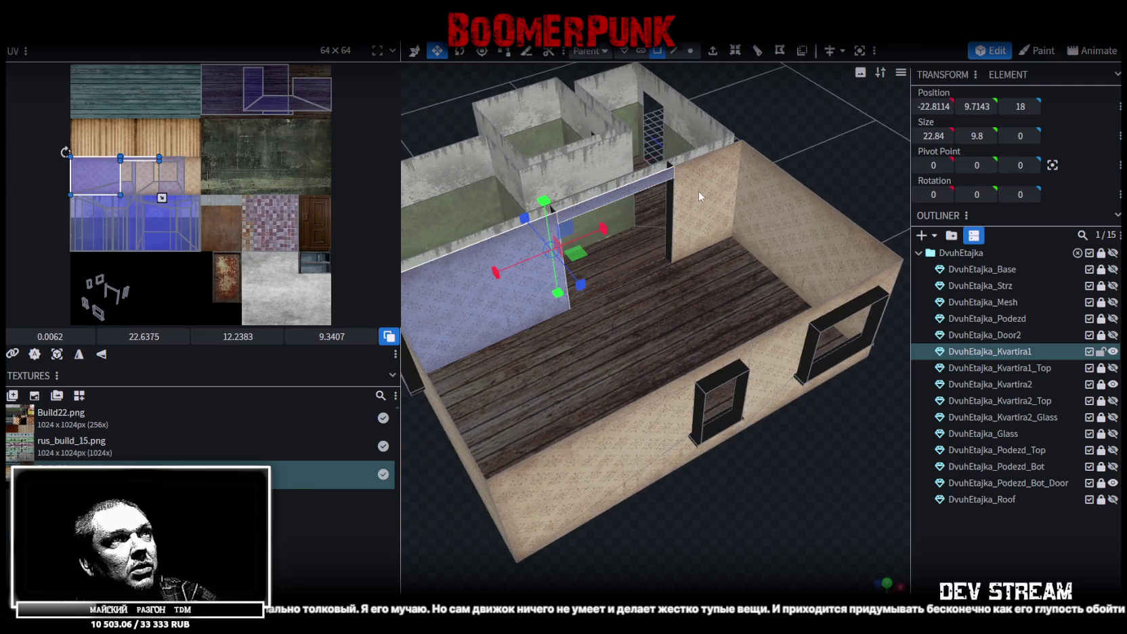
{"action": "left_click", "coordinate": [698, 190], "text": "shift"}
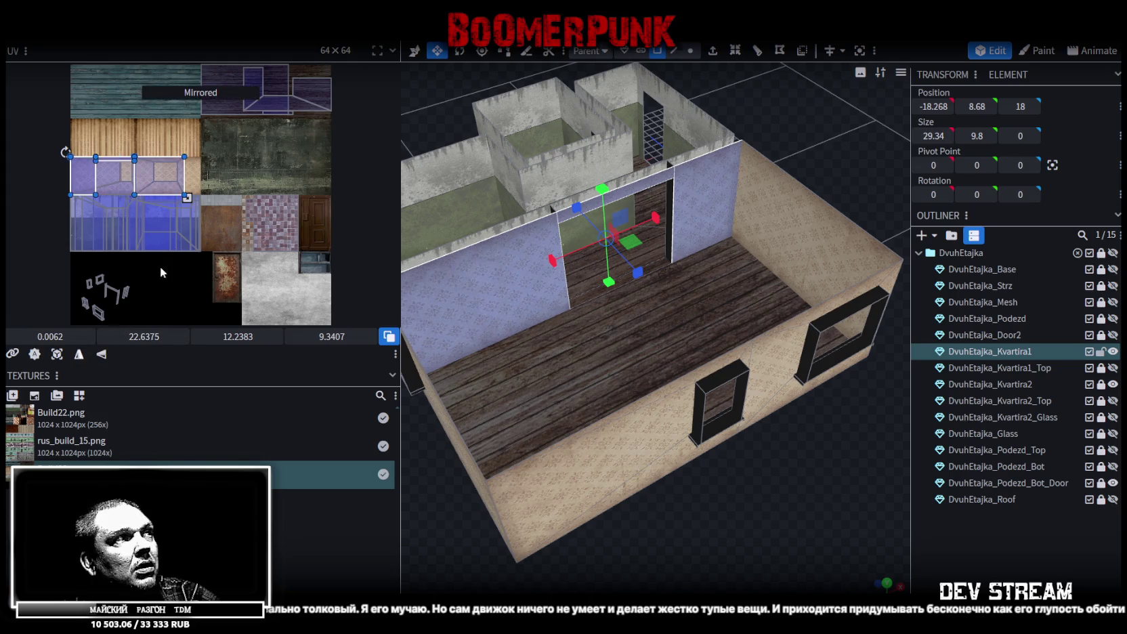
{"action": "scroll", "coordinate": [197, 165], "scroll_direction": "up", "scroll_amount": 2}
{"action": "scroll", "coordinate": [84, 258], "scroll_direction": "up", "scroll_amount": 1}
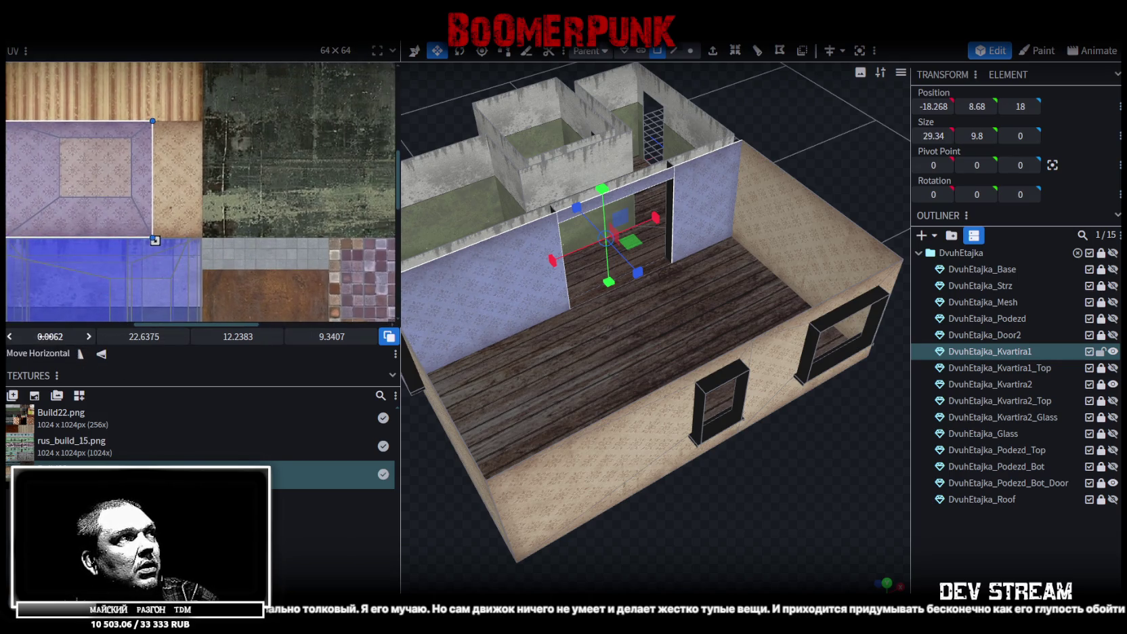
{"action": "left_click_drag", "start_coordinate": [63, 331], "coordinate": [759, 231]}
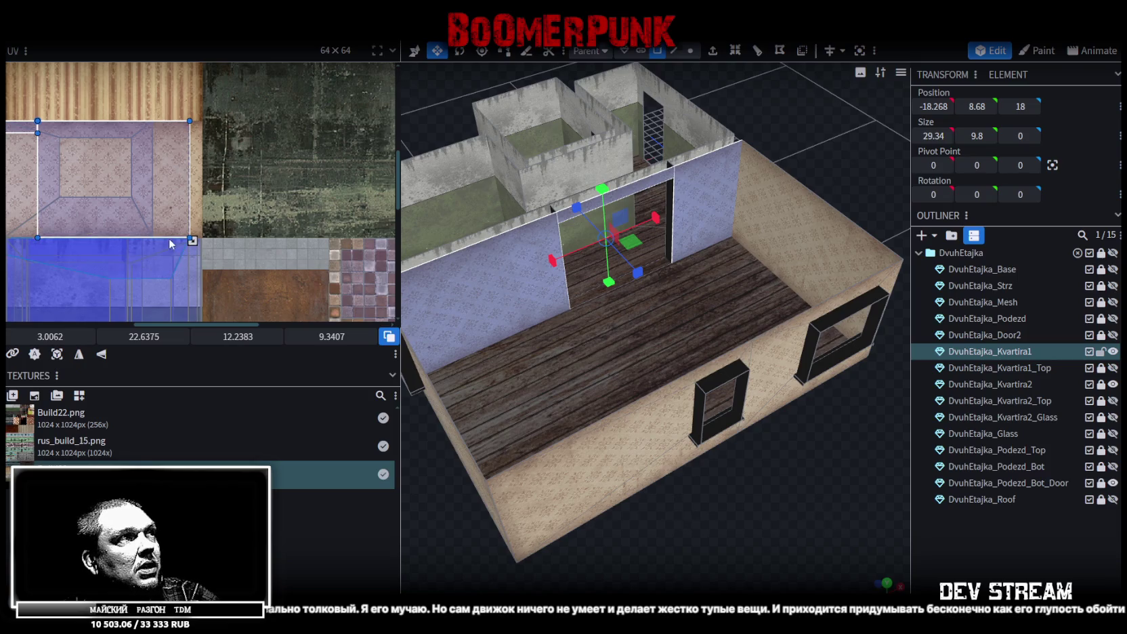
{"action": "scroll", "coordinate": [203, 251], "scroll_direction": "up", "scroll_amount": 2}
{"action": "scroll", "coordinate": [264, 229], "scroll_direction": "up", "scroll_amount": 1}
{"action": "left_click_drag", "start_coordinate": [38, 331], "coordinate": [54, 331]}
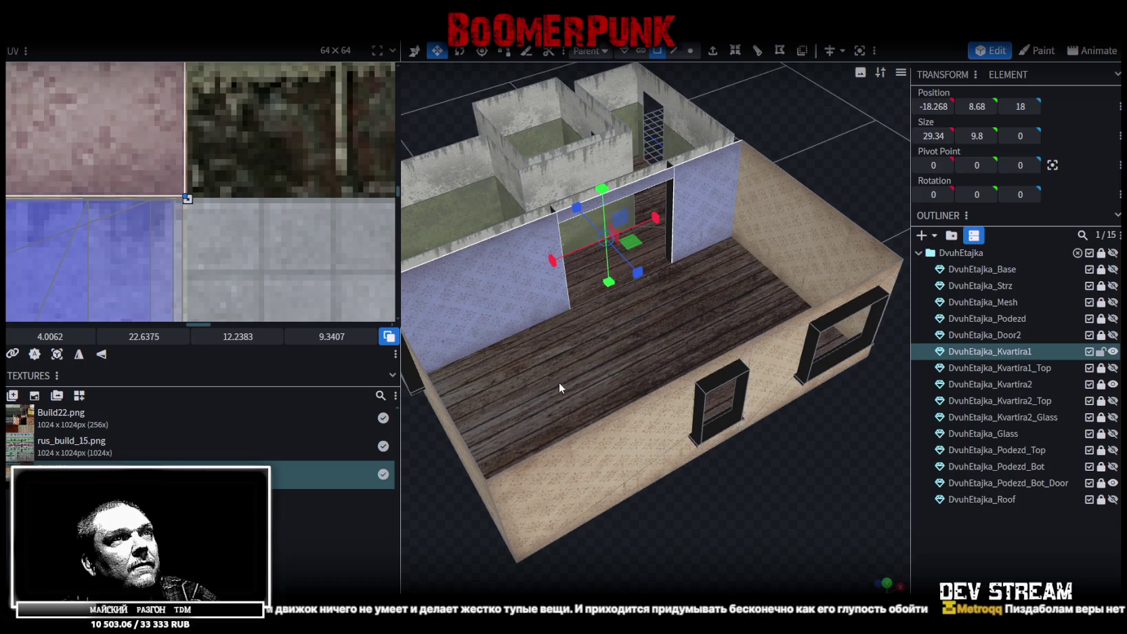
{"action": "scroll", "coordinate": [560, 382], "scroll_direction": "down", "scroll_amount": 3}
{"action": "left_click_drag", "start_coordinate": [635, 461], "coordinate": [746, 444]}
{"action": "scroll", "coordinate": [746, 444], "scroll_direction": "up", "scroll_amount": 3}
{"action": "scroll", "coordinate": [774, 477], "scroll_direction": "up", "scroll_amount": 2}
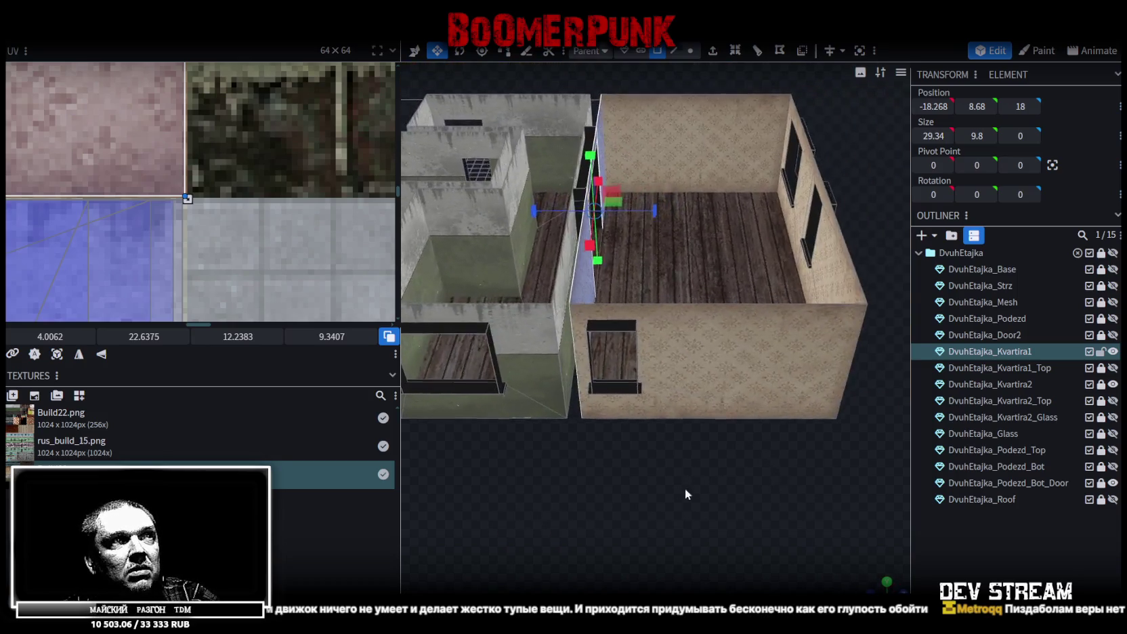
{"action": "scroll", "coordinate": [684, 489], "scroll_direction": "up", "scroll_amount": 3}
{"action": "left_click", "coordinate": [698, 396]}
Mirror the large side wall's wallpaper UVs horizontally in side view and slide U to about 7.13.
{"action": "mouse_move", "coordinate": [697, 396]}
{"action": "left_mouse_down"}
{"action": "mouse_move", "coordinate": [665, 479]}
{"action": "mouse_move", "coordinate": [634, 412]}
{"action": "left_mouse_up"}
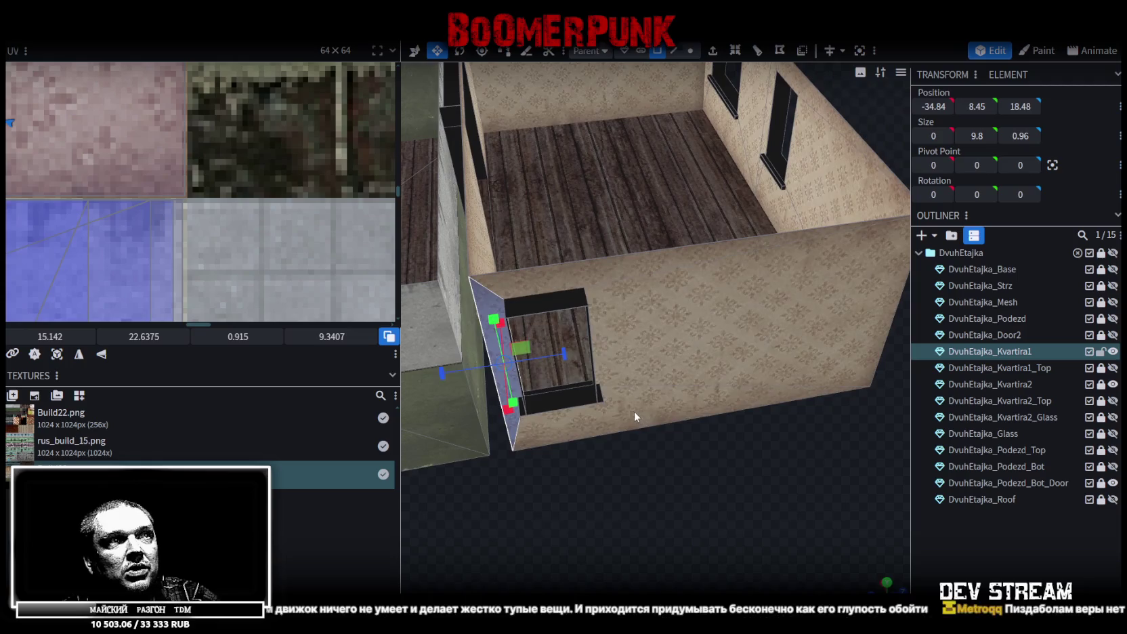
{"action": "left_click", "coordinate": [634, 414]}
{"action": "scroll", "coordinate": [724, 523], "scroll_direction": "down", "scroll_amount": 5}
{"action": "mouse_move", "coordinate": [723, 522]}
{"action": "left_mouse_down"}
{"action": "mouse_move", "coordinate": [647, 487]}
{"action": "mouse_move", "coordinate": [845, 574]}
{"action": "left_mouse_up"}
{"action": "key", "text": "KP_3"}
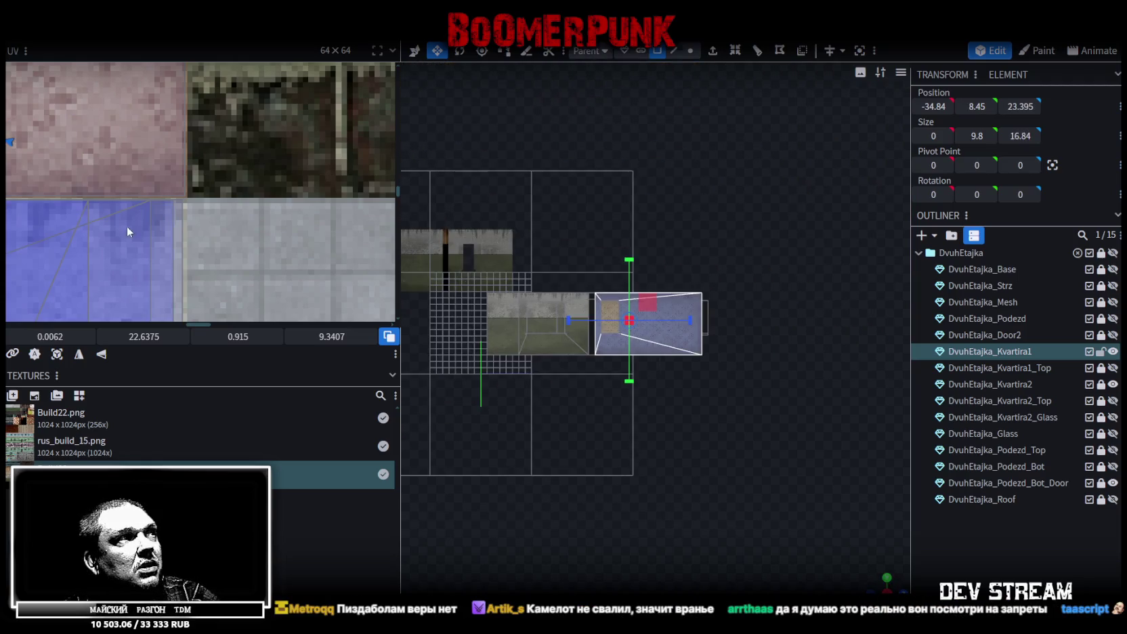
{"action": "scroll", "coordinate": [85, 223], "scroll_direction": "down", "scroll_amount": 5}
{"action": "scroll", "coordinate": [184, 208], "scroll_direction": "up", "scroll_amount": 2}
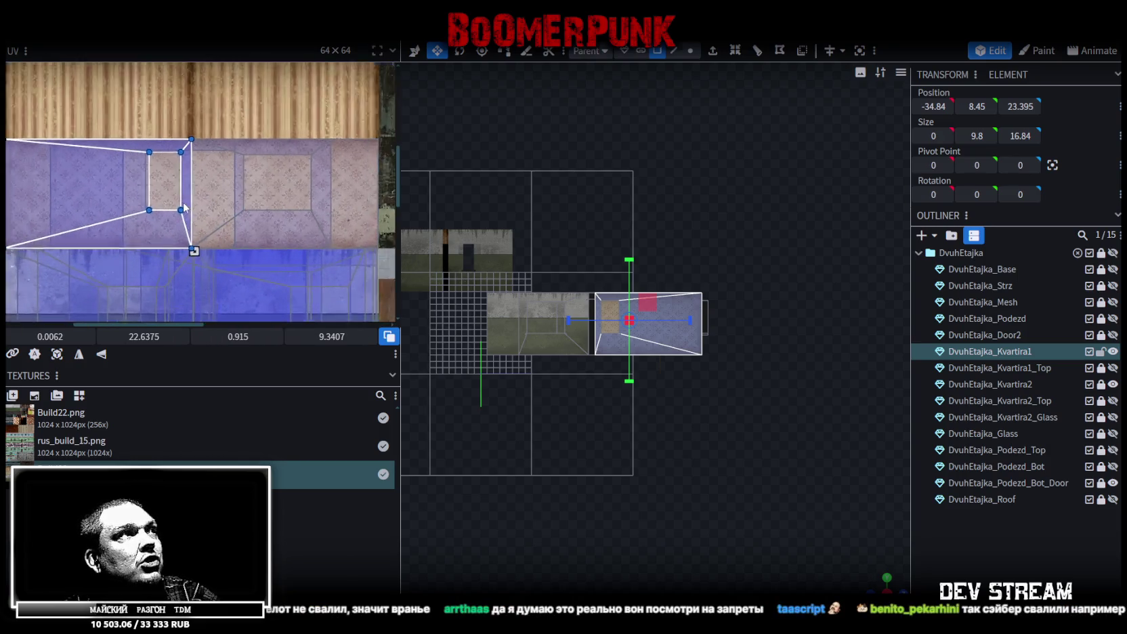
{"action": "left_click", "coordinate": [78, 354]}
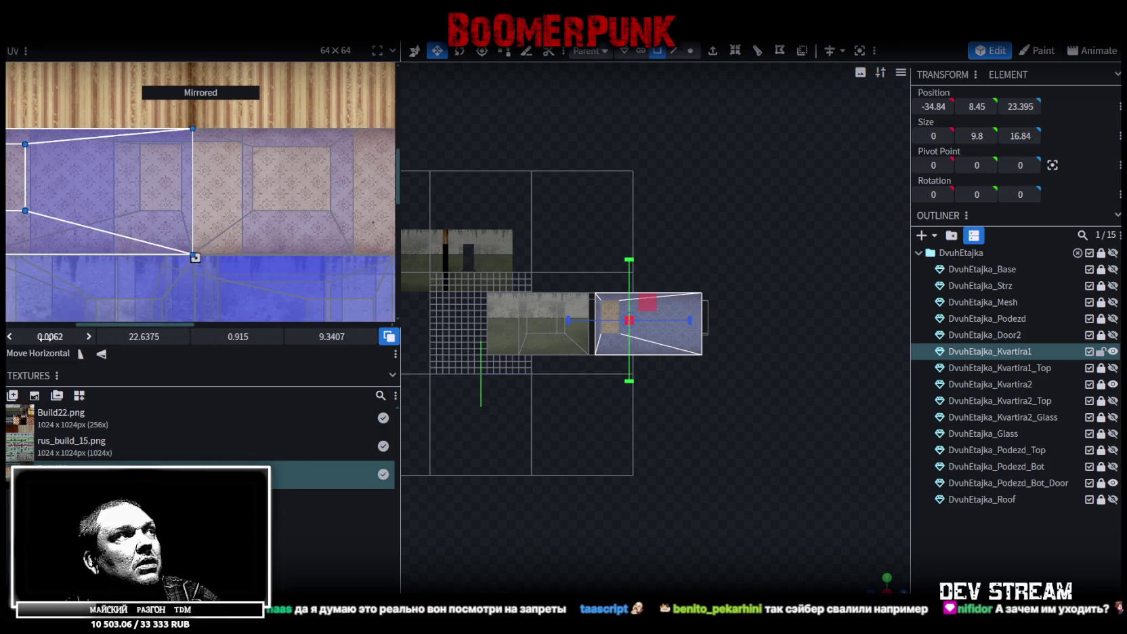
{"action": "left_click_drag", "start_coordinate": [48, 337], "coordinate": [88, 337]}
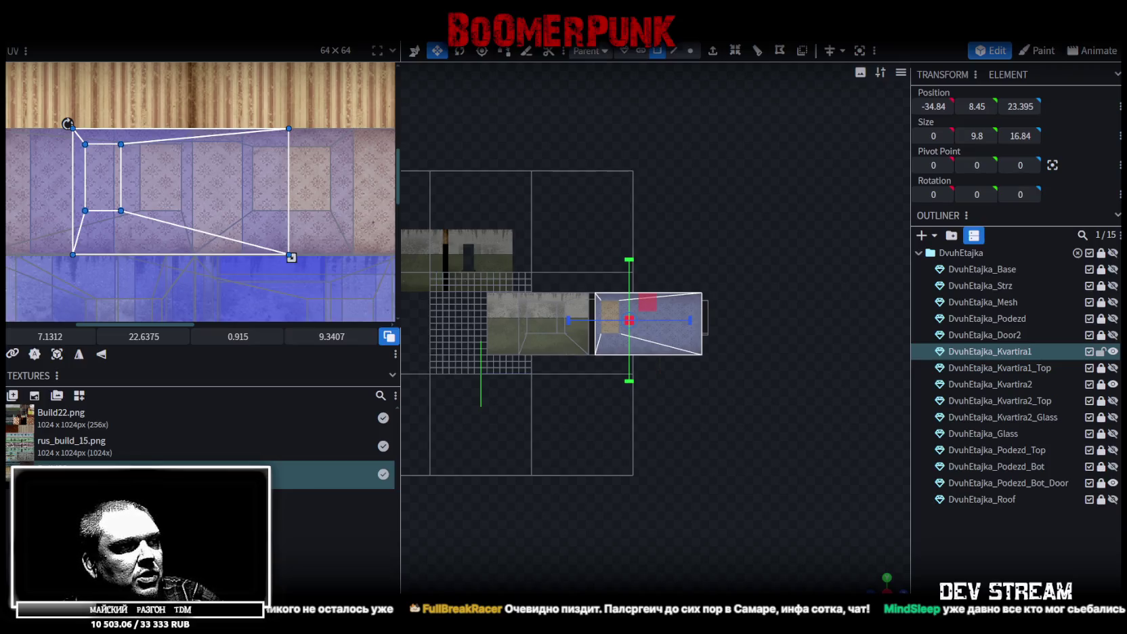
Select the room's back wall and shift its wallpaper UV slightly sideways.
{"action": "scroll", "coordinate": [736, 552], "scroll_direction": "up", "scroll_amount": 1}
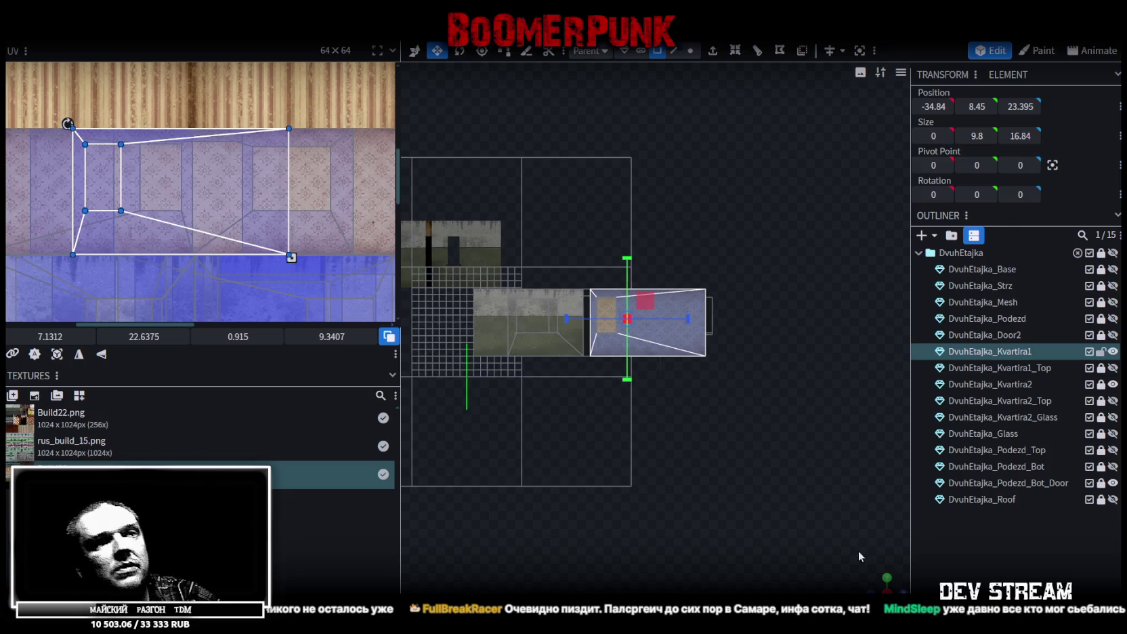
{"action": "mouse_move", "coordinate": [878, 586]}
{"action": "left_mouse_down"}
{"action": "mouse_move", "coordinate": [676, 528]}
{"action": "mouse_move", "coordinate": [678, 505]}
{"action": "left_mouse_up"}
{"action": "scroll", "coordinate": [675, 528], "scroll_direction": "up", "scroll_amount": 4}
{"action": "left_click", "coordinate": [632, 189]}
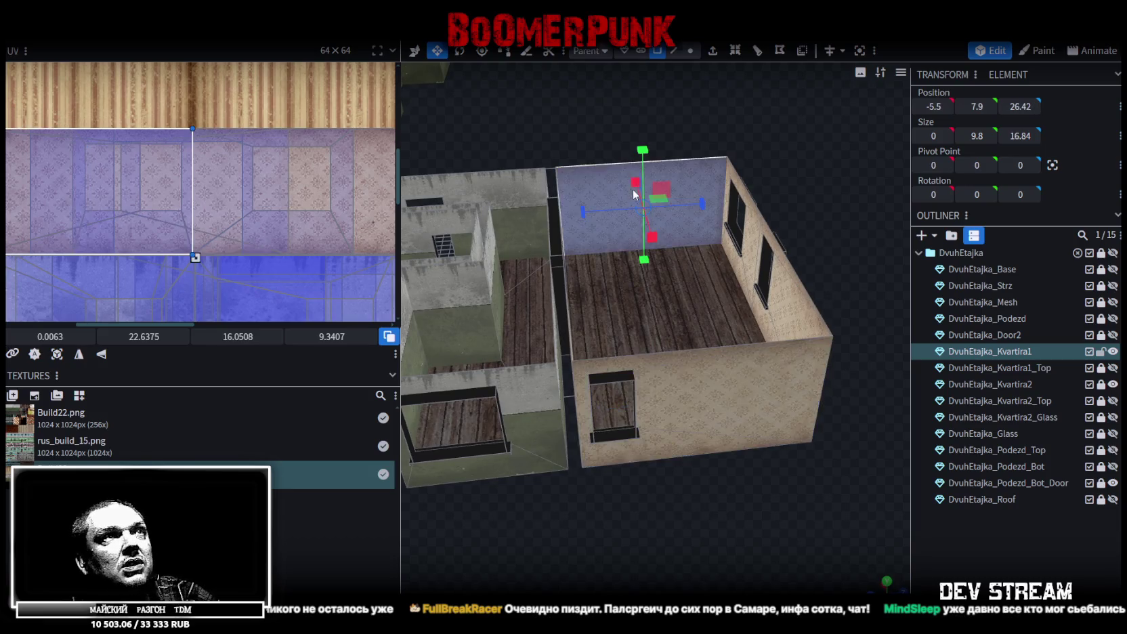
{"action": "scroll", "coordinate": [249, 181], "scroll_direction": "down", "scroll_amount": 3}
{"action": "scroll", "coordinate": [180, 178], "scroll_direction": "up", "scroll_amount": 3}
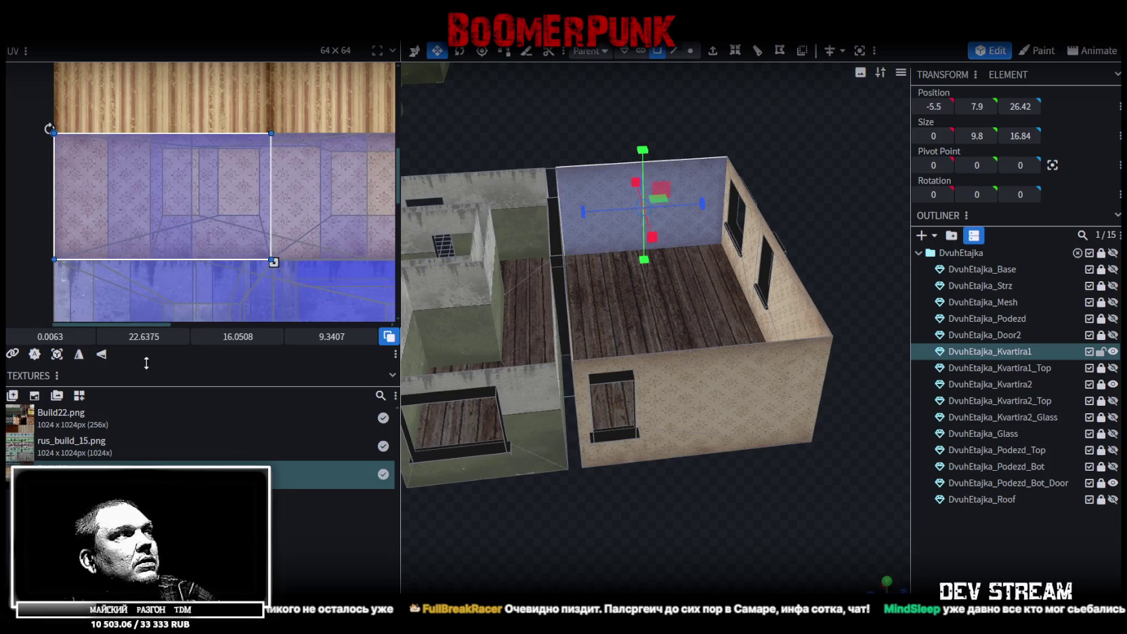
{"action": "left_click_drag", "start_coordinate": [41, 332], "coordinate": [42, 332]}
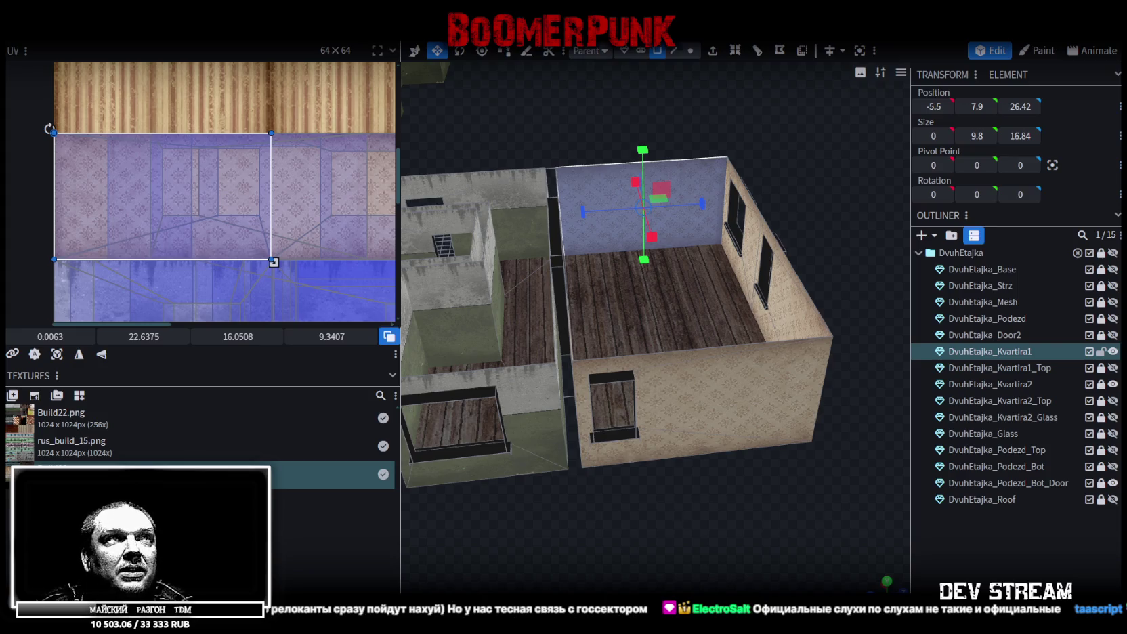
{"action": "scroll", "coordinate": [715, 552], "scroll_direction": "up", "scroll_amount": 2}
{"action": "scroll", "coordinate": [715, 552], "scroll_direction": "down", "scroll_amount": 3}
{"action": "mouse_move", "coordinate": [728, 502]}
{"action": "left_mouse_down"}
{"action": "mouse_move", "coordinate": [630, 499]}
{"action": "mouse_move", "coordinate": [651, 495]}
{"action": "left_mouse_up"}
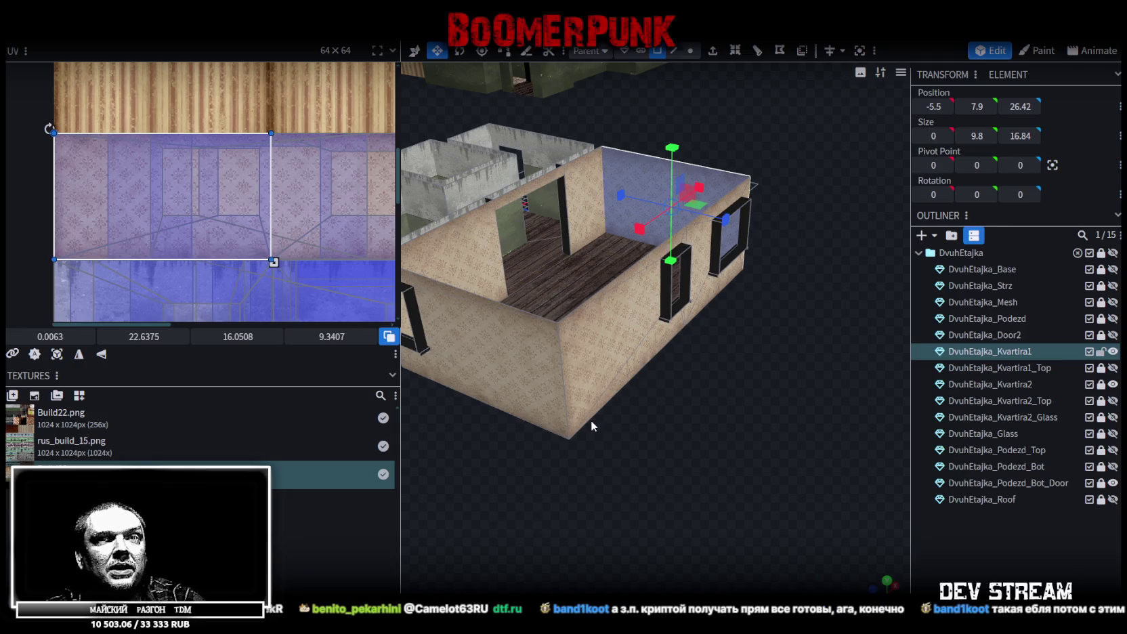
{"action": "mouse_move", "coordinate": [588, 419]}
{"action": "left_mouse_down"}
{"action": "mouse_move", "coordinate": [685, 457]}
{"action": "mouse_move", "coordinate": [704, 444]}
{"action": "left_mouse_up"}
Select another room wall and slide its wallpaper UV left to 5.6937, 22.6375.
{"action": "left_click", "coordinate": [665, 315]}
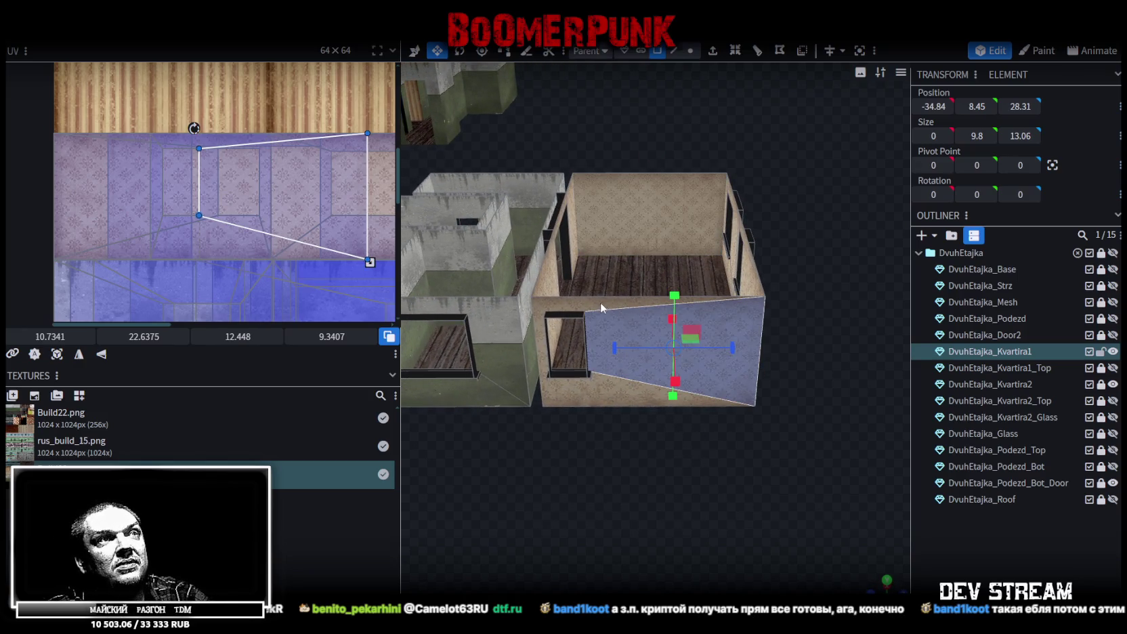
{"action": "left_click_drag", "start_coordinate": [600, 302], "coordinate": [535, 321]}
{"action": "mouse_move", "coordinate": [673, 410]}
{"action": "left_mouse_down"}
{"action": "mouse_move", "coordinate": [688, 458]}
{"action": "mouse_move", "coordinate": [707, 449]}
{"action": "left_mouse_up"}
{"action": "scroll", "coordinate": [350, 212], "scroll_direction": "down", "scroll_amount": 2}
{"action": "scroll", "coordinate": [222, 215], "scroll_direction": "down", "scroll_amount": 2}
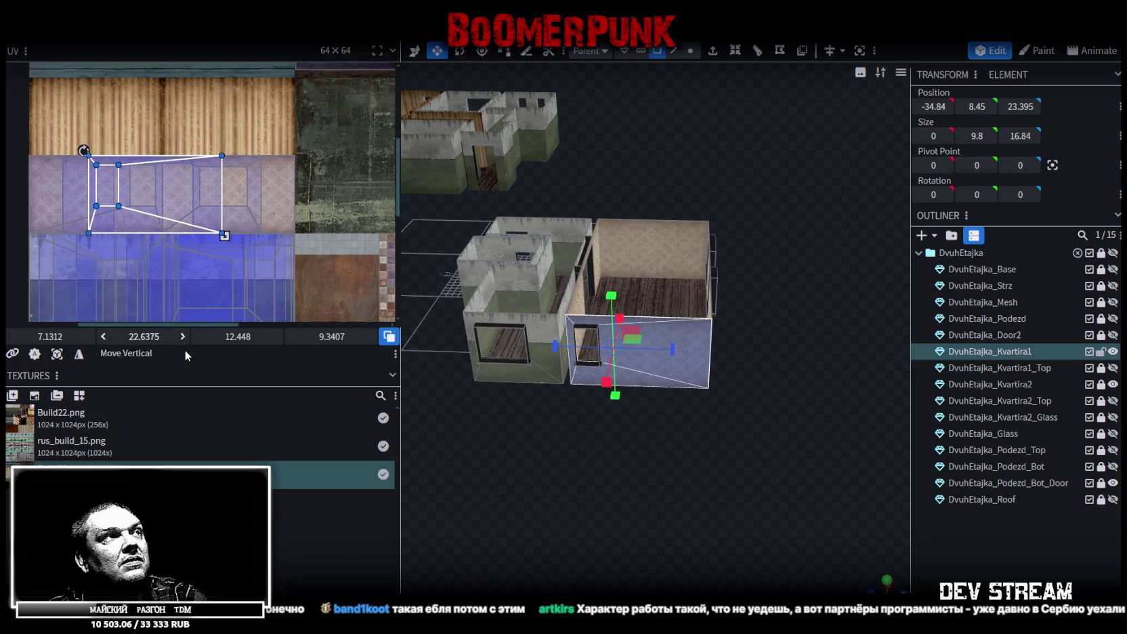
{"action": "mouse_move", "coordinate": [42, 335]}
{"action": "left_mouse_down"}
{"action": "mouse_move", "coordinate": [61, 334]}
{"action": "mouse_move", "coordinate": [41, 335]}
{"action": "left_mouse_up"}
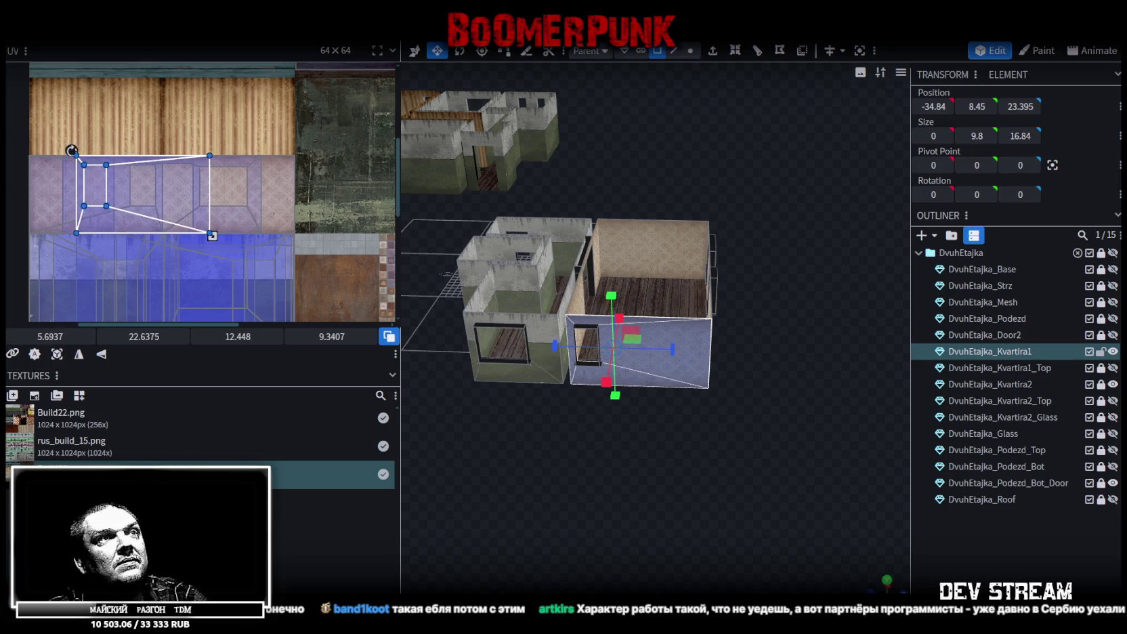
{"action": "left_click", "coordinate": [682, 500]}
{"action": "mouse_move", "coordinate": [683, 500]}
{"action": "left_mouse_down"}
{"action": "mouse_move", "coordinate": [676, 526]}
{"action": "mouse_move", "coordinate": [545, 380]}
{"action": "mouse_move", "coordinate": [569, 484]}
{"action": "mouse_move", "coordinate": [575, 476]}
{"action": "left_mouse_up"}
{"action": "scroll", "coordinate": [190, 268], "scroll_direction": "down", "scroll_amount": 3}
{"action": "middle_click_drag", "start_coordinate": [197, 258], "coordinate": [230, 280]}
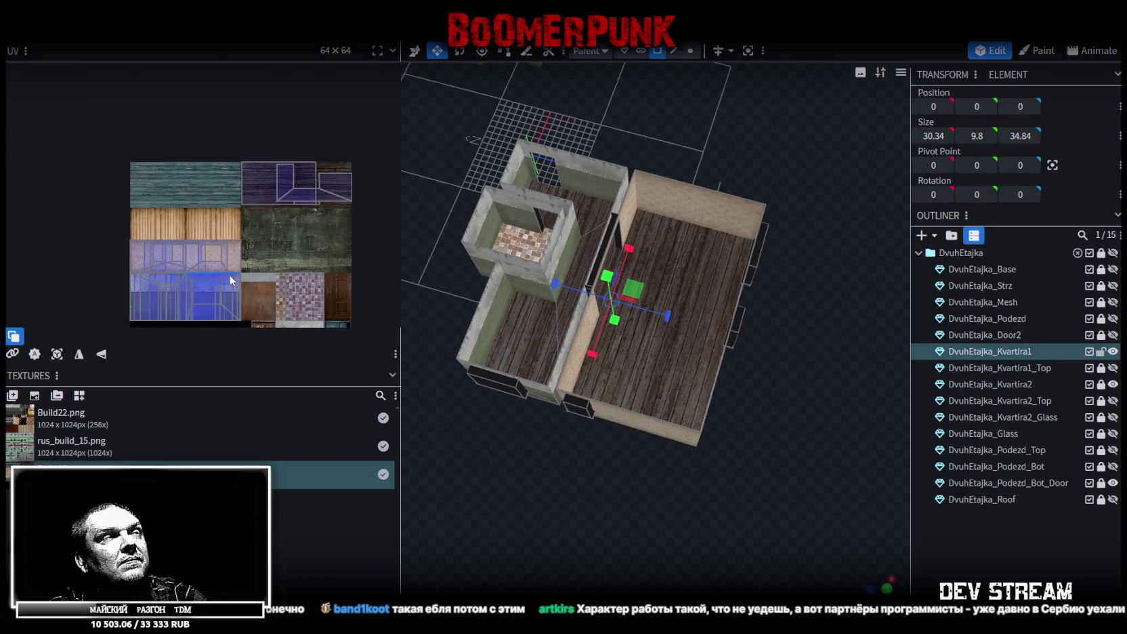
{"action": "mouse_move", "coordinate": [528, 429]}
{"action": "left_mouse_down"}
{"action": "mouse_move", "coordinate": [544, 497]}
{"action": "mouse_move", "coordinate": [534, 478]}
{"action": "left_mouse_up"}
{"action": "scroll", "coordinate": [651, 398], "scroll_direction": "up", "scroll_amount": 2}
{"action": "left_click", "coordinate": [651, 398]}
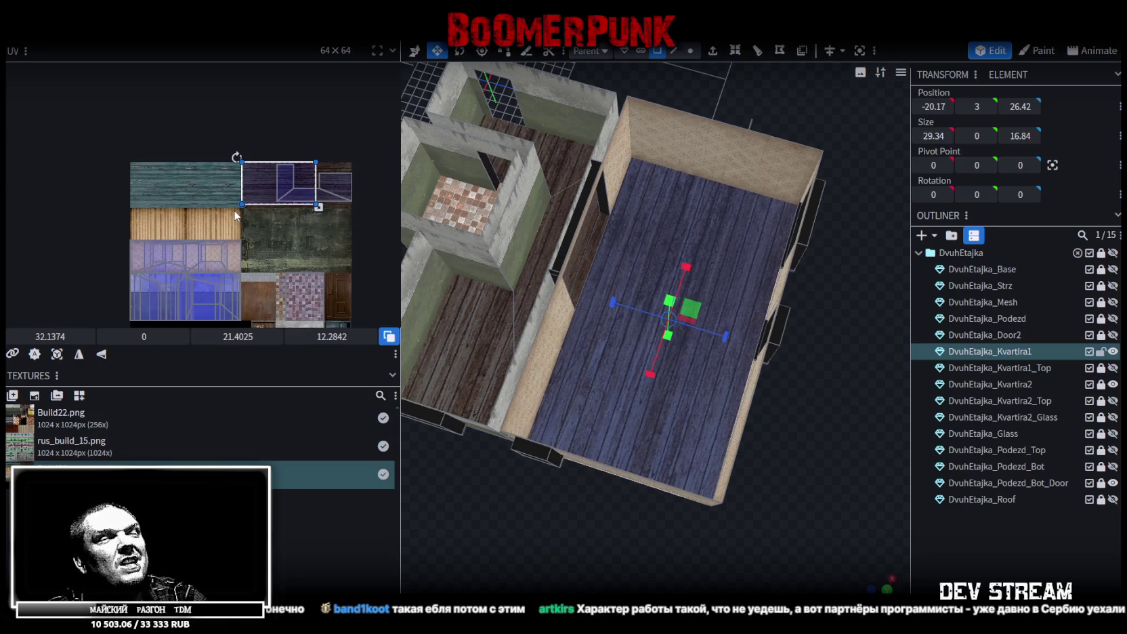
{"action": "left_click_drag", "start_coordinate": [501, 514], "coordinate": [559, 500]}
{"action": "scroll", "coordinate": [606, 500], "scroll_direction": "up", "scroll_amount": 3}
{"action": "scroll", "coordinate": [638, 489], "scroll_direction": "up", "scroll_amount": 3}
{"action": "scroll", "coordinate": [638, 489], "scroll_direction": "down", "scroll_amount": 3}
{"action": "scroll", "coordinate": [602, 471], "scroll_direction": "down", "scroll_amount": 3}
{"action": "scroll", "coordinate": [524, 423], "scroll_direction": "down", "scroll_amount": 2}
{"action": "mouse_move", "coordinate": [524, 423]}
{"action": "left_mouse_down"}
{"action": "mouse_move", "coordinate": [524, 475]}
{"action": "mouse_move", "coordinate": [615, 374]}
{"action": "left_mouse_up"}
{"action": "left_click", "coordinate": [717, 238]}
{"action": "mouse_move", "coordinate": [694, 297]}
{"action": "left_mouse_down"}
{"action": "mouse_move", "coordinate": [620, 526]}
{"action": "mouse_move", "coordinate": [640, 532]}
{"action": "left_mouse_up"}
{"action": "mouse_move", "coordinate": [768, 526]}
{"action": "left_mouse_down"}
{"action": "mouse_move", "coordinate": [568, 489]}
{"action": "mouse_move", "coordinate": [575, 473]}
{"action": "mouse_move", "coordinate": [539, 464]}
{"action": "mouse_move", "coordinate": [438, 479]}
{"action": "mouse_move", "coordinate": [513, 442]}
{"action": "mouse_move", "coordinate": [600, 476]}
{"action": "left_mouse_up"}
Save the model as Build28.bbmodel, then open the viewport and toolbar options.
{"action": "key", "text": "ctrl+s"}
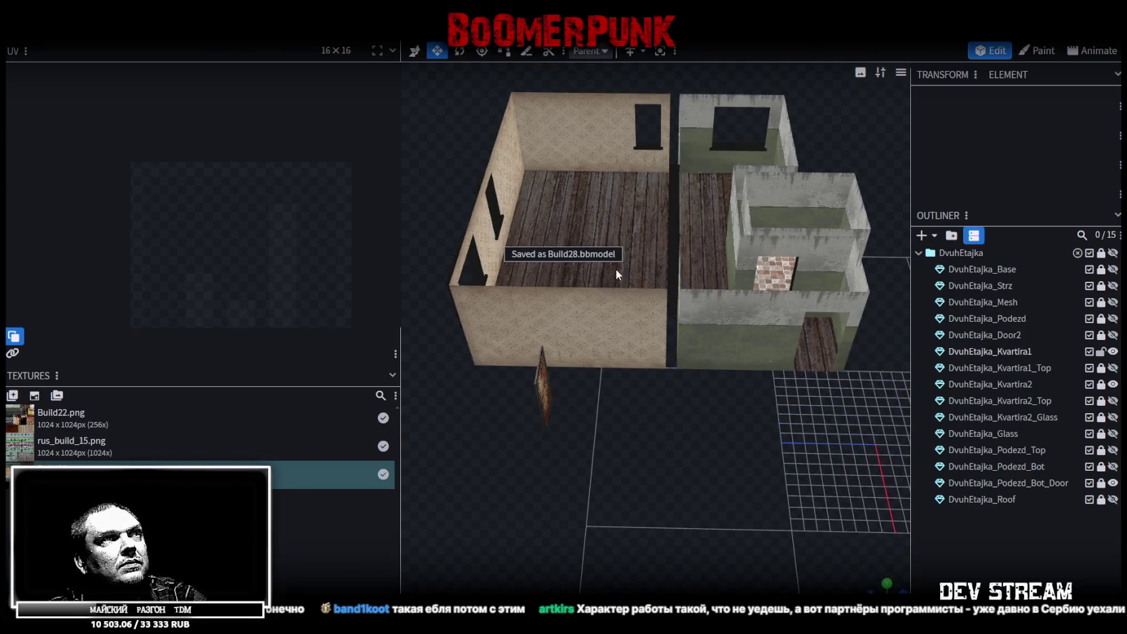
{"action": "right_click", "coordinate": [642, 241]}
{"action": "left_click", "coordinate": [728, 317]}
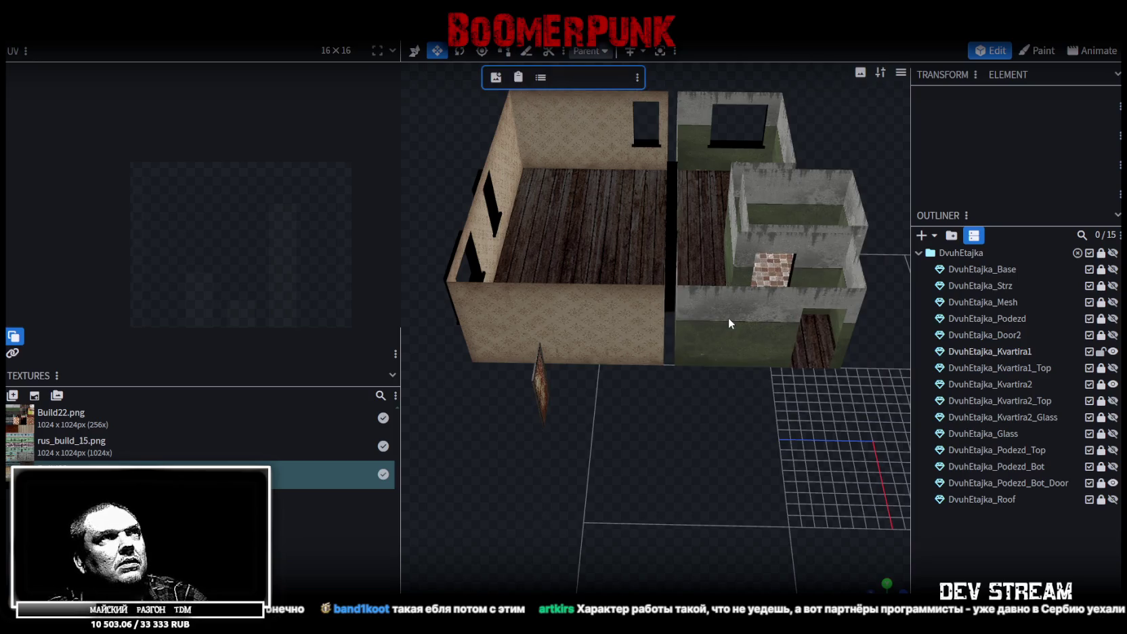
{"action": "left_click", "coordinate": [636, 79]}
Orbit and zoom to inspect the wallpapered walls and wood-plank floor from above.
{"action": "mouse_move", "coordinate": [621, 424]}
{"action": "left_mouse_down"}
{"action": "mouse_move", "coordinate": [649, 490]}
{"action": "mouse_move", "coordinate": [674, 498]}
{"action": "left_mouse_up"}
{"action": "scroll", "coordinate": [674, 499], "scroll_direction": "up", "scroll_amount": 4}
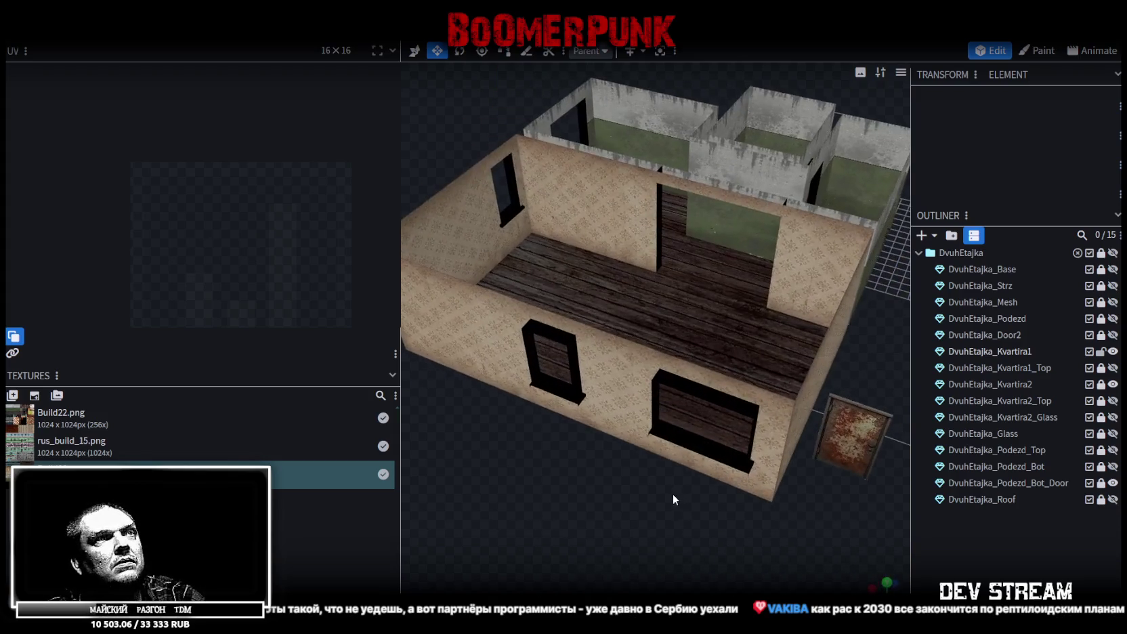
{"action": "scroll", "coordinate": [575, 451], "scroll_direction": "down", "scroll_amount": 3}
{"action": "mouse_move", "coordinate": [575, 451]}
{"action": "left_mouse_down"}
{"action": "mouse_move", "coordinate": [595, 470]}
{"action": "mouse_move", "coordinate": [573, 482]}
{"action": "mouse_move", "coordinate": [516, 464]}
{"action": "mouse_move", "coordinate": [563, 464]}
{"action": "left_mouse_up"}
{"action": "scroll", "coordinate": [583, 482], "scroll_direction": "up", "scroll_amount": 5}
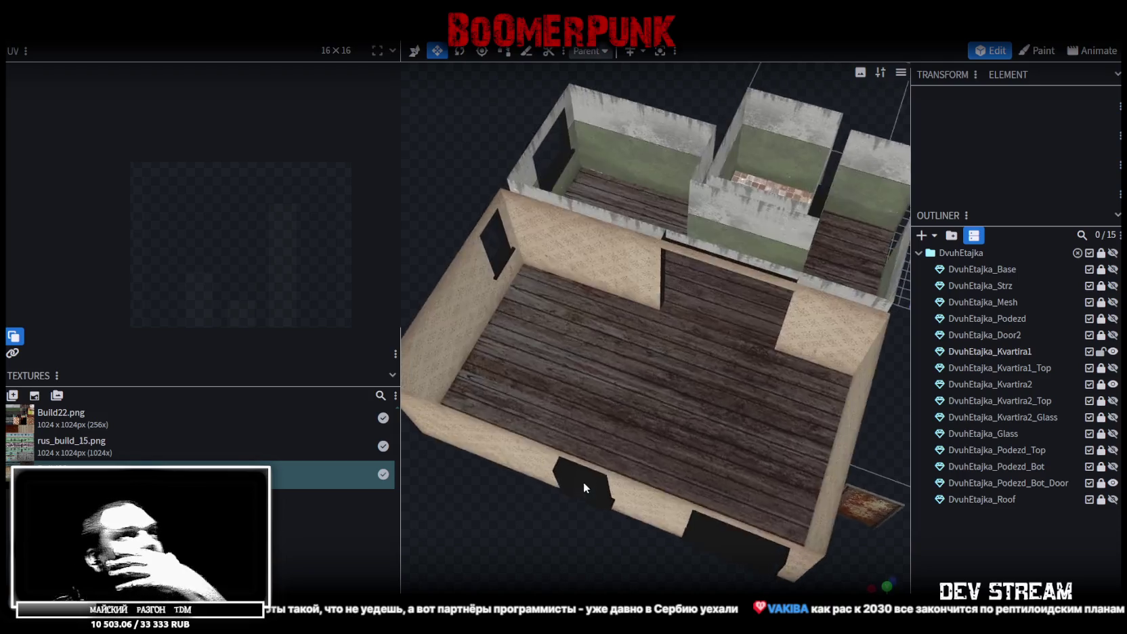
{"action": "scroll", "coordinate": [516, 463], "scroll_direction": "down", "scroll_amount": 3}
{"action": "scroll", "coordinate": [563, 463], "scroll_direction": "up", "scroll_amount": 2}
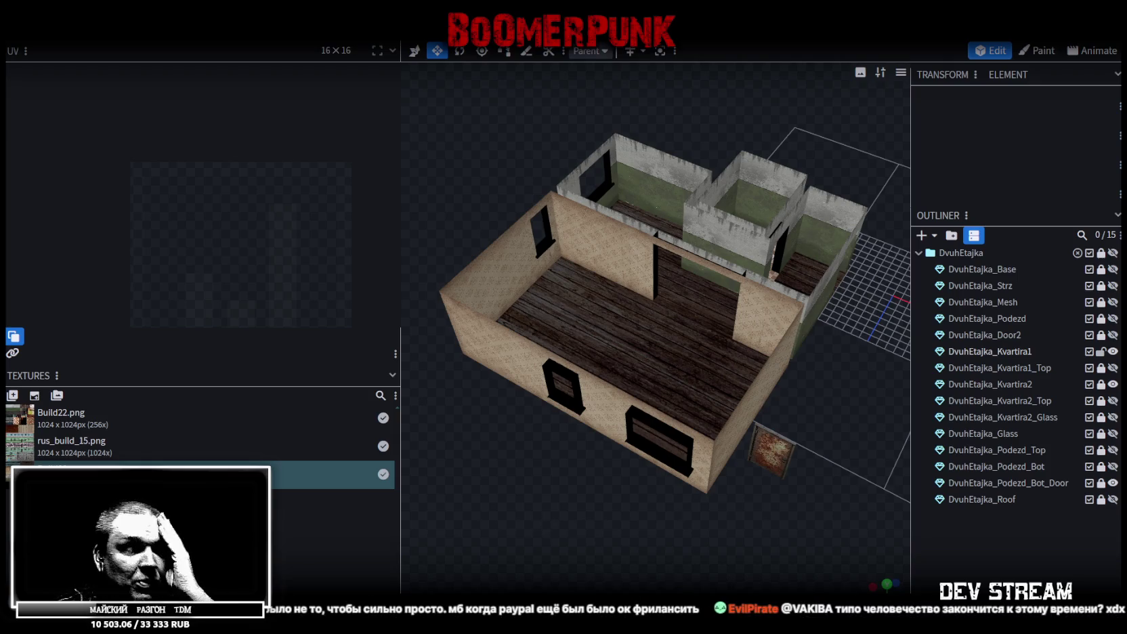
Orbit to another angle and select the window reveal piece.
{"action": "mouse_move", "coordinate": [702, 349]}
{"action": "left_mouse_down"}
{"action": "mouse_move", "coordinate": [508, 528]}
{"action": "mouse_move", "coordinate": [495, 517]}
{"action": "left_mouse_up"}
{"action": "scroll", "coordinate": [585, 499], "scroll_direction": "up", "scroll_amount": 2}
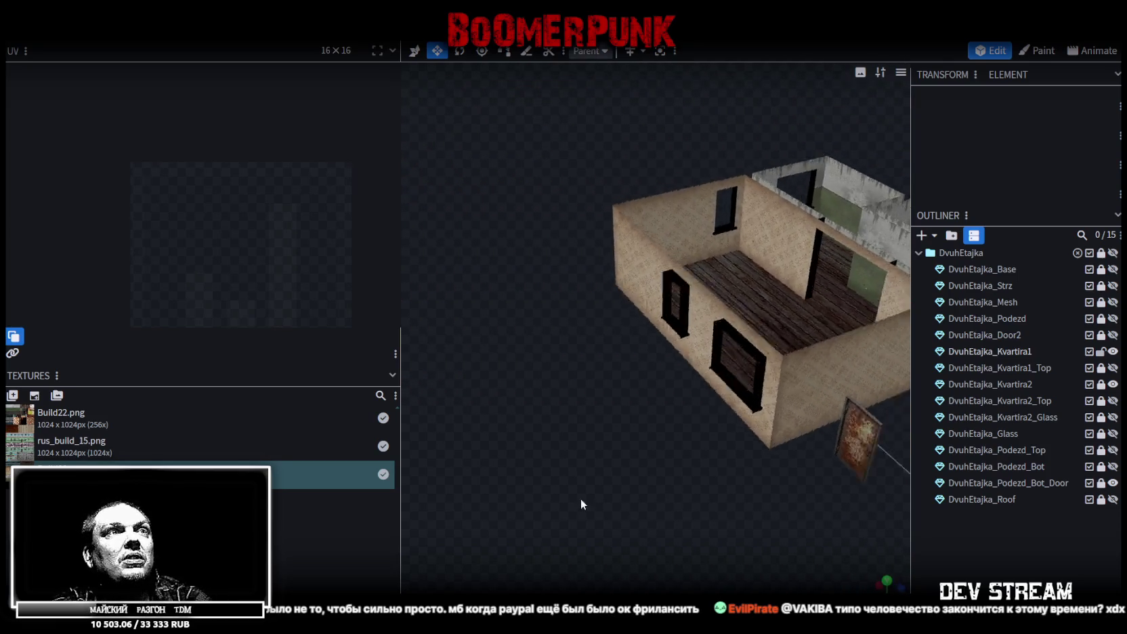
{"action": "scroll", "coordinate": [600, 514], "scroll_direction": "up", "scroll_amount": 3}
{"action": "scroll", "coordinate": [615, 516], "scroll_direction": "up", "scroll_amount": 2}
{"action": "scroll", "coordinate": [615, 516], "scroll_direction": "down", "scroll_amount": 2}
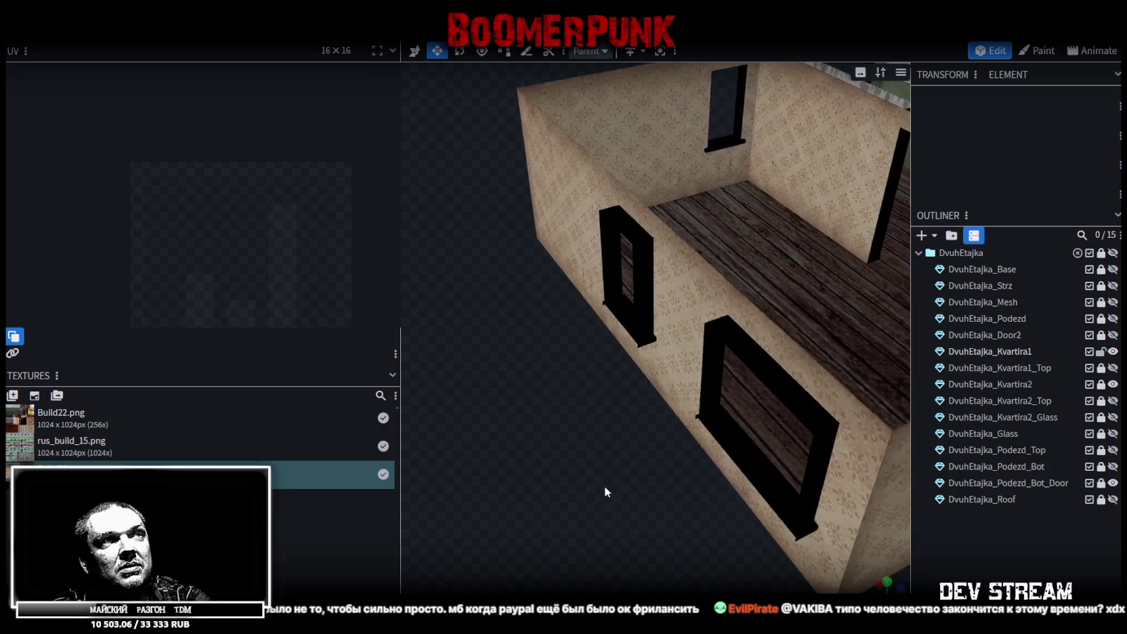
{"action": "scroll", "coordinate": [604, 487], "scroll_direction": "down", "scroll_amount": 2}
{"action": "left_click", "coordinate": [808, 467]}
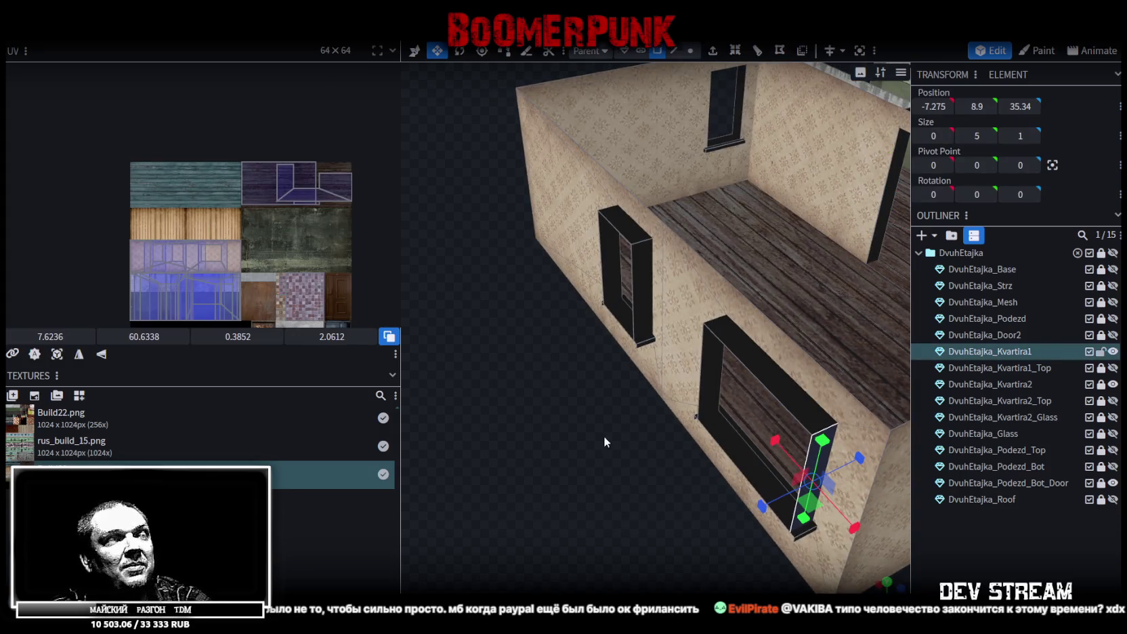
Stretch the selected window reveal piece to 14.825 wide, undoing a stray 6.05 resize.
{"action": "left_click_drag", "start_coordinate": [606, 436], "coordinate": [642, 357]}
{"action": "key", "text": "ctrl+z"}
{"action": "key", "text": "ctrl+z"}
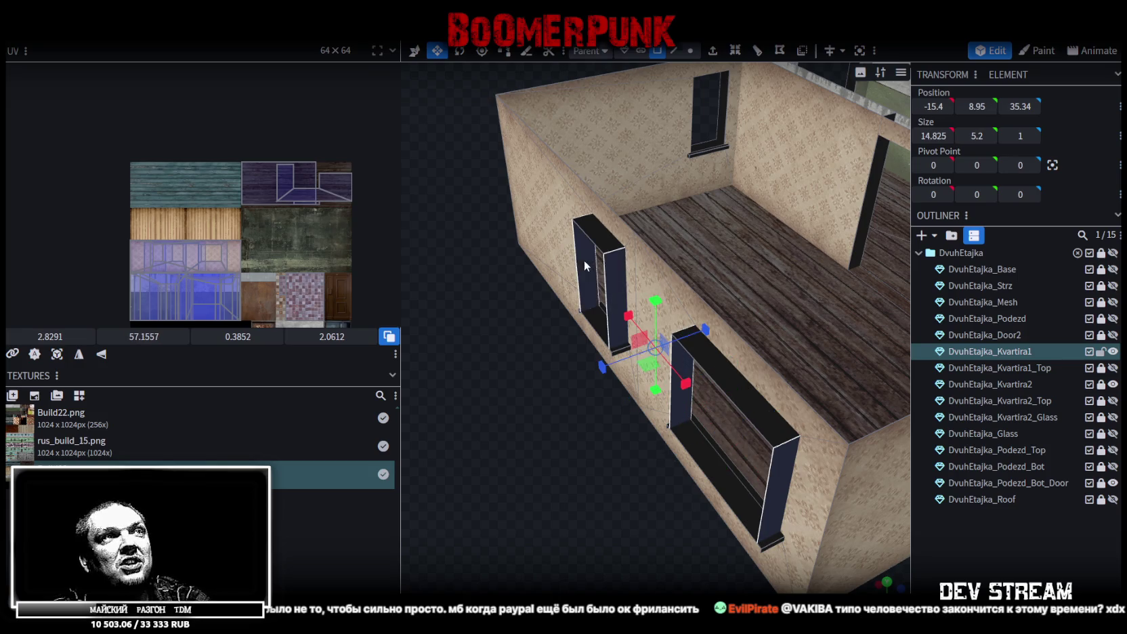
{"action": "scroll", "coordinate": [580, 468], "scroll_direction": "down", "scroll_amount": 3}
{"action": "mouse_move", "coordinate": [580, 469]}
{"action": "left_mouse_down"}
{"action": "mouse_move", "coordinate": [771, 471]}
{"action": "mouse_move", "coordinate": [673, 504]}
{"action": "mouse_move", "coordinate": [669, 484]}
{"action": "mouse_move", "coordinate": [708, 489]}
{"action": "mouse_move", "coordinate": [530, 480]}
{"action": "mouse_move", "coordinate": [473, 498]}
{"action": "mouse_move", "coordinate": [584, 491]}
{"action": "mouse_move", "coordinate": [605, 477]}
{"action": "left_mouse_up"}
{"action": "scroll", "coordinate": [652, 496], "scroll_direction": "up", "scroll_amount": 3}
{"action": "scroll", "coordinate": [658, 481], "scroll_direction": "down", "scroll_amount": 3}
{"action": "scroll", "coordinate": [682, 491], "scroll_direction": "up", "scroll_amount": 2}
{"action": "scroll", "coordinate": [530, 479], "scroll_direction": "up", "scroll_amount": 3}
{"action": "scroll", "coordinate": [604, 469], "scroll_direction": "up", "scroll_amount": 2}
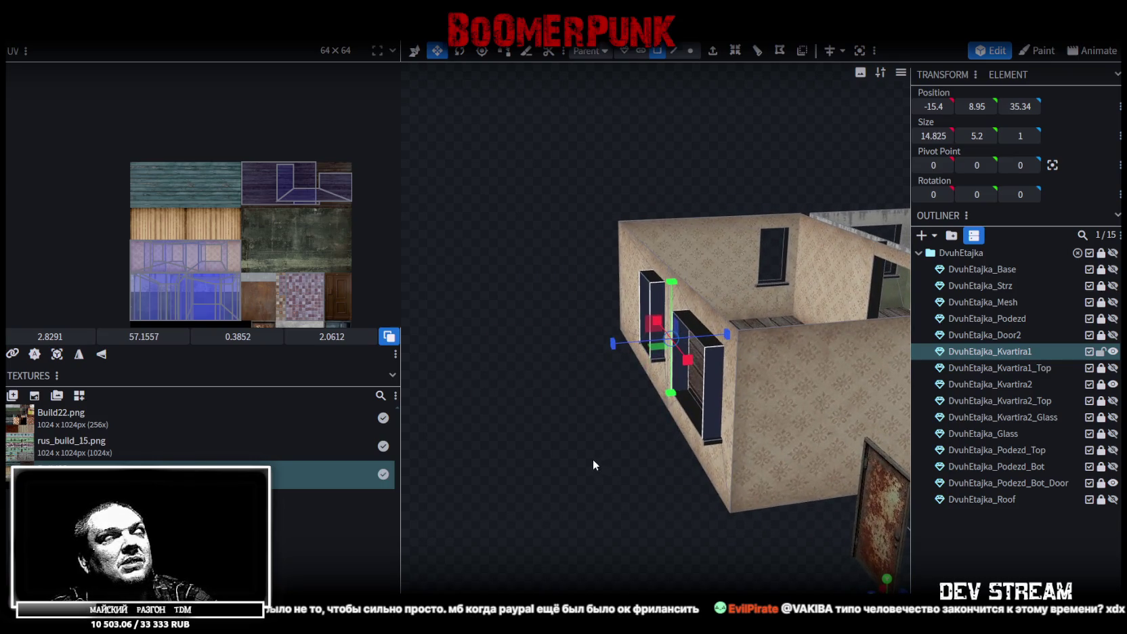
Orbit around the building, then show the windowed wall flat in side orthographic view.
{"action": "left_click_drag", "start_coordinate": [565, 482], "coordinate": [563, 460]}
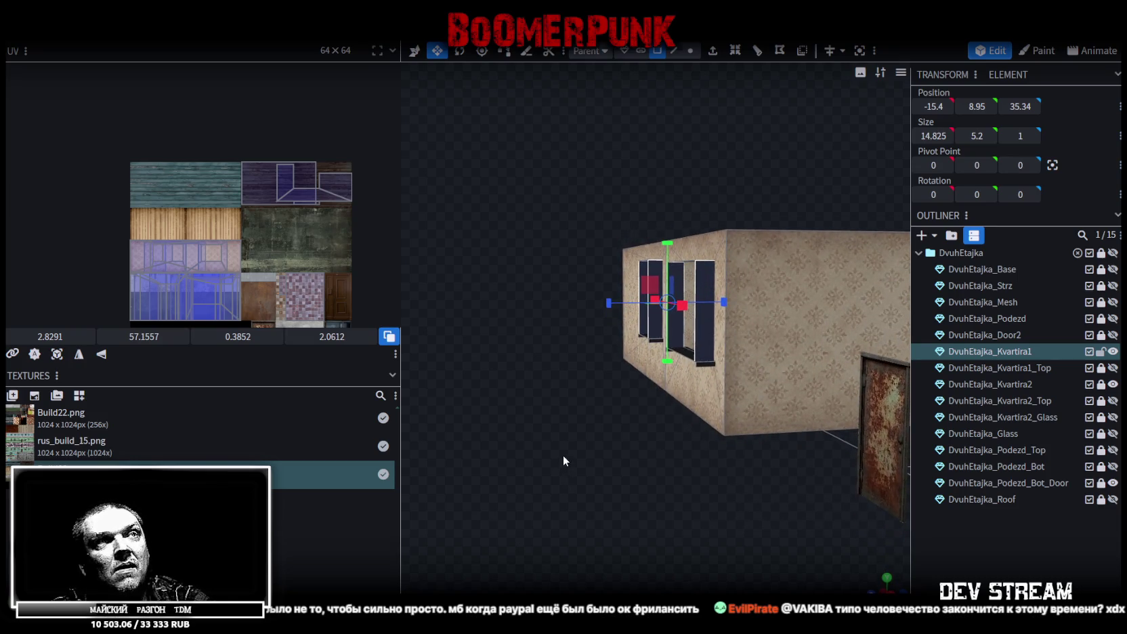
{"action": "mouse_move", "coordinate": [563, 455]}
{"action": "left_mouse_down"}
{"action": "mouse_move", "coordinate": [560, 550]}
{"action": "mouse_move", "coordinate": [572, 533]}
{"action": "mouse_move", "coordinate": [550, 514]}
{"action": "mouse_move", "coordinate": [563, 492]}
{"action": "mouse_move", "coordinate": [875, 545]}
{"action": "left_mouse_up"}
{"action": "scroll", "coordinate": [614, 444], "scroll_direction": "down", "scroll_amount": 5}
{"action": "mouse_move", "coordinate": [614, 445]}
{"action": "left_mouse_down"}
{"action": "mouse_move", "coordinate": [648, 408]}
{"action": "mouse_move", "coordinate": [721, 468]}
{"action": "mouse_move", "coordinate": [634, 451]}
{"action": "mouse_move", "coordinate": [638, 440]}
{"action": "mouse_move", "coordinate": [745, 473]}
{"action": "mouse_move", "coordinate": [640, 492]}
{"action": "mouse_move", "coordinate": [693, 516]}
{"action": "mouse_move", "coordinate": [709, 468]}
{"action": "mouse_move", "coordinate": [753, 534]}
{"action": "mouse_move", "coordinate": [678, 498]}
{"action": "left_mouse_up"}
{"action": "scroll", "coordinate": [638, 440], "scroll_direction": "up", "scroll_amount": 3}
{"action": "scroll", "coordinate": [678, 497], "scroll_direction": "up", "scroll_amount": 3}
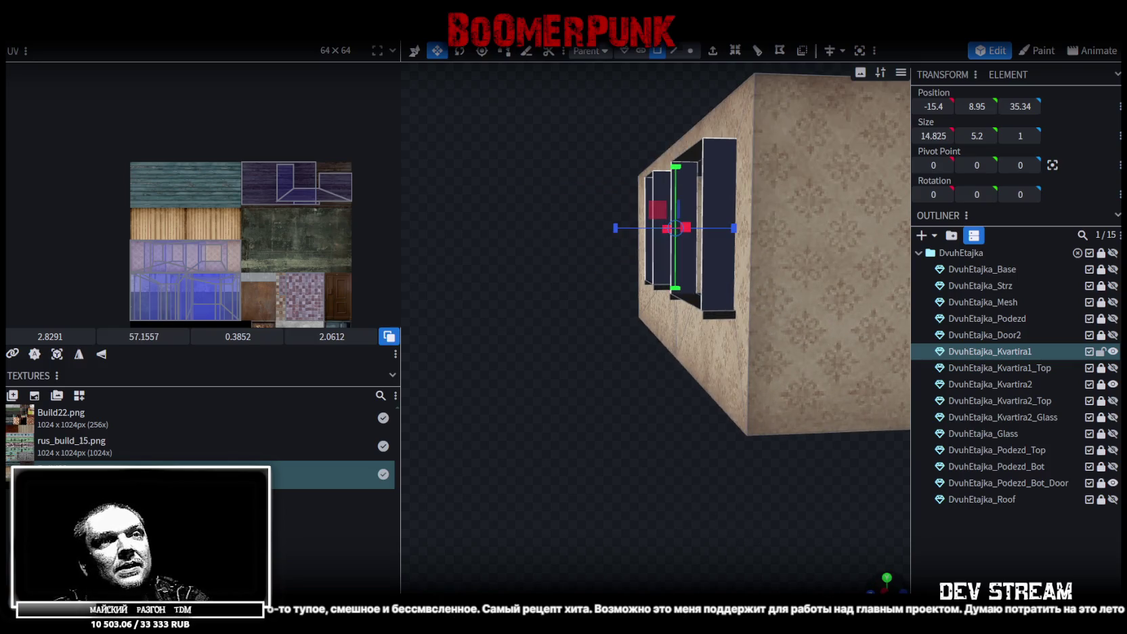
{"action": "key", "text": "KP_3"}
{"action": "mouse_move", "coordinate": [627, 469]}
{"action": "right_mouse_down"}
{"action": "mouse_move", "coordinate": [573, 444]}
{"action": "mouse_move", "coordinate": [737, 474]}
{"action": "right_mouse_up"}
{"action": "scroll", "coordinate": [573, 444], "scroll_direction": "up", "scroll_amount": 2}
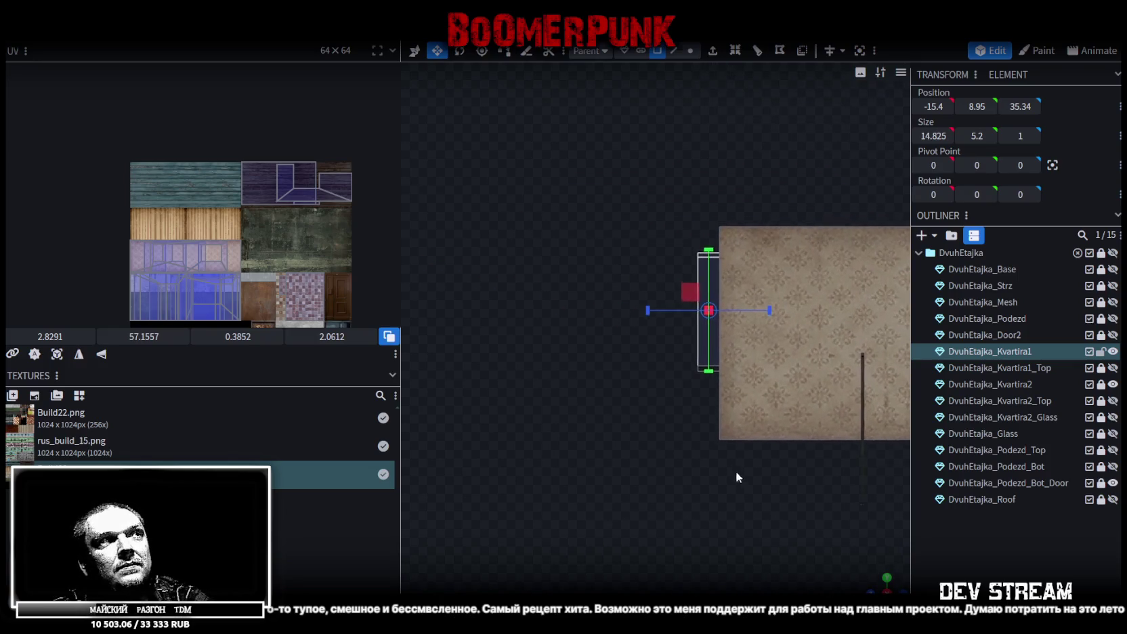
Project the window reveal faces' UVs from the side view and place them on the pink tiles.
{"action": "left_click", "coordinate": [57, 354]}
{"action": "scroll", "coordinate": [166, 257], "scroll_direction": "up", "scroll_amount": 3}
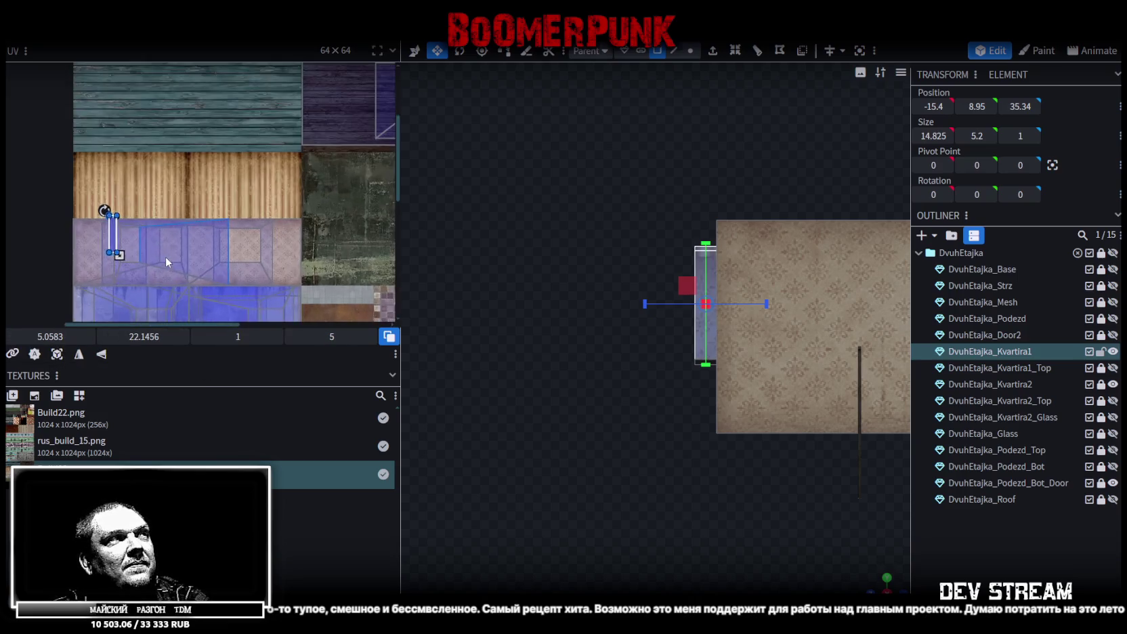
{"action": "scroll", "coordinate": [166, 256], "scroll_direction": "up", "scroll_amount": 2}
{"action": "scroll", "coordinate": [205, 275], "scroll_direction": "down", "scroll_amount": 2}
{"action": "scroll", "coordinate": [140, 209], "scroll_direction": "down", "scroll_amount": 2}
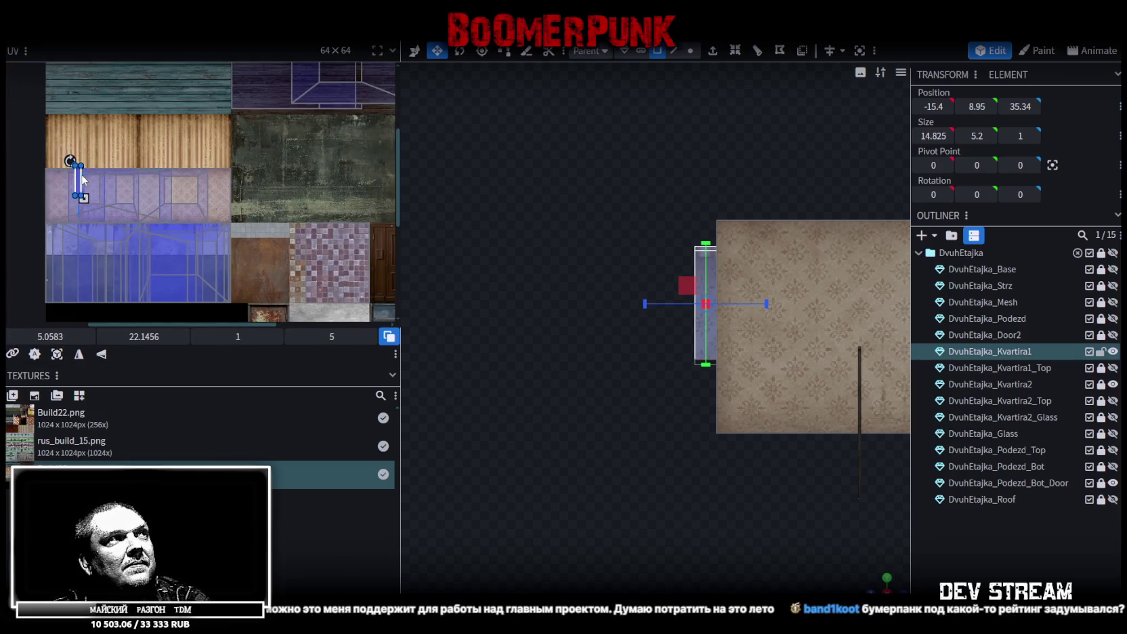
{"action": "left_click_drag", "start_coordinate": [82, 179], "coordinate": [322, 261]}
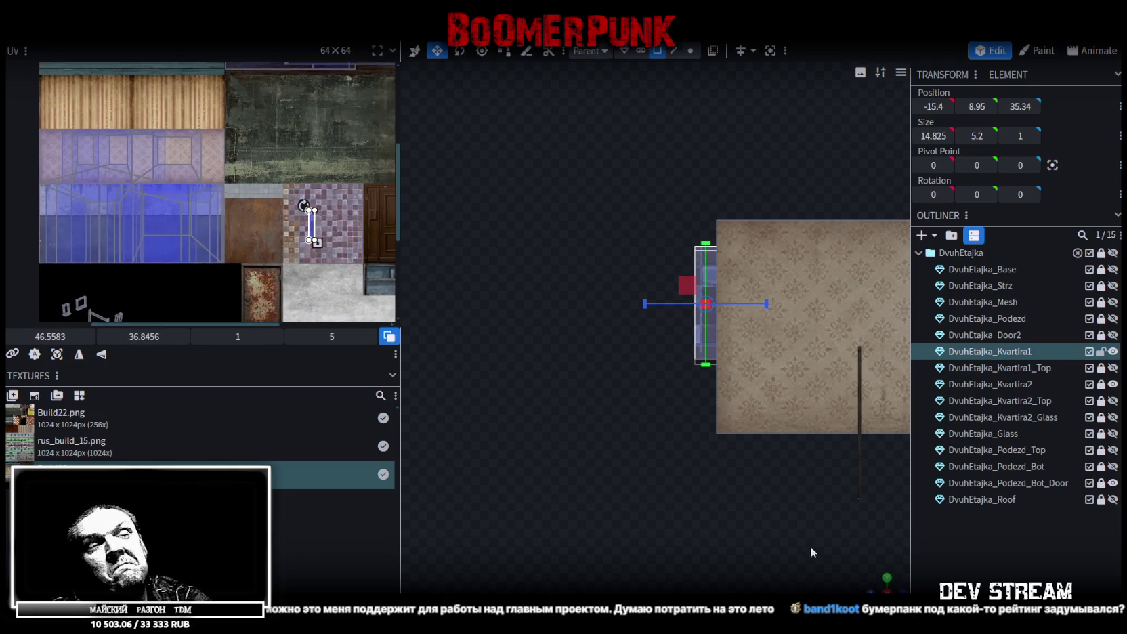
Move the window reveal UV island onto the blue glass texture and nudge it upward.
{"action": "mouse_move", "coordinate": [813, 552]}
{"action": "left_mouse_down"}
{"action": "mouse_move", "coordinate": [595, 400]}
{"action": "mouse_move", "coordinate": [717, 484]}
{"action": "mouse_move", "coordinate": [676, 517]}
{"action": "mouse_move", "coordinate": [676, 500]}
{"action": "mouse_move", "coordinate": [588, 455]}
{"action": "mouse_move", "coordinate": [626, 537]}
{"action": "mouse_move", "coordinate": [586, 498]}
{"action": "left_mouse_up"}
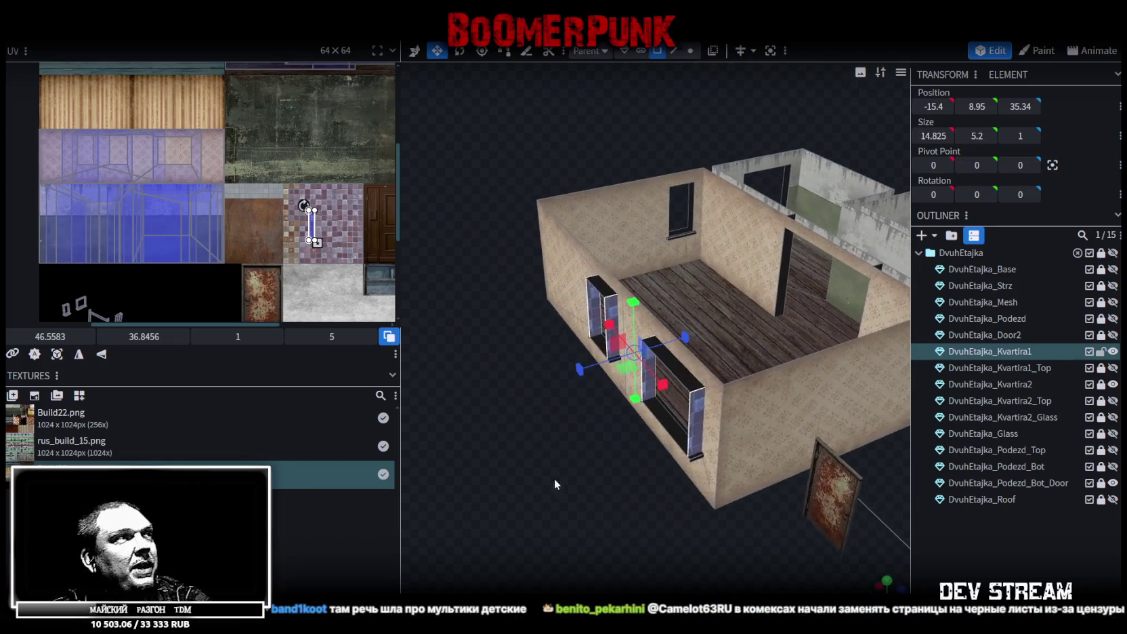
{"action": "scroll", "coordinate": [332, 188], "scroll_direction": "down", "scroll_amount": 2}
{"action": "left_click", "coordinate": [314, 157]}
{"action": "mouse_move", "coordinate": [313, 157]}
{"action": "left_mouse_down"}
{"action": "mouse_move", "coordinate": [162, 150]}
{"action": "mouse_move", "coordinate": [180, 175]}
{"action": "left_mouse_up"}
{"action": "scroll", "coordinate": [169, 162], "scroll_direction": "up", "scroll_amount": 2}
{"action": "scroll", "coordinate": [180, 185], "scroll_direction": "up", "scroll_amount": 2}
{"action": "left_click_drag", "start_coordinate": [531, 332], "coordinate": [562, 342]}
Spread three window side pieces' UV strips left and right across the blue glass texture.
{"action": "left_click", "coordinate": [689, 397]}
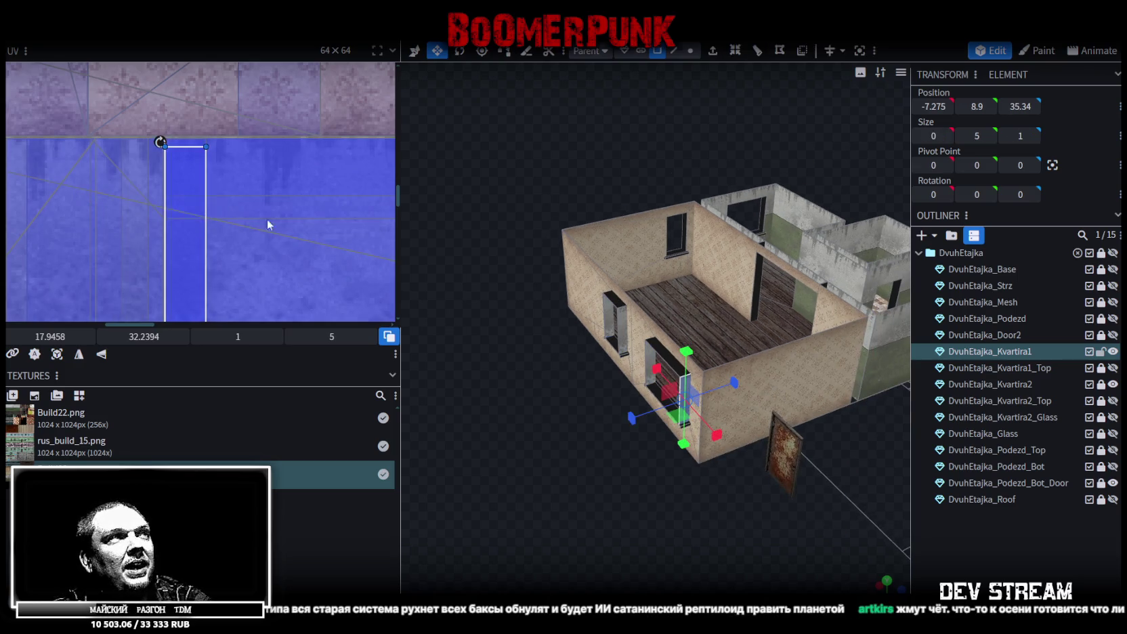
{"action": "mouse_move", "coordinate": [181, 221]}
{"action": "left_mouse_down"}
{"action": "mouse_move", "coordinate": [309, 231]}
{"action": "mouse_move", "coordinate": [286, 216]}
{"action": "left_mouse_up"}
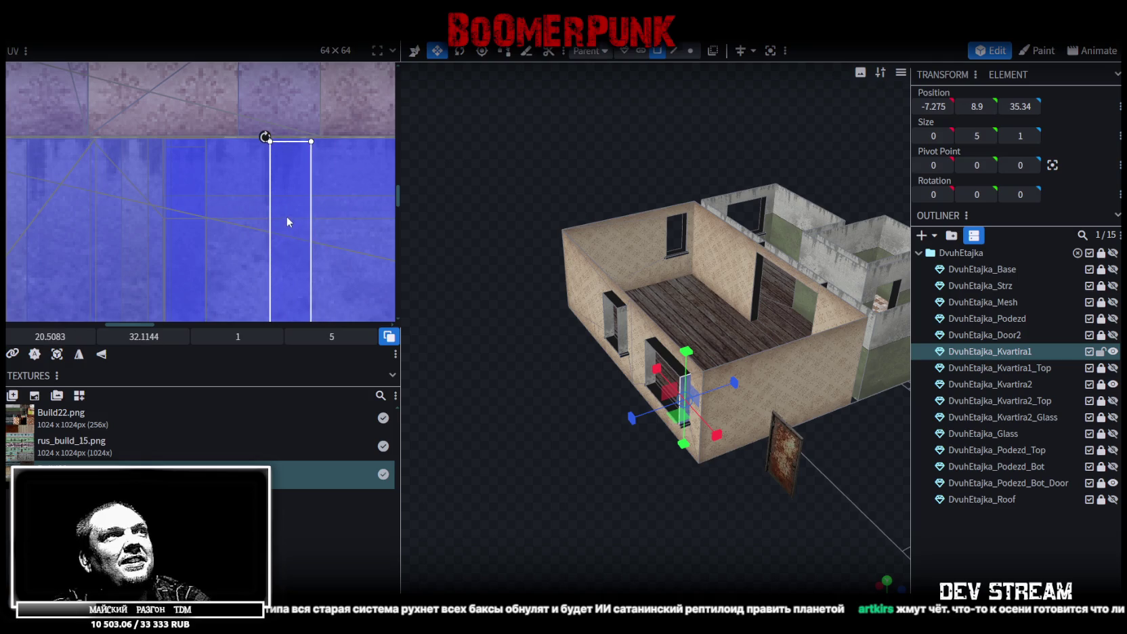
{"action": "left_click", "coordinate": [646, 348]}
{"action": "left_click_drag", "start_coordinate": [193, 196], "coordinate": [359, 193]}
{"action": "left_click_drag", "start_coordinate": [553, 377], "coordinate": [625, 447]}
{"action": "scroll", "coordinate": [625, 447], "scroll_direction": "up", "scroll_amount": 3}
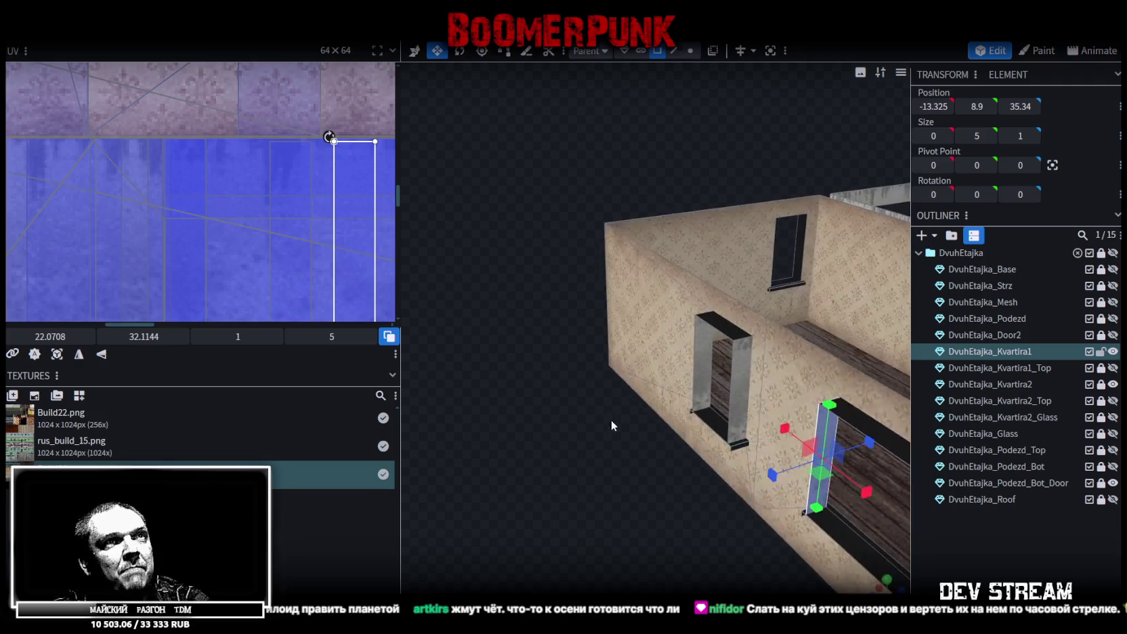
{"action": "left_click", "coordinate": [730, 369]}
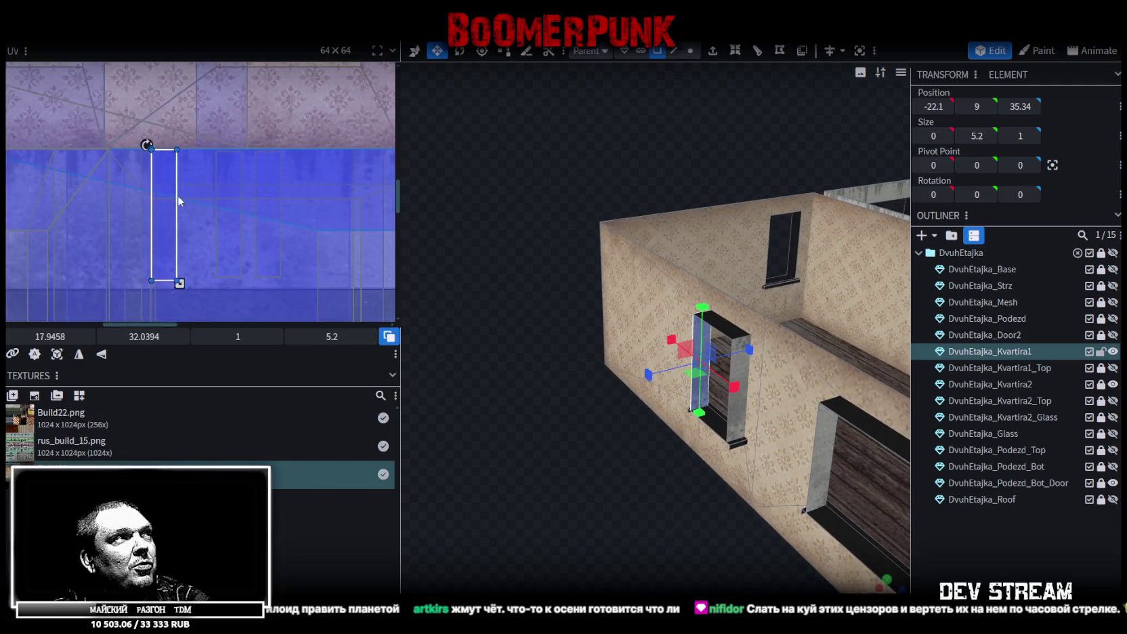
{"action": "left_click_drag", "start_coordinate": [178, 196], "coordinate": [85, 202]}
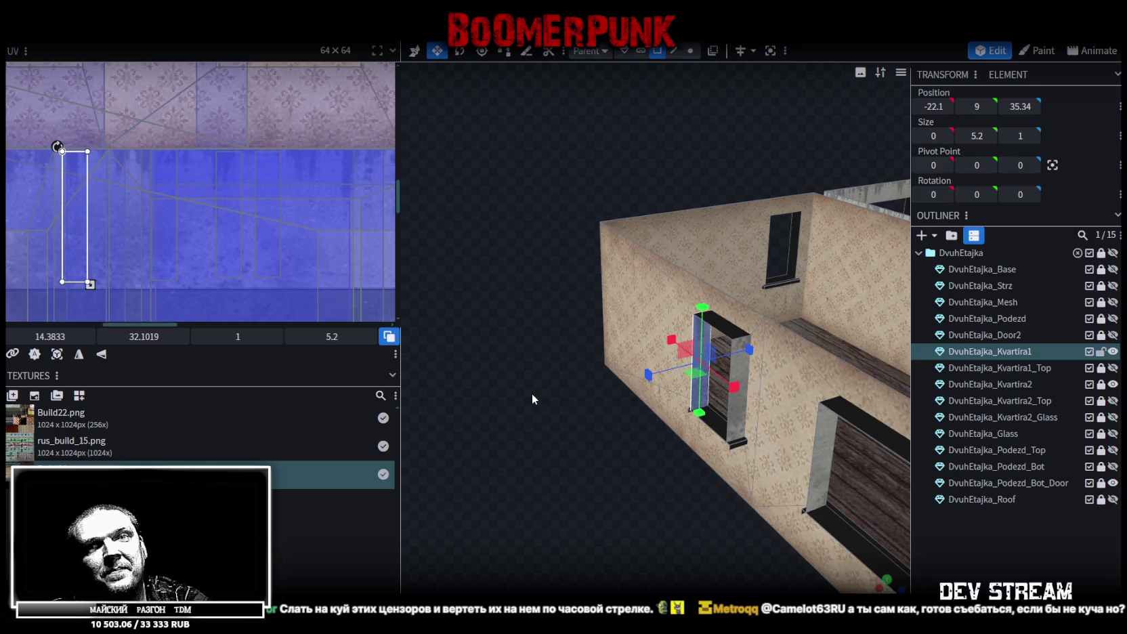
{"action": "mouse_move", "coordinate": [533, 394]}
{"action": "left_mouse_down"}
{"action": "mouse_move", "coordinate": [581, 414]}
{"action": "mouse_move", "coordinate": [557, 453]}
{"action": "mouse_move", "coordinate": [768, 498]}
{"action": "mouse_move", "coordinate": [703, 392]}
{"action": "left_mouse_up"}
{"action": "left_click", "coordinate": [645, 344]}
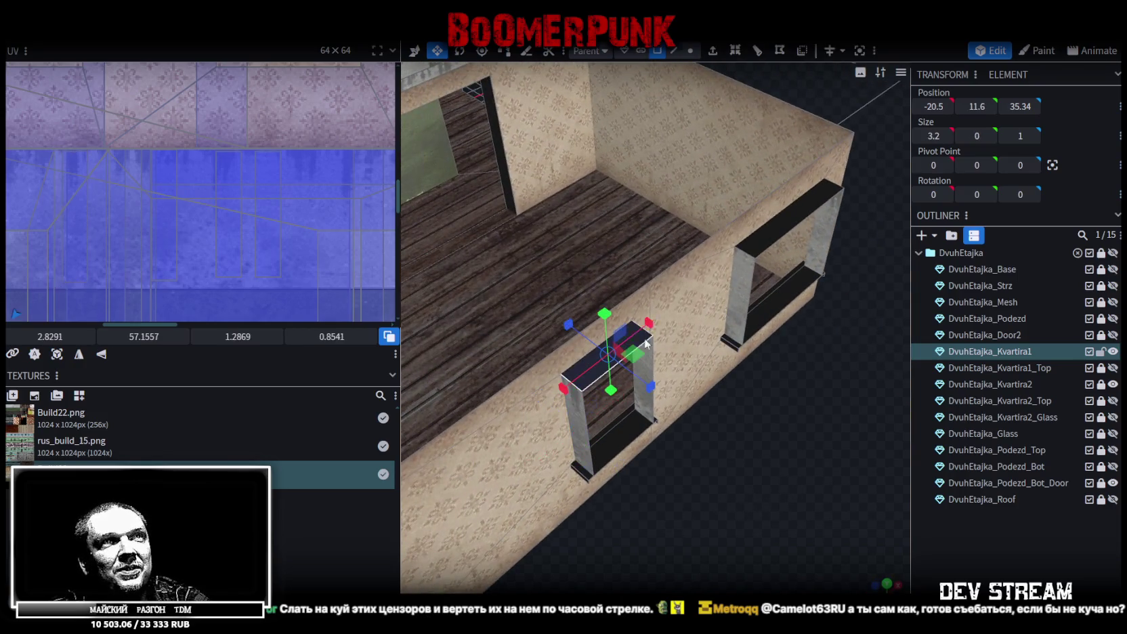
Select the piece along the floor's edge and view it in zoomed-out top orthographic view.
{"action": "left_click", "coordinate": [779, 240]}
{"action": "mouse_move", "coordinate": [778, 240]}
{"action": "left_mouse_down"}
{"action": "mouse_move", "coordinate": [772, 409]}
{"action": "mouse_move", "coordinate": [544, 489]}
{"action": "mouse_move", "coordinate": [598, 493]}
{"action": "mouse_move", "coordinate": [623, 480]}
{"action": "left_mouse_up"}
{"action": "scroll", "coordinate": [636, 457], "scroll_direction": "up", "scroll_amount": 3}
{"action": "left_click", "coordinate": [648, 376]}
{"action": "mouse_move", "coordinate": [483, 384]}
{"action": "left_mouse_down"}
{"action": "mouse_move", "coordinate": [540, 494]}
{"action": "mouse_move", "coordinate": [669, 480]}
{"action": "mouse_move", "coordinate": [724, 448]}
{"action": "mouse_move", "coordinate": [749, 514]}
{"action": "mouse_move", "coordinate": [616, 279]}
{"action": "left_mouse_up"}
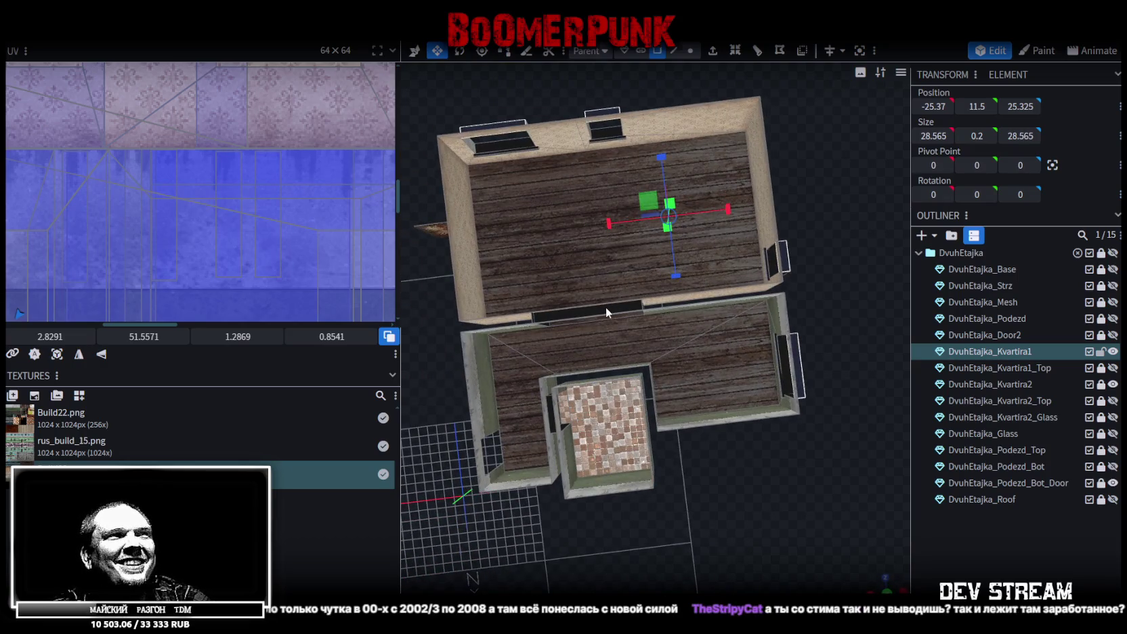
{"action": "left_click", "coordinate": [606, 309]}
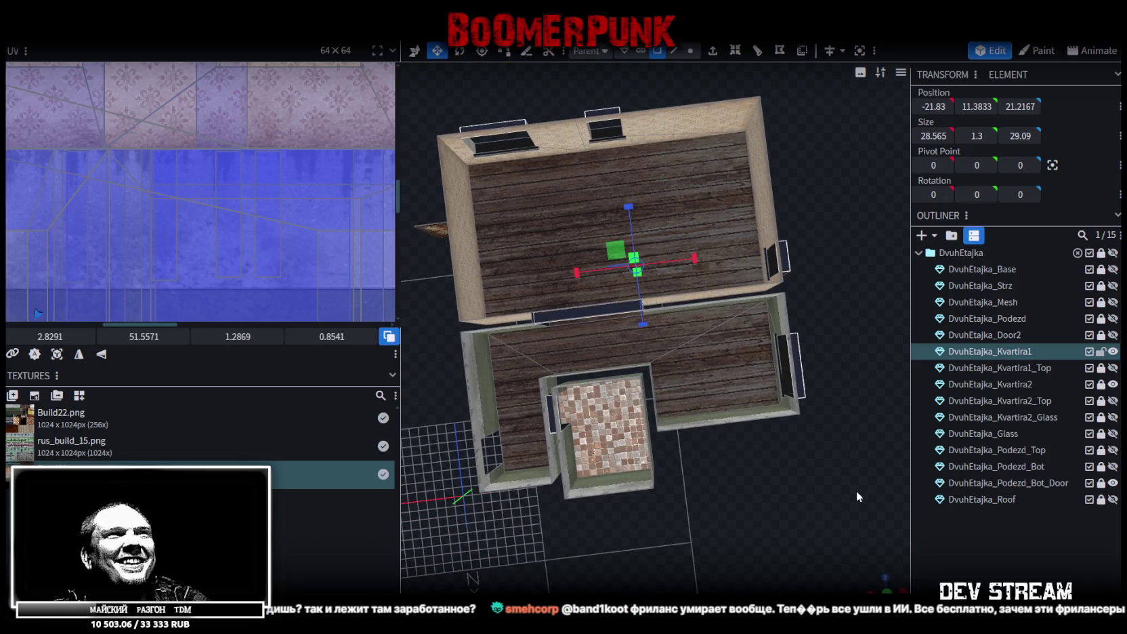
{"action": "key", "text": "KP_7"}
{"action": "scroll", "coordinate": [701, 485], "scroll_direction": "down", "scroll_amount": 5}
Project the selected pieces' UVs from the top view onto the grey concrete texture.
{"action": "left_click", "coordinate": [57, 353]}
{"action": "scroll", "coordinate": [270, 234], "scroll_direction": "down", "scroll_amount": 5}
{"action": "scroll", "coordinate": [268, 229], "scroll_direction": "up", "scroll_amount": 2}
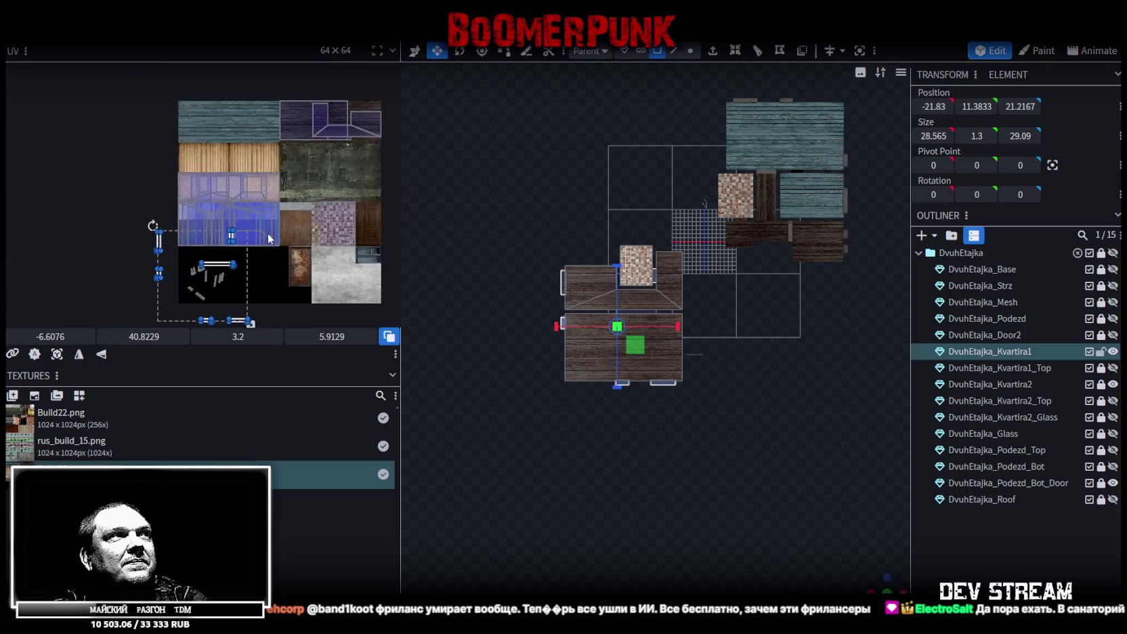
{"action": "scroll", "coordinate": [263, 226], "scroll_direction": "up", "scroll_amount": 1}
{"action": "left_click_drag", "start_coordinate": [188, 196], "coordinate": [361, 107]}
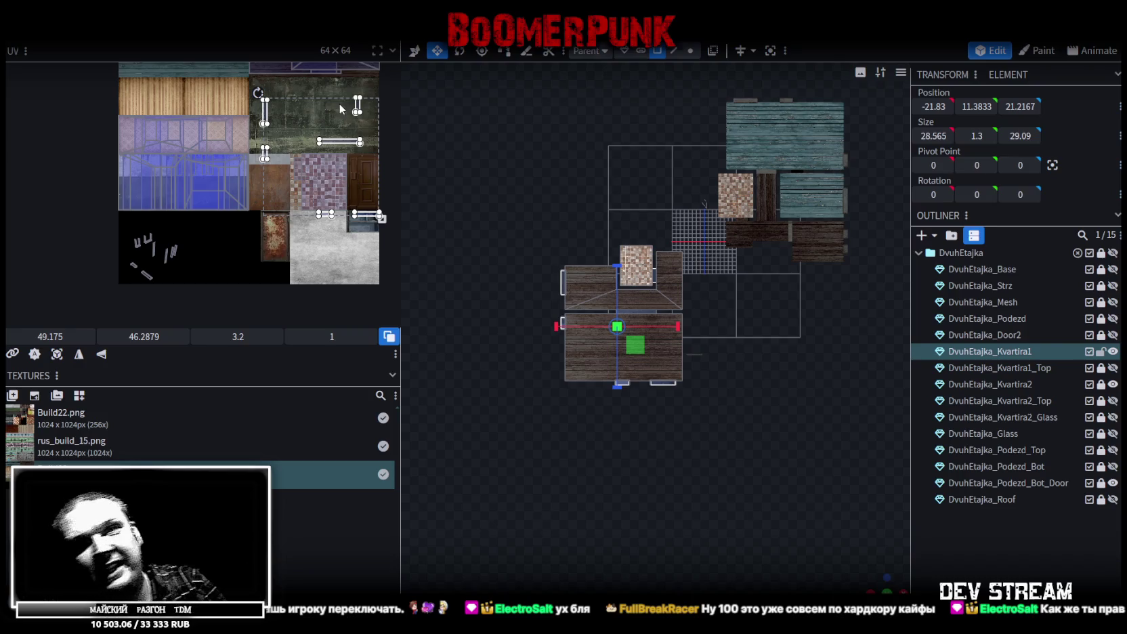
{"action": "scroll", "coordinate": [338, 124], "scroll_direction": "up", "scroll_amount": 1}
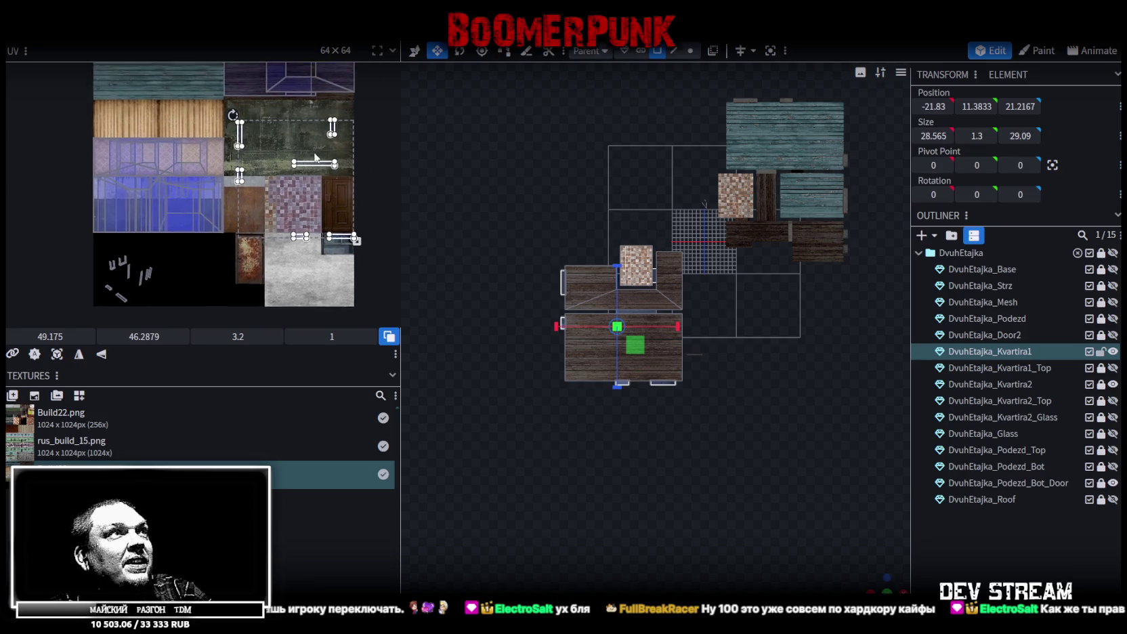
{"action": "scroll", "coordinate": [322, 129], "scroll_direction": "up", "scroll_amount": 1}
{"action": "scroll", "coordinate": [306, 132], "scroll_direction": "up", "scroll_amount": 2}
Undo a stray change and bring the concrete texture area back into view.
{"action": "key", "text": "ctrl+z"}
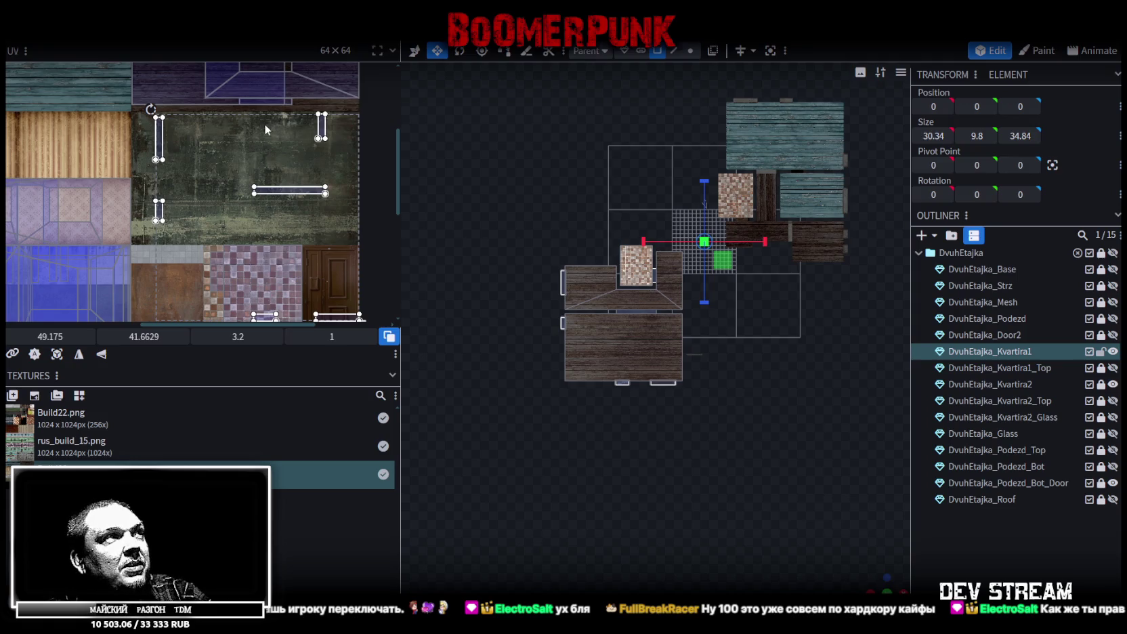
{"action": "scroll", "coordinate": [283, 144], "scroll_direction": "down", "scroll_amount": 1}
{"action": "scroll", "coordinate": [284, 144], "scroll_direction": "down", "scroll_amount": 1}
{"action": "scroll", "coordinate": [286, 145], "scroll_direction": "down", "scroll_amount": 1}
{"action": "scroll", "coordinate": [286, 145], "scroll_direction": "up", "scroll_amount": 1}
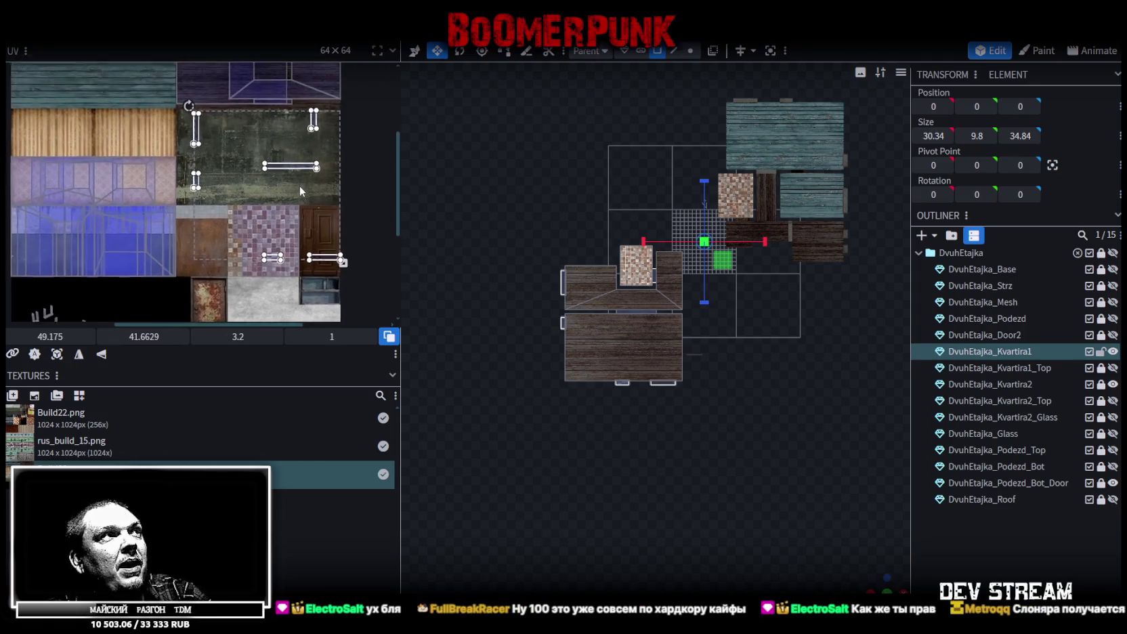
{"action": "scroll", "coordinate": [300, 185], "scroll_direction": "up", "scroll_amount": 1}
{"action": "scroll", "coordinate": [227, 152], "scroll_direction": "up", "scroll_amount": 1}
{"action": "scroll", "coordinate": [323, 159], "scroll_direction": "up", "scroll_amount": 1}
{"action": "middle_click_drag", "start_coordinate": [323, 158], "coordinate": [317, 156]}
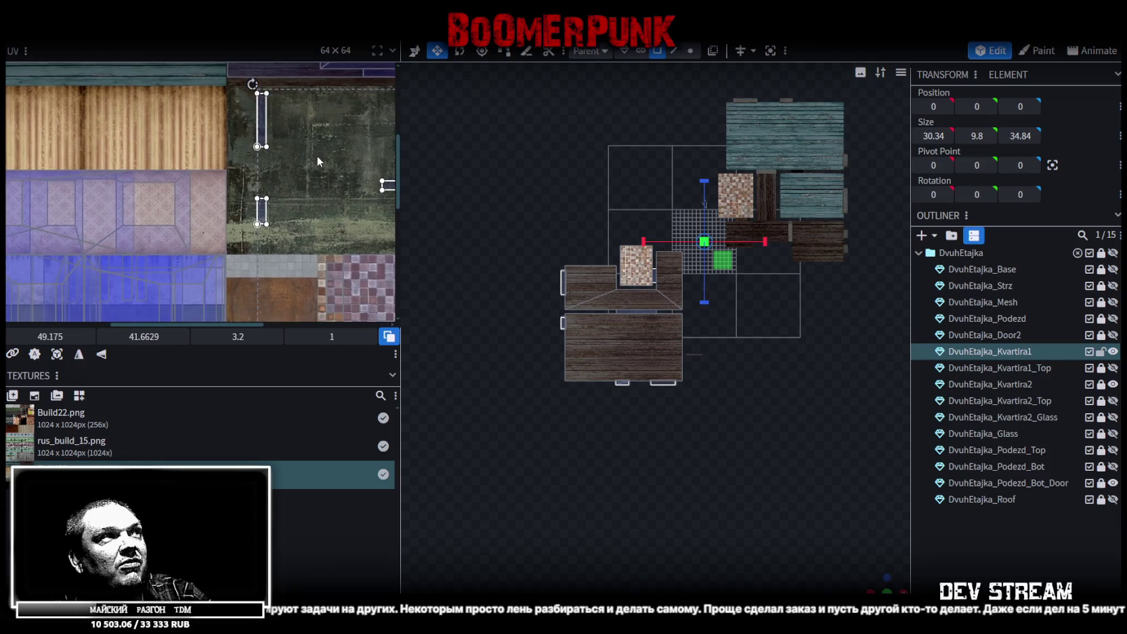
Rotate a floor-edge window reveal strip's UV and move it onto the blue glass.
{"action": "left_click", "coordinate": [263, 108]}
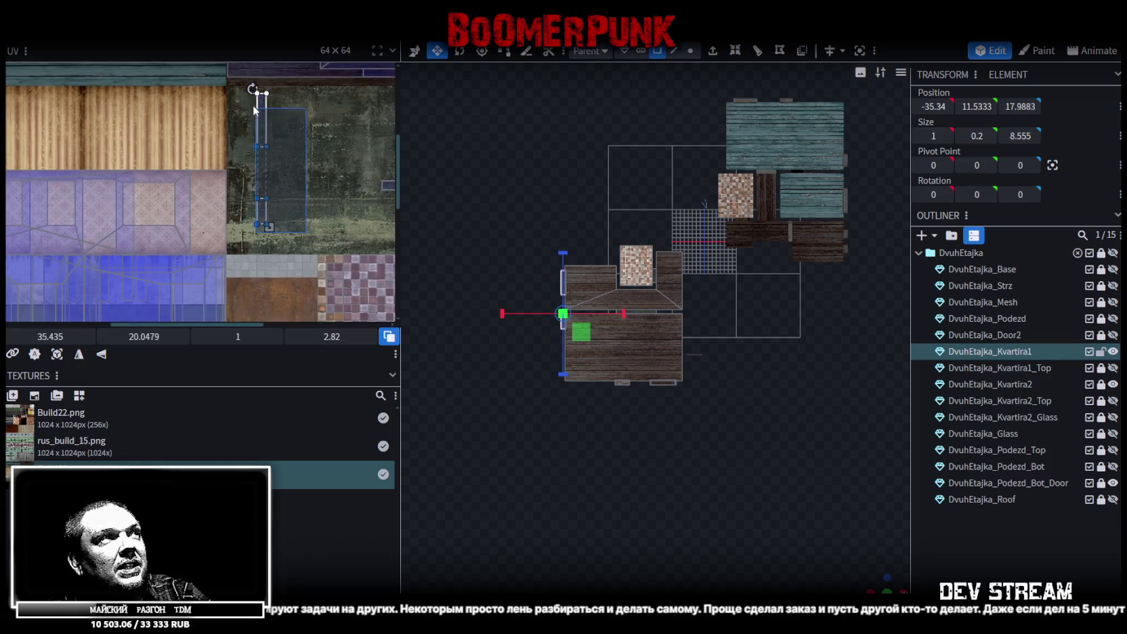
{"action": "scroll", "coordinate": [268, 112], "scroll_direction": "down", "scroll_amount": 1}
{"action": "scroll", "coordinate": [310, 115], "scroll_direction": "down", "scroll_amount": 1}
{"action": "scroll", "coordinate": [303, 115], "scroll_direction": "down", "scroll_amount": 1}
{"action": "scroll", "coordinate": [298, 119], "scroll_direction": "down", "scroll_amount": 1}
{"action": "scroll", "coordinate": [281, 121], "scroll_direction": "up", "scroll_amount": 1}
{"action": "scroll", "coordinate": [244, 103], "scroll_direction": "up", "scroll_amount": 1}
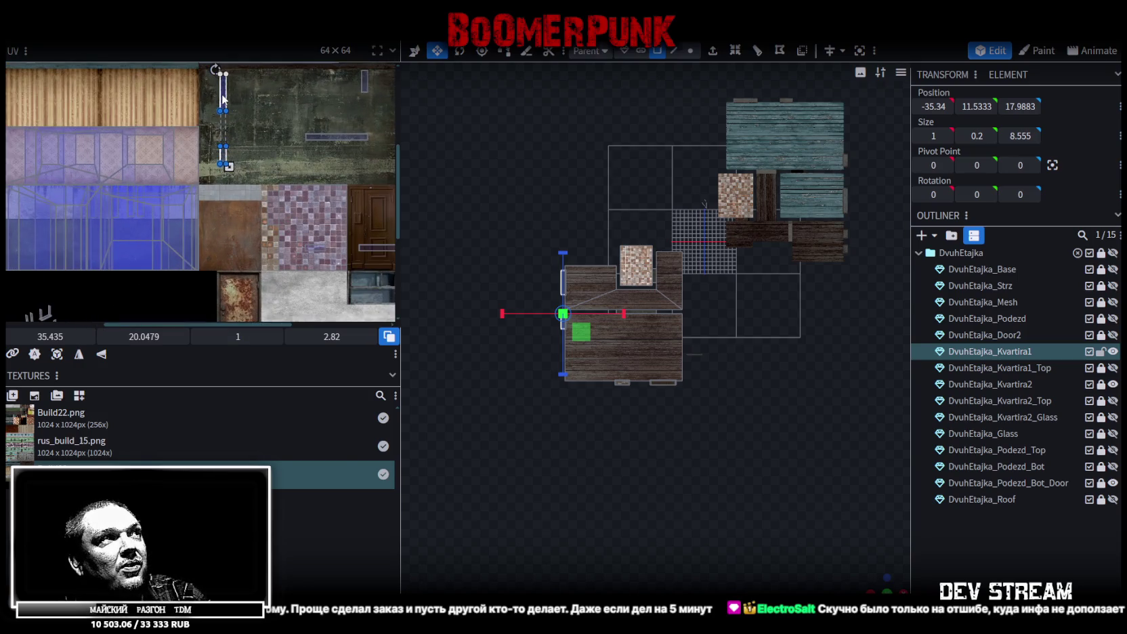
{"action": "right_click", "coordinate": [224, 99]}
{"action": "left_click", "coordinate": [265, 345]}
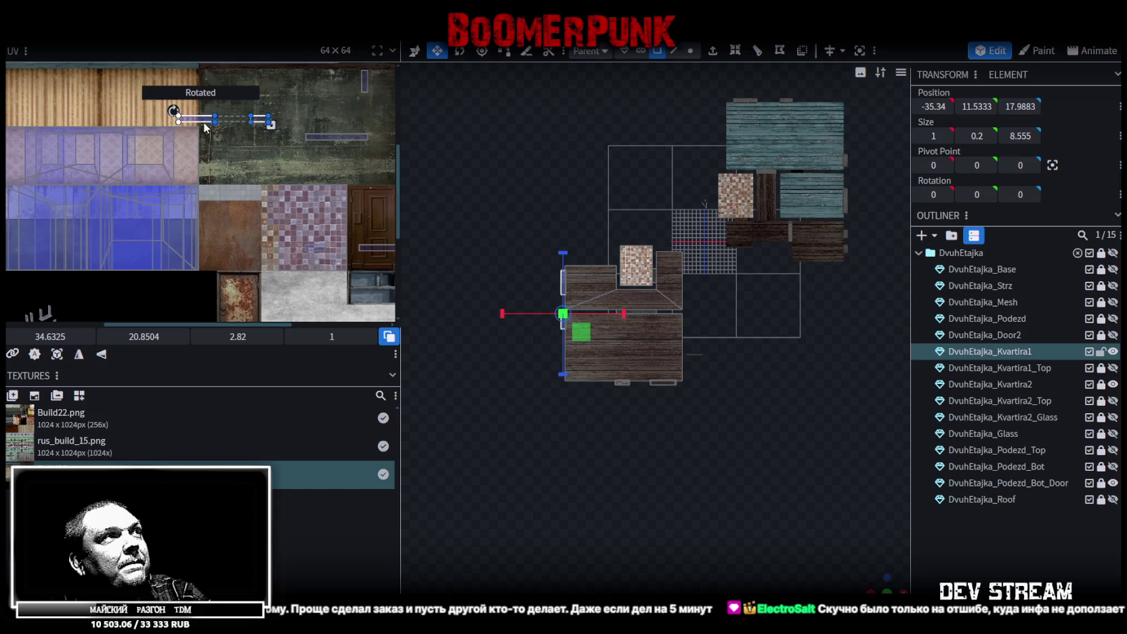
{"action": "mouse_move", "coordinate": [220, 122]}
{"action": "left_mouse_down"}
{"action": "mouse_move", "coordinate": [90, 193]}
{"action": "mouse_move", "coordinate": [124, 190]}
{"action": "left_mouse_up"}
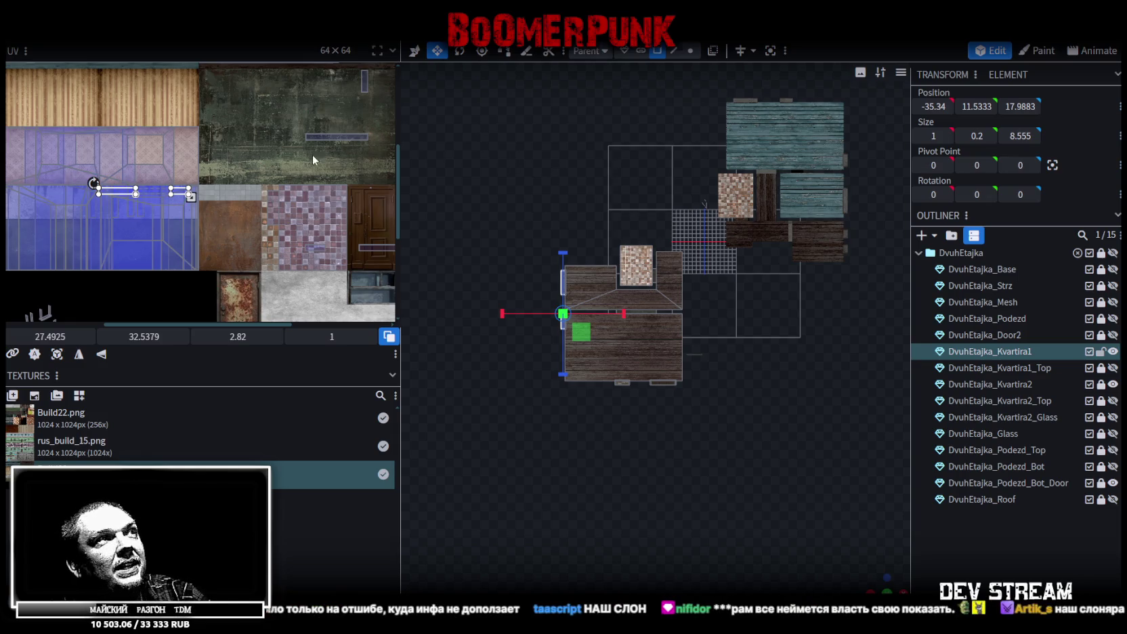
Undo a stray UV move on the pink tiles and select the small window piece below the floor.
{"action": "scroll", "coordinate": [313, 159], "scroll_direction": "down", "scroll_amount": 1}
{"action": "scroll", "coordinate": [191, 185], "scroll_direction": "down", "scroll_amount": 1}
{"action": "left_click", "coordinate": [239, 205]}
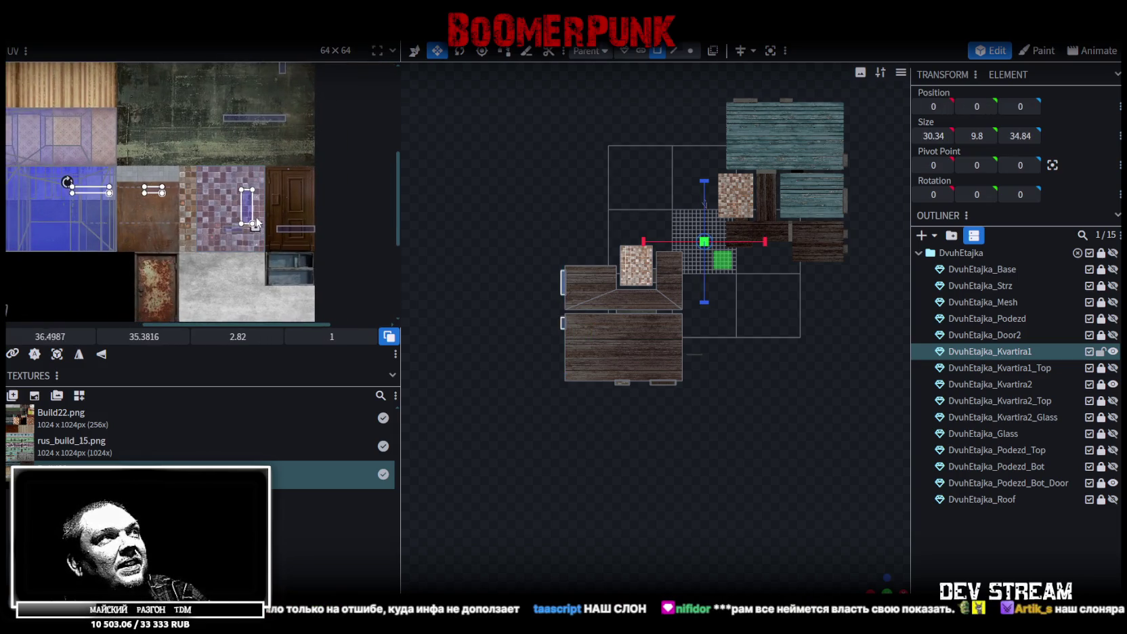
{"action": "key", "text": "ctrl+z"}
{"action": "scroll", "coordinate": [655, 327], "scroll_direction": "up", "scroll_amount": 2}
{"action": "right_click_drag", "start_coordinate": [655, 327], "coordinate": [790, 286]}
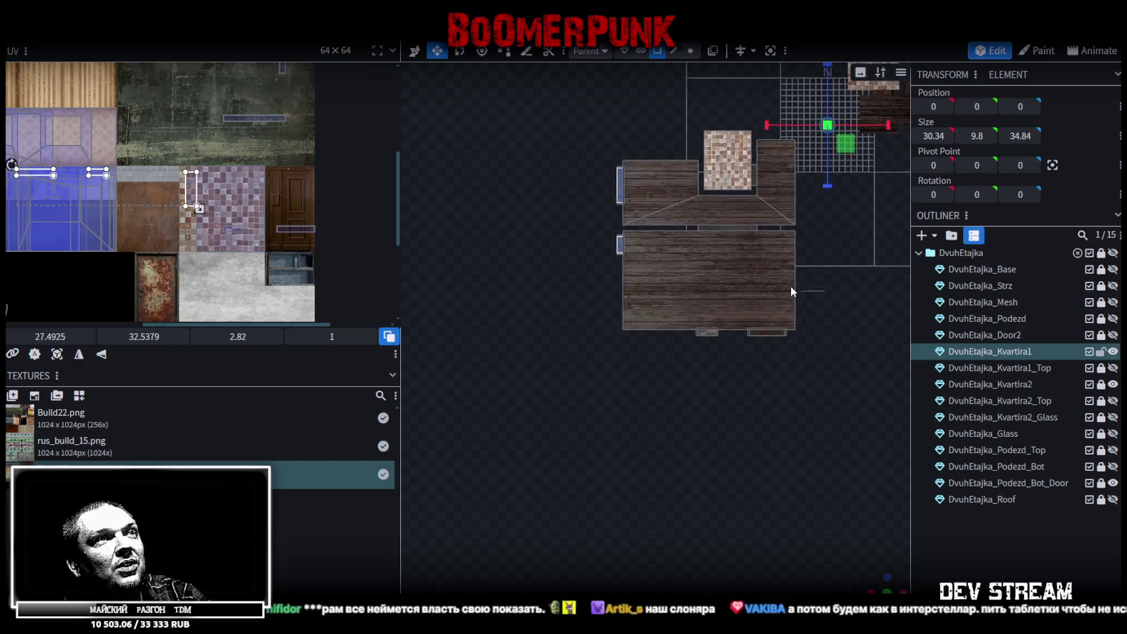
{"action": "scroll", "coordinate": [790, 286], "scroll_direction": "up", "scroll_amount": 2}
{"action": "right_click_drag", "start_coordinate": [704, 333], "coordinate": [630, 277]}
{"action": "left_click", "coordinate": [629, 284]}
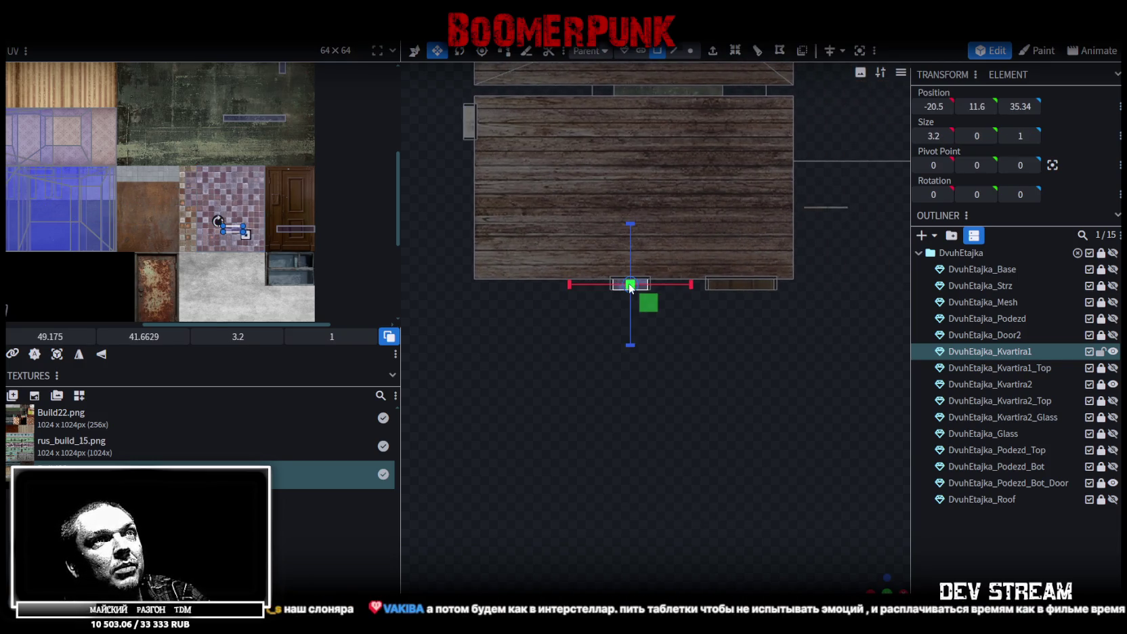
{"action": "left_click_drag", "start_coordinate": [885, 579], "coordinate": [760, 350]}
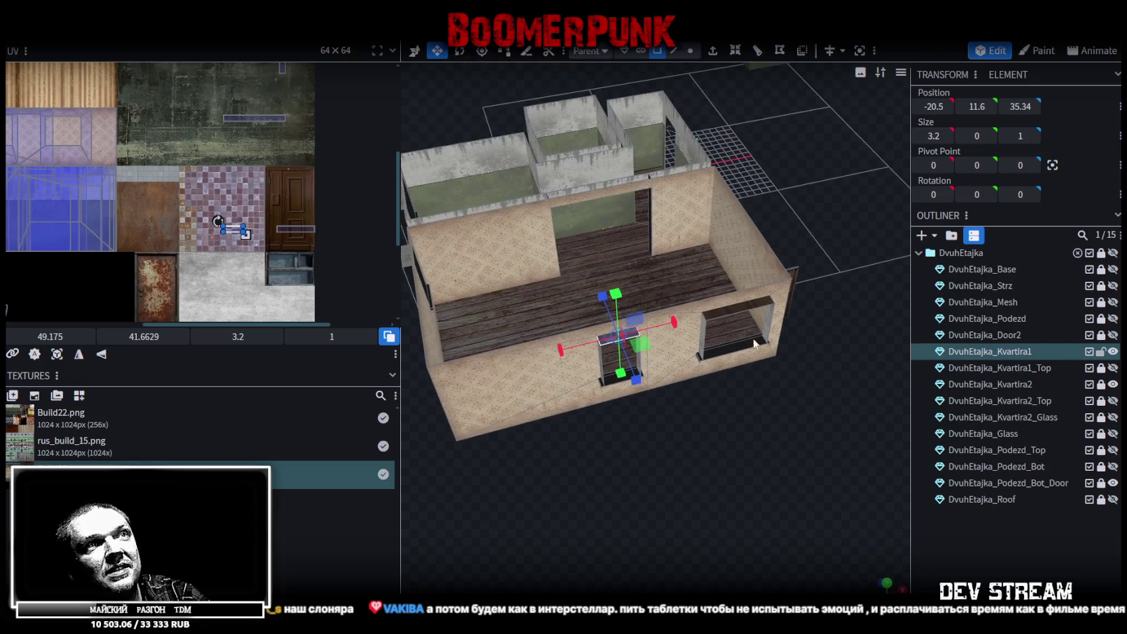
Move both front-wall window reveals' UV faces from brick onto the blue window texture.
{"action": "left_click", "coordinate": [733, 318], "text": "shift"}
{"action": "scroll", "coordinate": [342, 249], "scroll_direction": "down", "scroll_amount": 2}
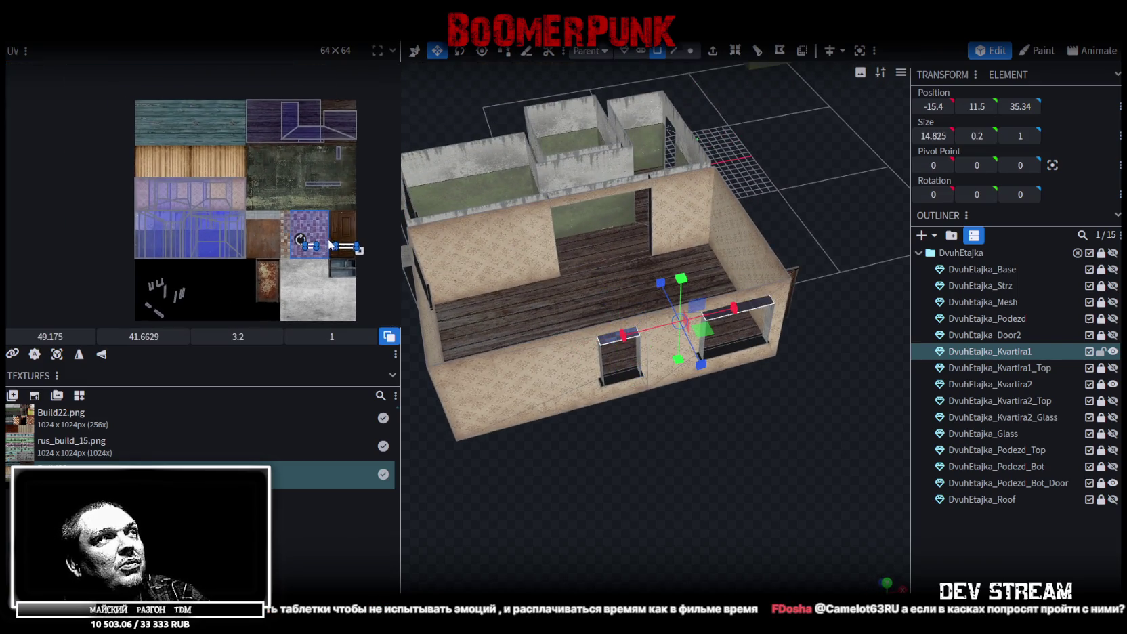
{"action": "mouse_move", "coordinate": [342, 249]}
{"action": "left_mouse_down"}
{"action": "mouse_move", "coordinate": [177, 224]}
{"action": "mouse_move", "coordinate": [268, 228]}
{"action": "left_mouse_up"}
{"action": "scroll", "coordinate": [177, 227], "scroll_direction": "up", "scroll_amount": 4}
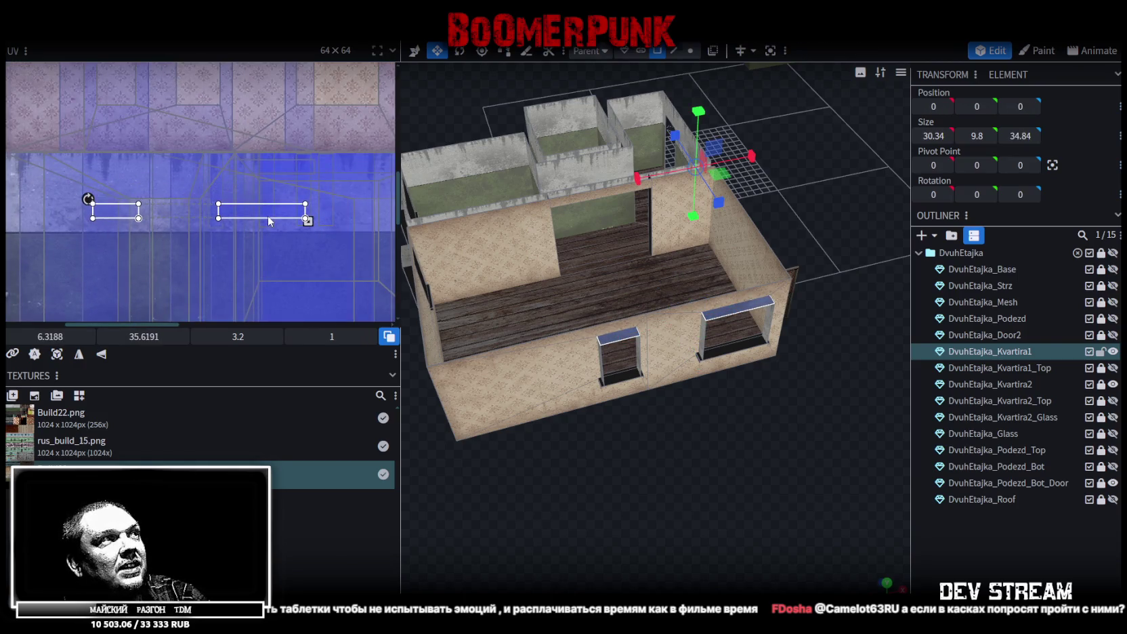
{"action": "scroll", "coordinate": [890, 420], "scroll_direction": "down", "scroll_amount": 3}
{"action": "left_click_drag", "start_coordinate": [889, 421], "coordinate": [839, 565]}
{"action": "scroll", "coordinate": [722, 491], "scroll_direction": "up", "scroll_amount": 3}
{"action": "mouse_move", "coordinate": [721, 486]}
{"action": "left_mouse_down"}
{"action": "mouse_move", "coordinate": [512, 460]}
{"action": "mouse_move", "coordinate": [708, 443]}
{"action": "mouse_move", "coordinate": [670, 478]}
{"action": "mouse_move", "coordinate": [722, 483]}
{"action": "left_mouse_up"}
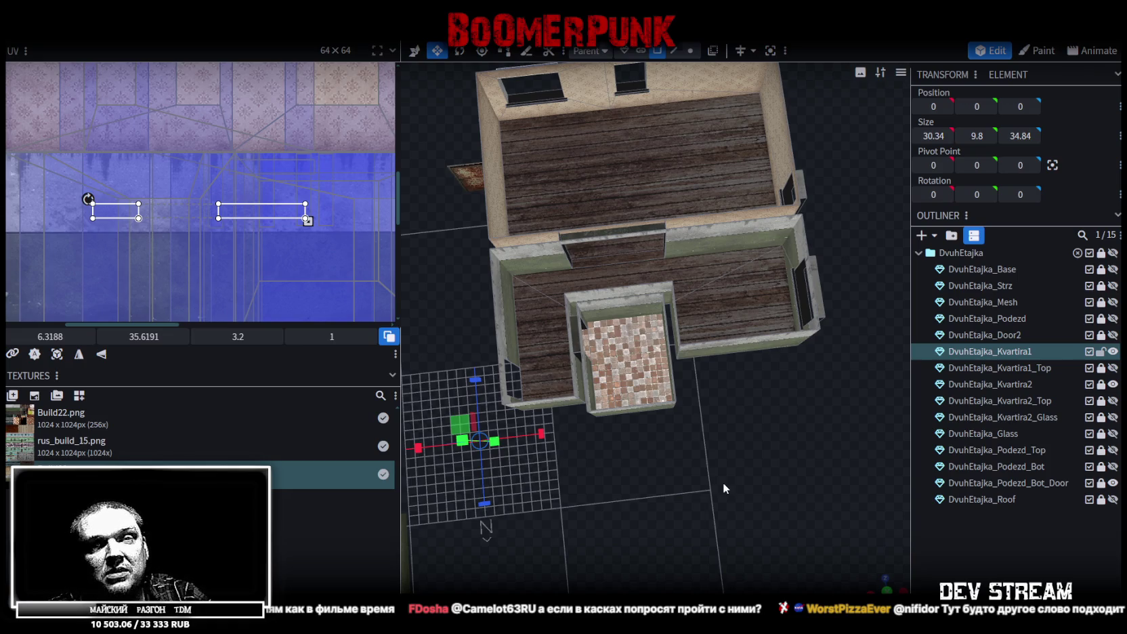
{"action": "scroll", "coordinate": [722, 482], "scroll_direction": "up", "scroll_amount": 3}
Rotate the UV of the strip above the bathroom doorway and place it on the blue texture.
{"action": "scroll", "coordinate": [735, 481], "scroll_direction": "up", "scroll_amount": 3}
{"action": "mouse_move", "coordinate": [715, 533]}
{"action": "left_mouse_down"}
{"action": "mouse_move", "coordinate": [818, 554]}
{"action": "mouse_move", "coordinate": [693, 439]}
{"action": "left_mouse_up"}
{"action": "left_click", "coordinate": [647, 467]}
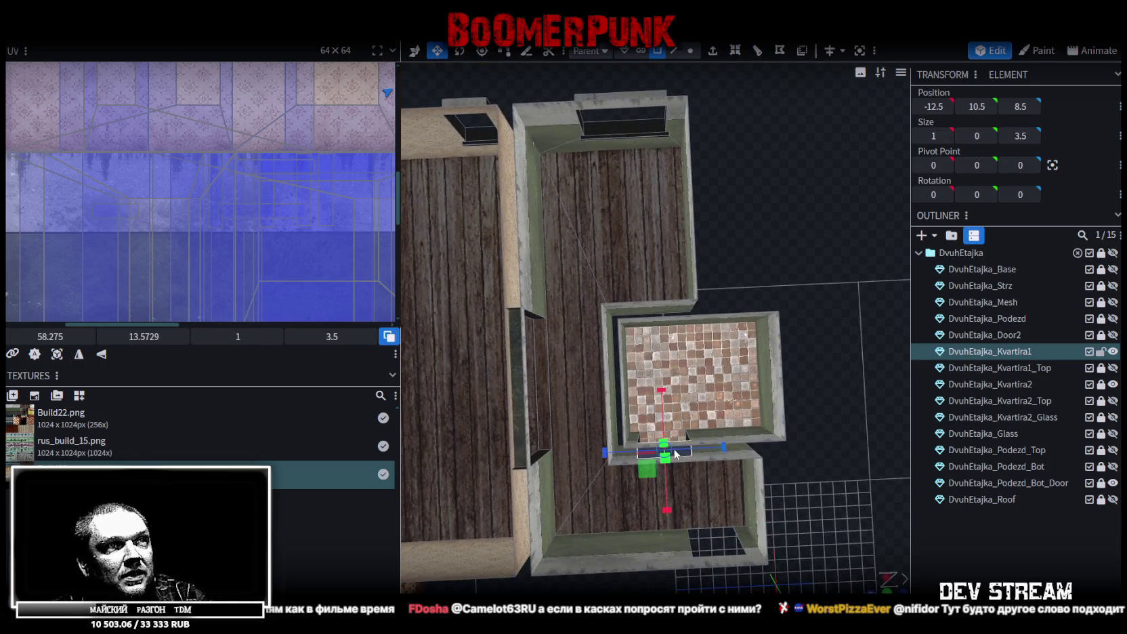
{"action": "scroll", "coordinate": [728, 242], "scroll_direction": "down", "scroll_amount": 2}
{"action": "scroll", "coordinate": [329, 235], "scroll_direction": "down", "scroll_amount": 3}
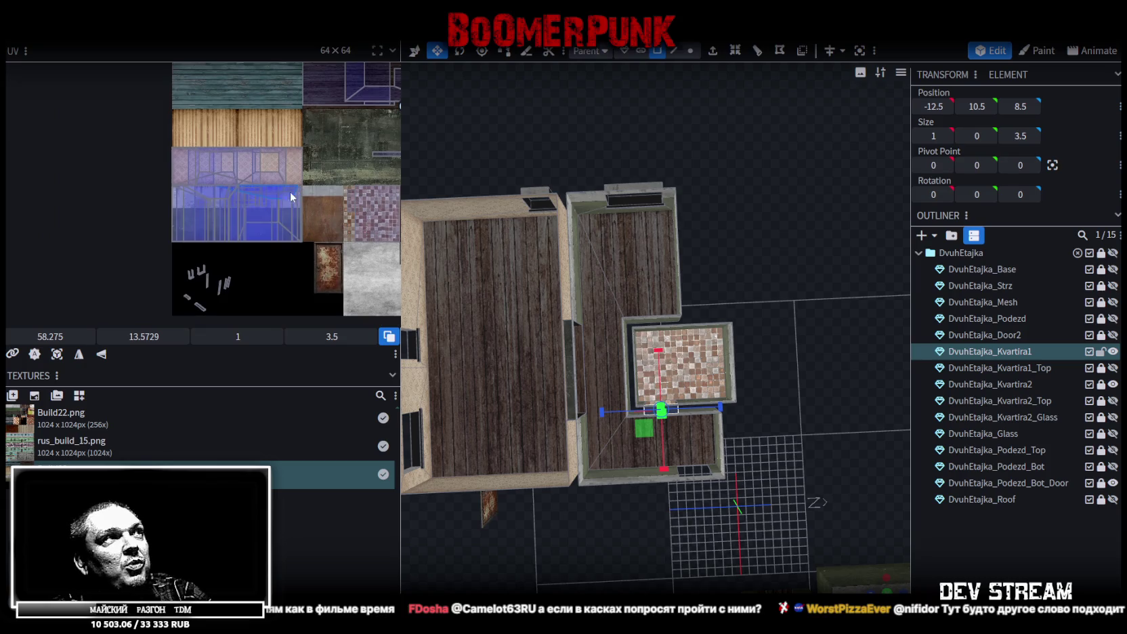
{"action": "scroll", "coordinate": [298, 186], "scroll_direction": "down", "scroll_amount": 2}
{"action": "mouse_move", "coordinate": [739, 214]}
{"action": "left_mouse_down"}
{"action": "mouse_move", "coordinate": [804, 197]}
{"action": "mouse_move", "coordinate": [772, 226]}
{"action": "left_mouse_up"}
{"action": "scroll", "coordinate": [772, 226], "scroll_direction": "up", "scroll_amount": 2}
{"action": "scroll", "coordinate": [293, 225], "scroll_direction": "up", "scroll_amount": 2}
{"action": "scroll", "coordinate": [293, 225], "scroll_direction": "up", "scroll_amount": 2}
{"action": "mouse_move", "coordinate": [370, 102]}
{"action": "left_mouse_down"}
{"action": "mouse_move", "coordinate": [194, 244]}
{"action": "mouse_move", "coordinate": [179, 273]}
{"action": "left_mouse_up"}
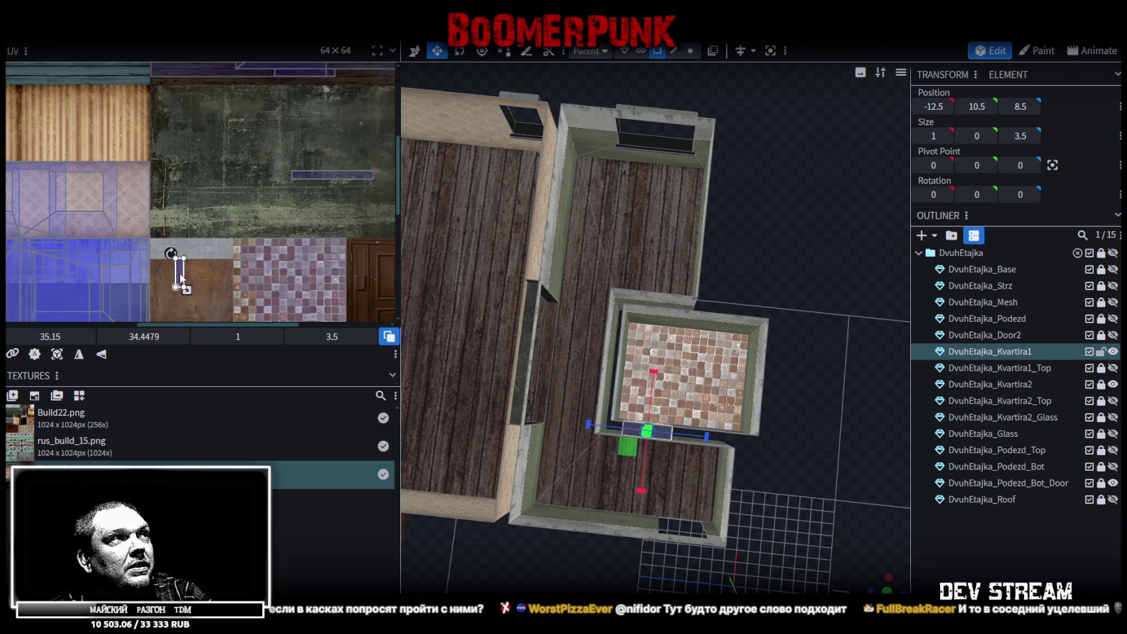
{"action": "right_click", "coordinate": [182, 278]}
{"action": "left_click", "coordinate": [224, 505]}
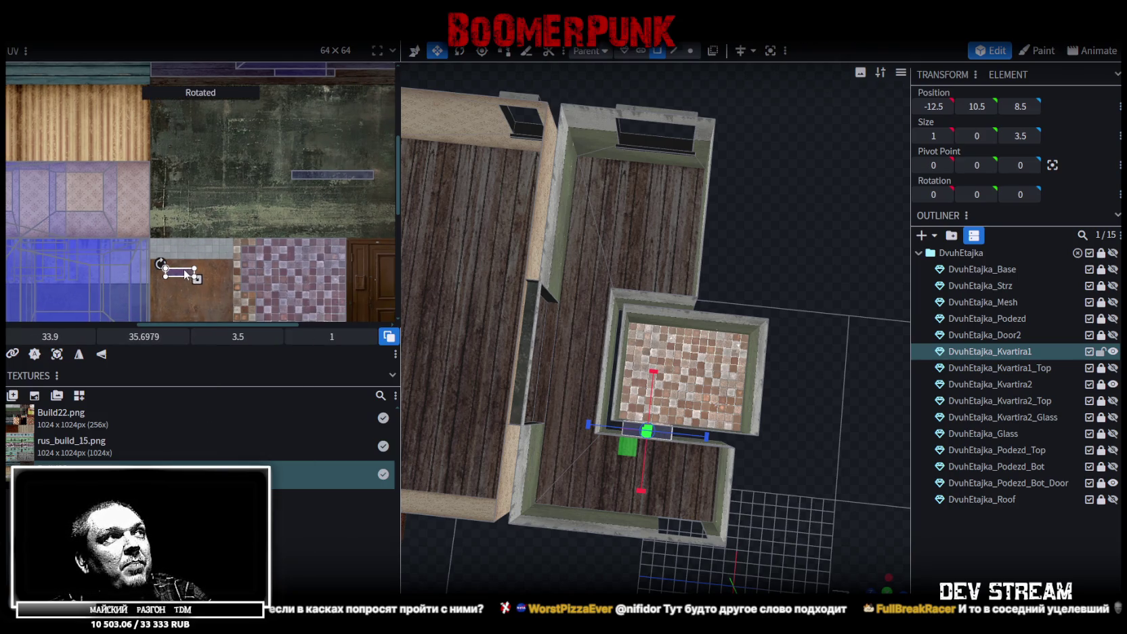
{"action": "left_click_drag", "start_coordinate": [182, 268], "coordinate": [132, 268]}
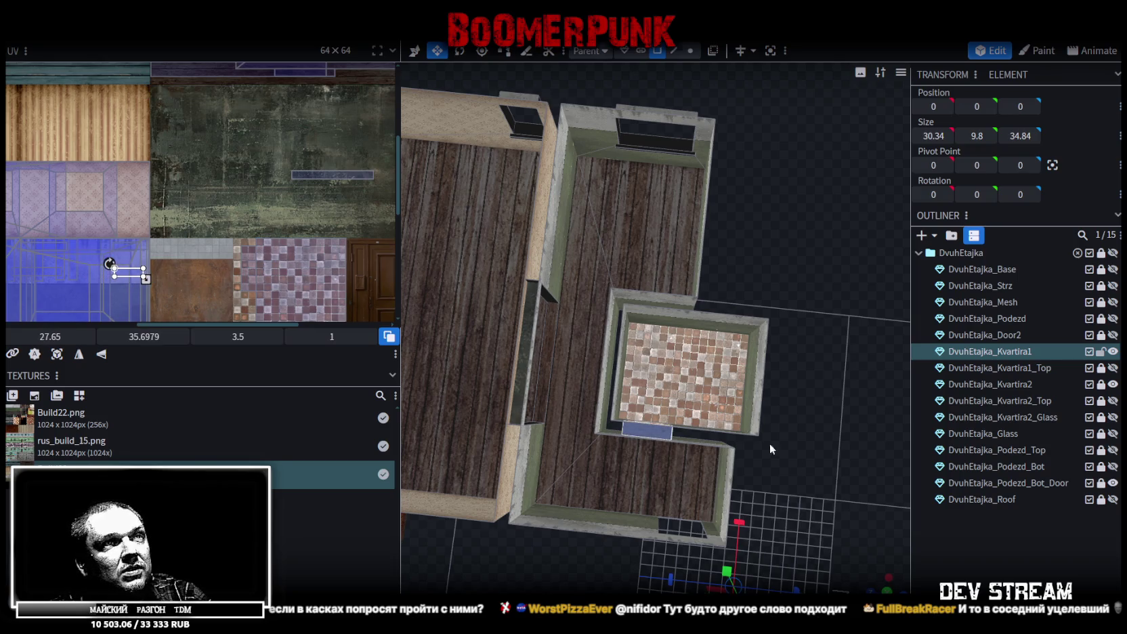
Place the partition wall opening's top face UV (10 × 1) on the blue strip.
{"action": "scroll", "coordinate": [770, 449], "scroll_direction": "down", "scroll_amount": 3}
{"action": "left_click_drag", "start_coordinate": [770, 449], "coordinate": [763, 513]}
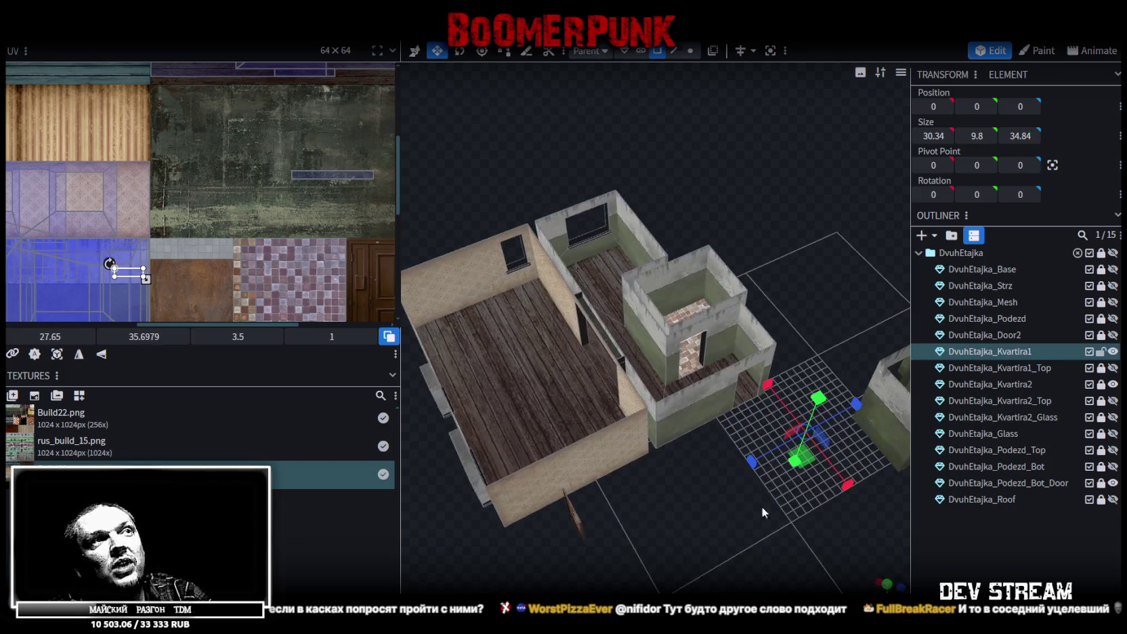
{"action": "left_click", "coordinate": [603, 344]}
{"action": "left_click_drag", "start_coordinate": [322, 179], "coordinate": [57, 228]}
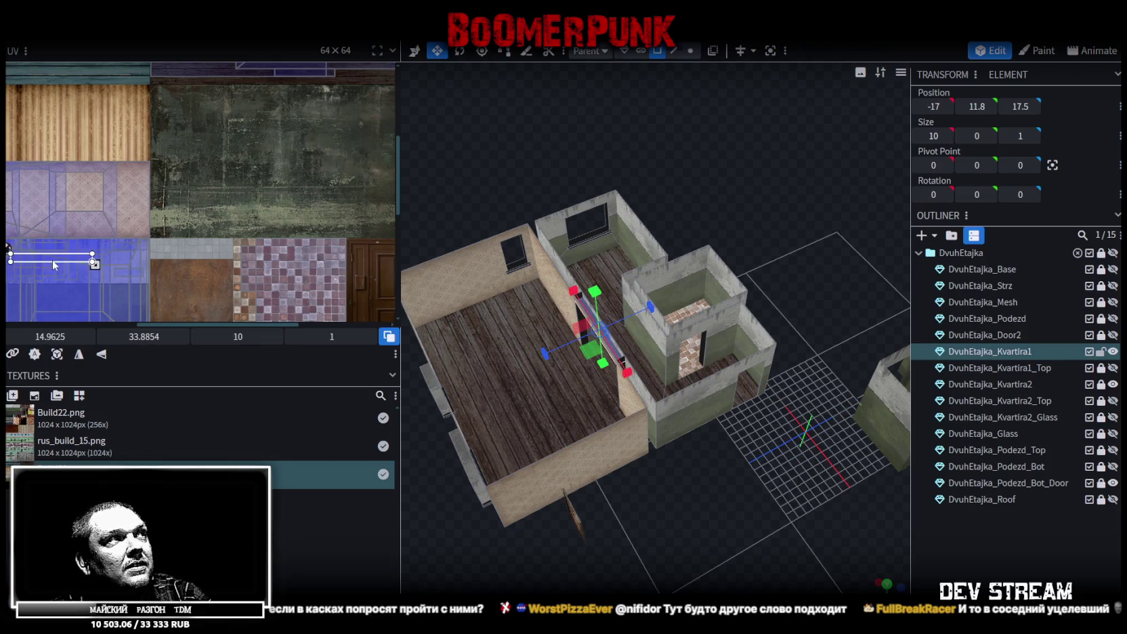
{"action": "left_click_drag", "start_coordinate": [57, 228], "coordinate": [82, 236]}
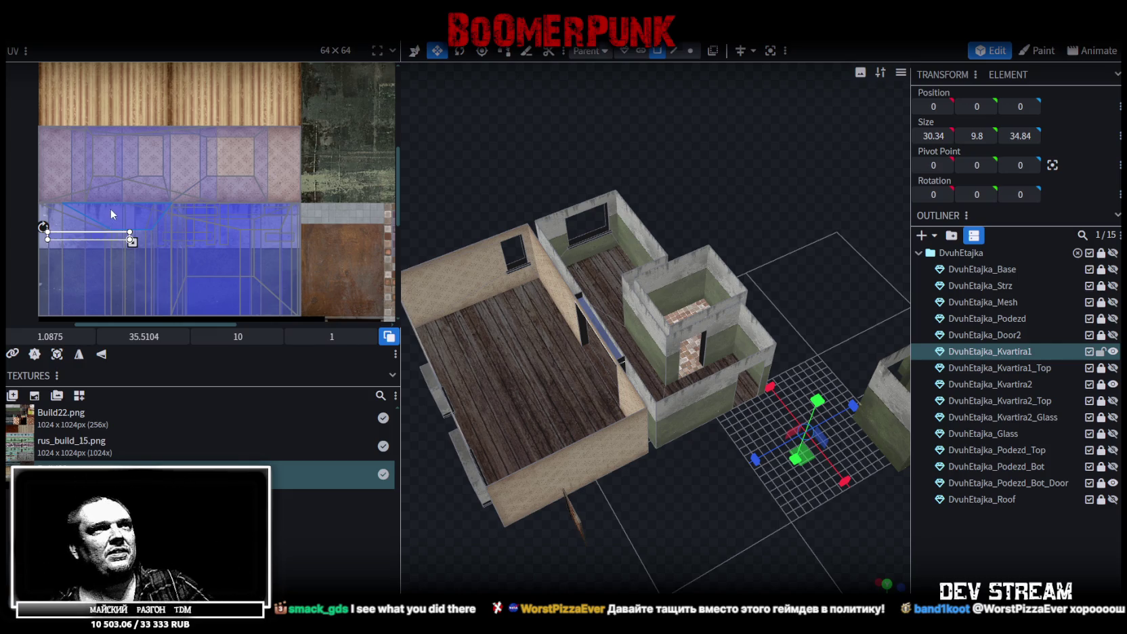
Select a bathroom wall face and zoom the UV editor onto its blue tile region.
{"action": "scroll", "coordinate": [644, 402], "scroll_direction": "up", "scroll_amount": 2}
{"action": "scroll", "coordinate": [743, 291], "scroll_direction": "up", "scroll_amount": 2}
{"action": "scroll", "coordinate": [732, 269], "scroll_direction": "up", "scroll_amount": 3}
{"action": "left_click", "coordinate": [704, 271]}
{"action": "left_click_drag", "start_coordinate": [704, 271], "coordinate": [681, 288]}
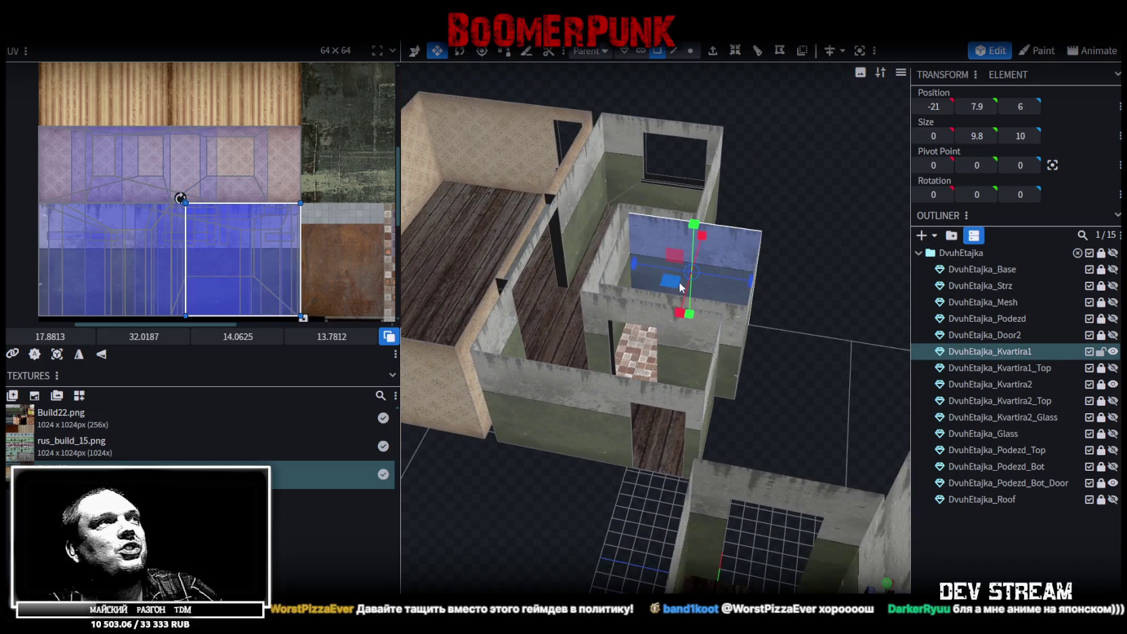
{"action": "scroll", "coordinate": [317, 275], "scroll_direction": "up", "scroll_amount": 2}
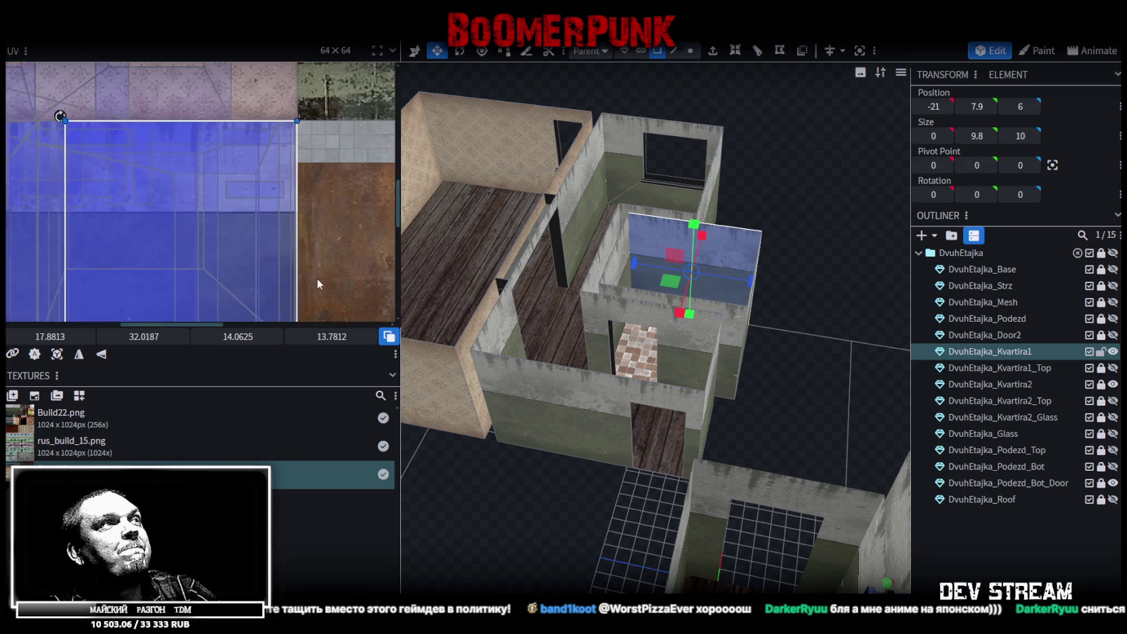
{"action": "scroll", "coordinate": [290, 276], "scroll_direction": "up", "scroll_amount": 2}
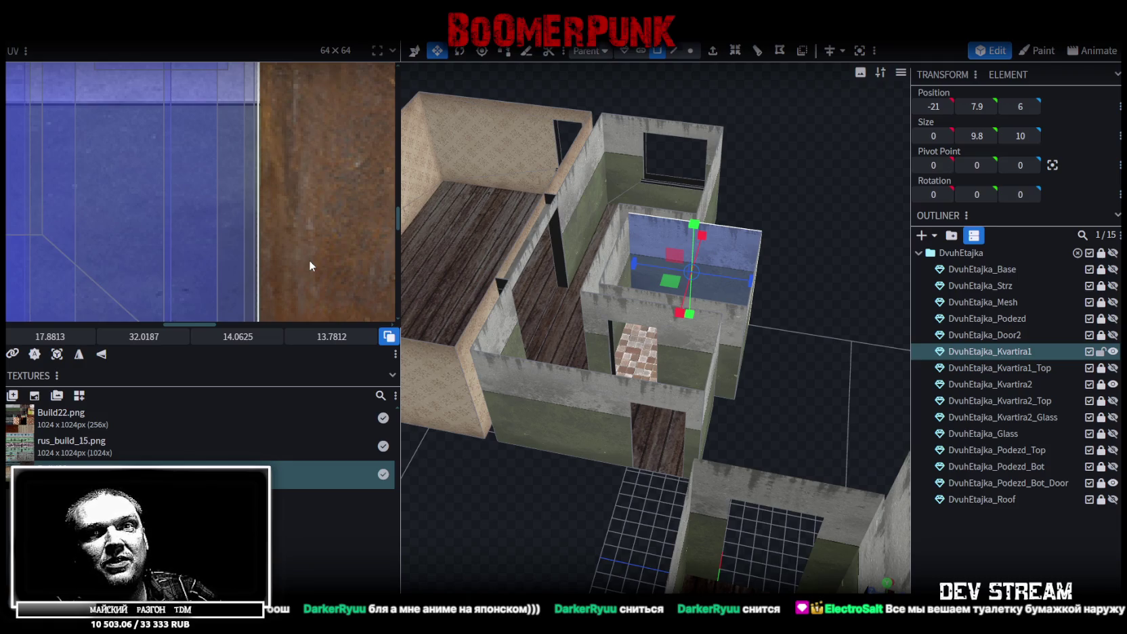
Select the bathroom's back wall (8 × 9.8 at -17, 7.9, 11) for UV editing.
{"action": "mouse_move", "coordinate": [609, 304]}
{"action": "left_mouse_down"}
{"action": "mouse_move", "coordinate": [670, 374]}
{"action": "mouse_move", "coordinate": [686, 376]}
{"action": "left_mouse_up"}
{"action": "scroll", "coordinate": [661, 384], "scroll_direction": "up", "scroll_amount": 5}
{"action": "left_click", "coordinate": [567, 188]}
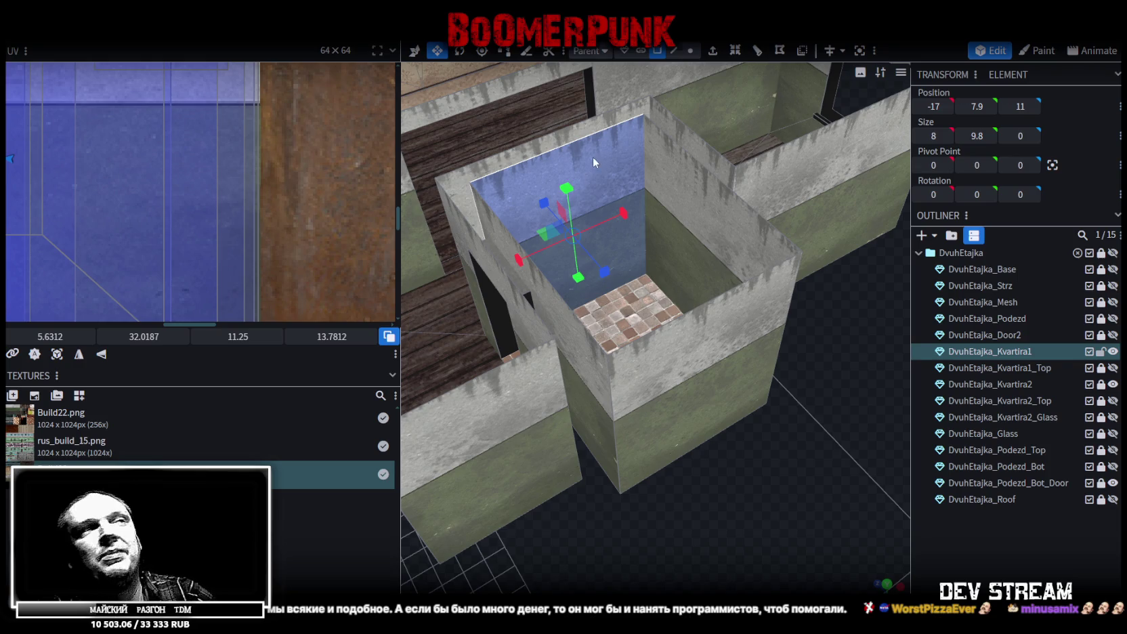
Save the model as Build28.bbmodel with the blue-tiled bathroom box at -17, 7.9, 6.
{"action": "scroll", "coordinate": [593, 162], "scroll_direction": "down", "scroll_amount": 3}
{"action": "left_click_drag", "start_coordinate": [603, 277], "coordinate": [684, 363]}
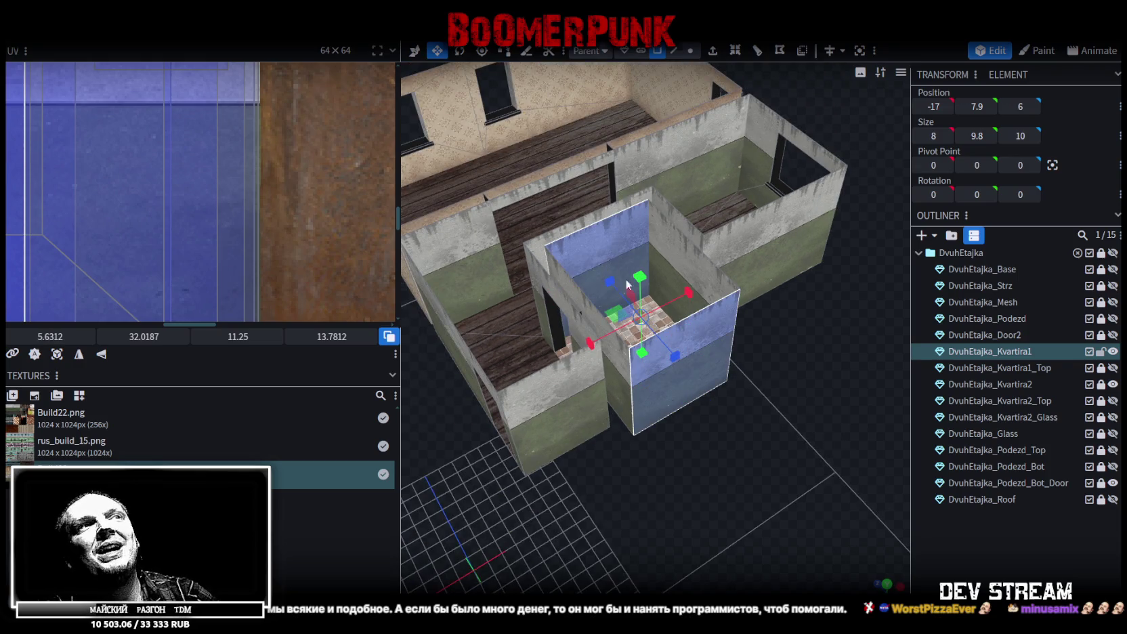
{"action": "scroll", "coordinate": [748, 393], "scroll_direction": "up", "scroll_amount": 3}
{"action": "scroll", "coordinate": [763, 391], "scroll_direction": "up", "scroll_amount": 2}
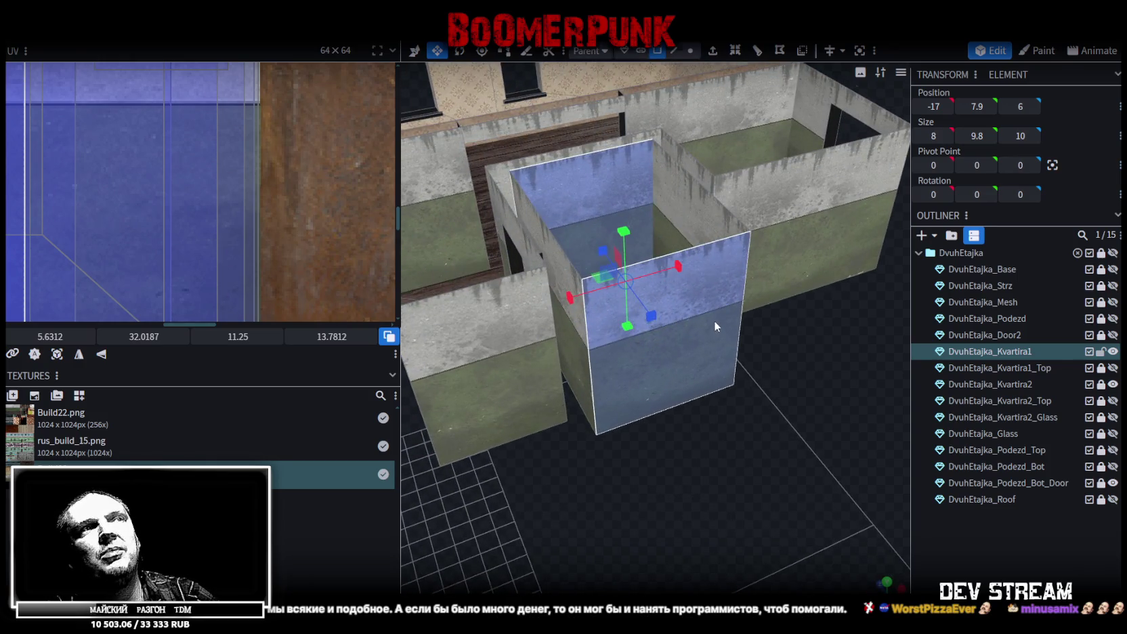
{"action": "scroll", "coordinate": [716, 325], "scroll_direction": "down", "scroll_amount": 3}
{"action": "key", "text": "ctrl+s"}
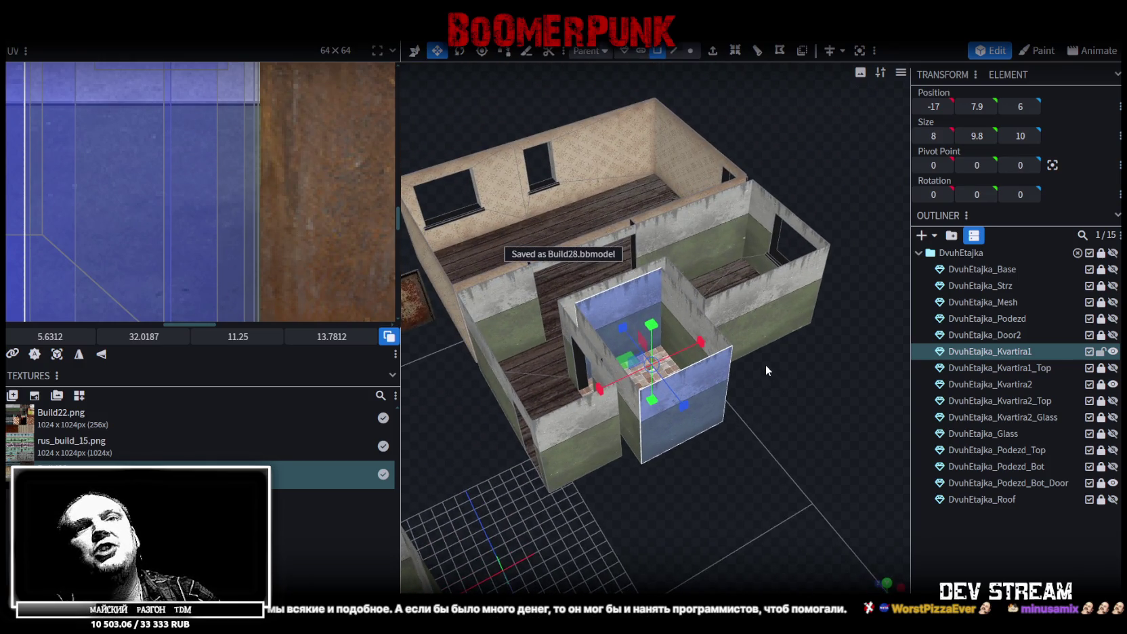
{"action": "left_click_drag", "start_coordinate": [766, 372], "coordinate": [790, 397]}
{"action": "scroll", "coordinate": [790, 389], "scroll_direction": "up", "scroll_amount": 2}
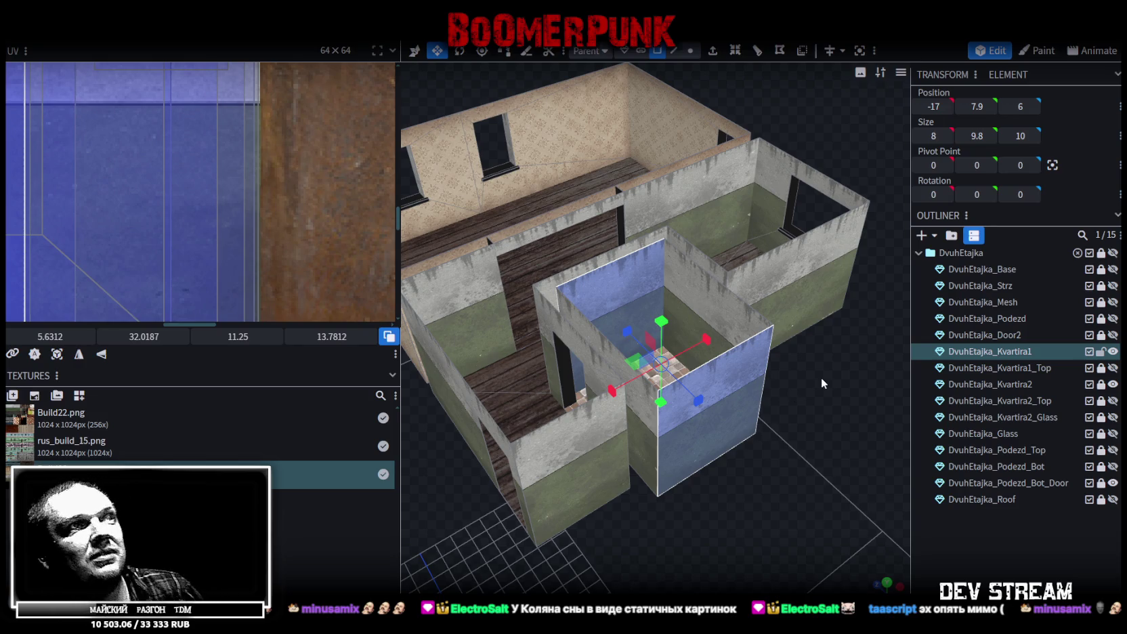
Shift the bathroom side wall's UV X from 17.88 left to about 7.13 on the blue tiles.
{"action": "left_click_drag", "start_coordinate": [841, 375], "coordinate": [779, 268]}
{"action": "left_click", "coordinate": [708, 285]}
{"action": "mouse_move", "coordinate": [755, 321]}
{"action": "left_mouse_down"}
{"action": "mouse_move", "coordinate": [712, 344]}
{"action": "mouse_move", "coordinate": [875, 324]}
{"action": "left_mouse_up"}
{"action": "scroll", "coordinate": [234, 217], "scroll_direction": "down", "scroll_amount": 3}
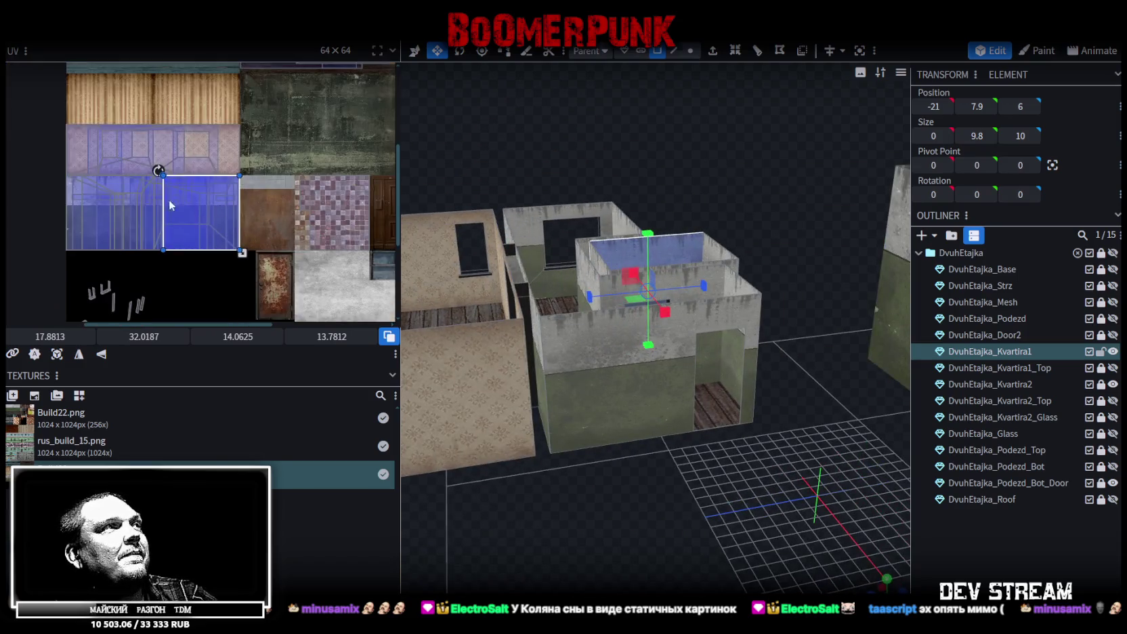
{"action": "scroll", "coordinate": [180, 198], "scroll_direction": "up", "scroll_amount": 2}
{"action": "left_click_drag", "start_coordinate": [51, 336], "coordinate": [20, 336]}
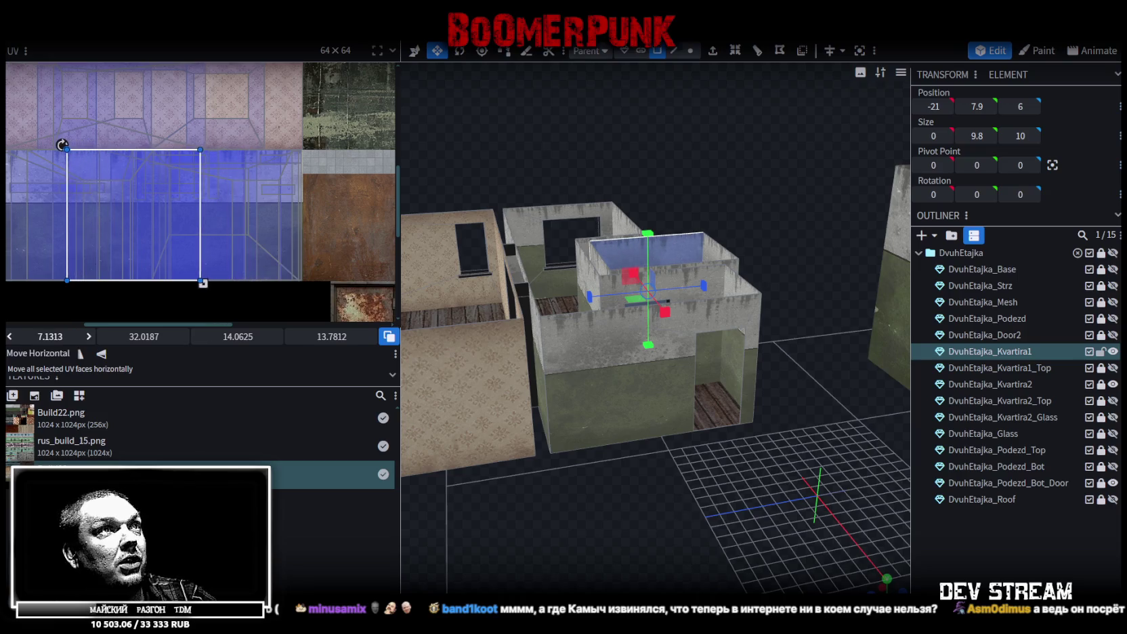
{"action": "left_click_drag", "start_coordinate": [806, 226], "coordinate": [763, 213]}
{"action": "scroll", "coordinate": [762, 185], "scroll_direction": "up", "scroll_amount": 3}
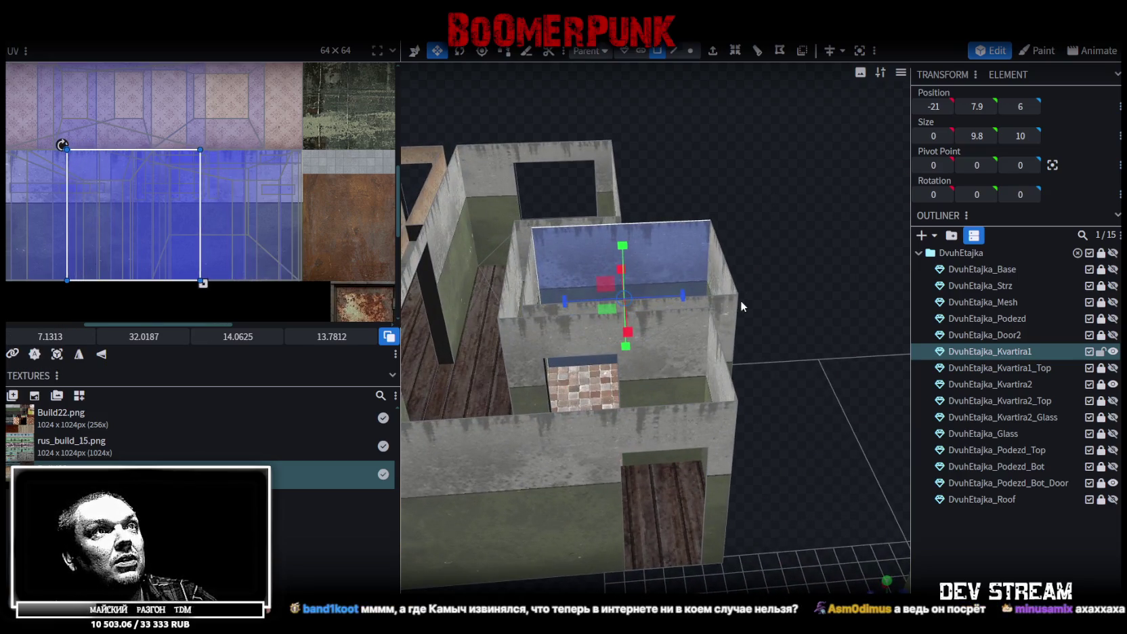
Check the bathroom's right side face from a top-down view and save the model.
{"action": "left_click", "coordinate": [726, 317]}
{"action": "mouse_move", "coordinate": [749, 265]}
{"action": "left_mouse_down"}
{"action": "mouse_move", "coordinate": [536, 311]}
{"action": "mouse_move", "coordinate": [549, 447]}
{"action": "mouse_move", "coordinate": [546, 426]}
{"action": "mouse_move", "coordinate": [566, 430]}
{"action": "left_mouse_up"}
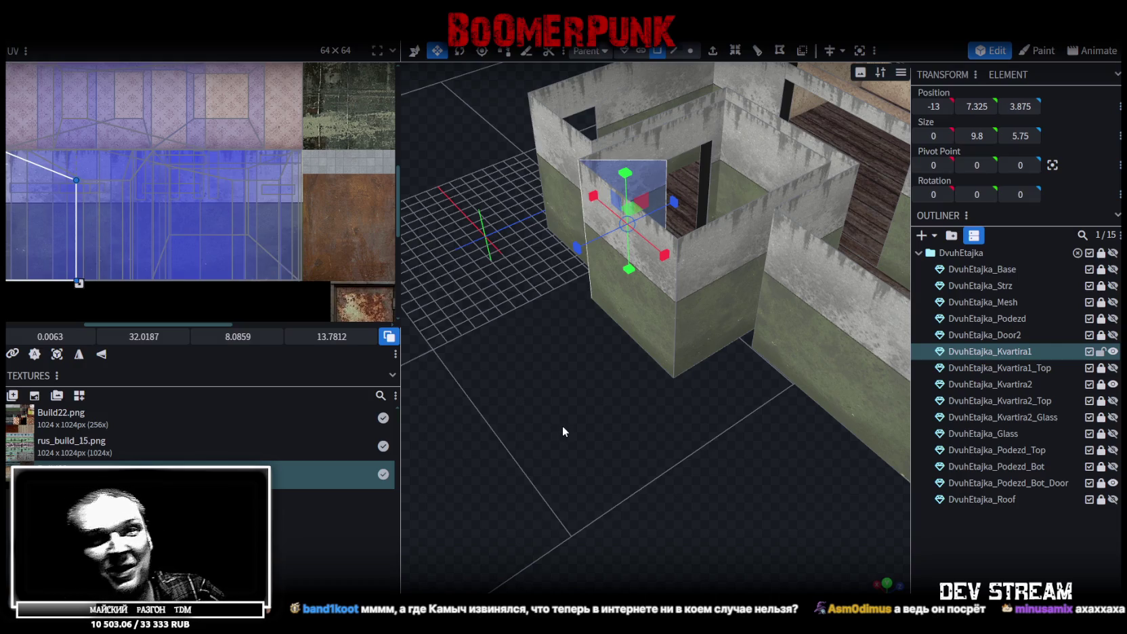
{"action": "mouse_move", "coordinate": [532, 372]}
{"action": "left_mouse_down"}
{"action": "mouse_move", "coordinate": [581, 475]}
{"action": "mouse_move", "coordinate": [684, 489]}
{"action": "mouse_move", "coordinate": [810, 449]}
{"action": "mouse_move", "coordinate": [645, 523]}
{"action": "mouse_move", "coordinate": [687, 502]}
{"action": "mouse_move", "coordinate": [510, 277]}
{"action": "left_mouse_up"}
{"action": "key", "text": "ctrl+s"}
Select the thin dark panel in the partition wall, then undo the last change.
{"action": "left_click", "coordinate": [476, 291]}
{"action": "left_click_drag", "start_coordinate": [852, 570], "coordinate": [564, 295]}
{"action": "key", "text": "ctrl+z"}
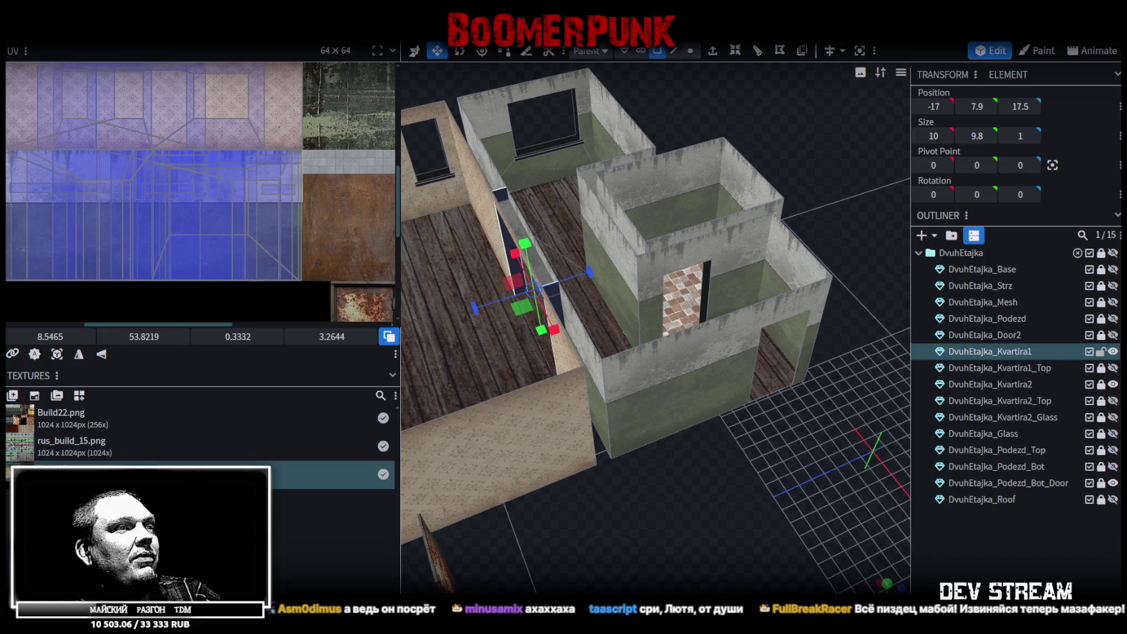